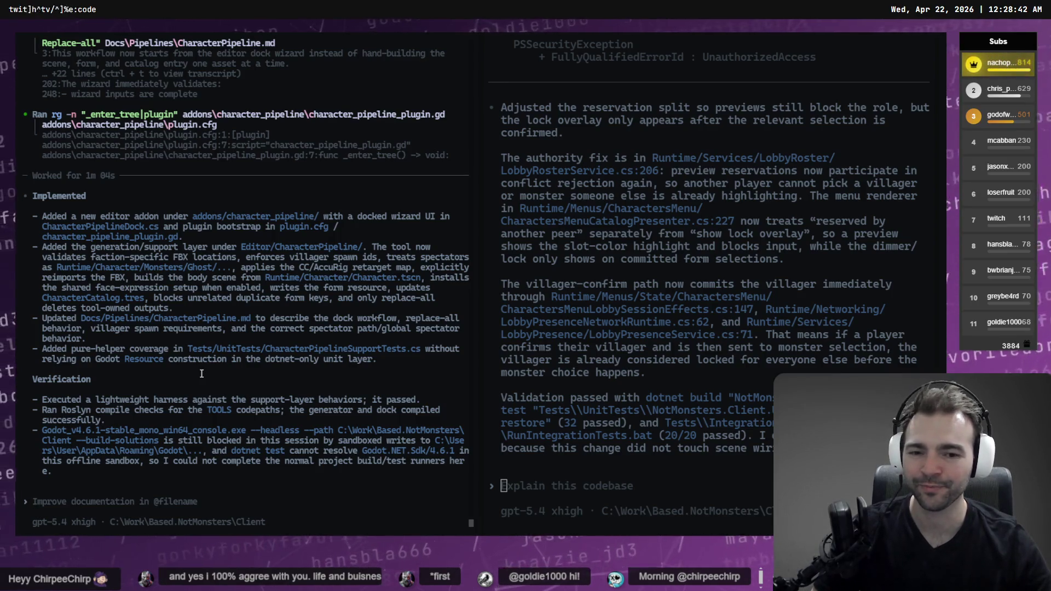
Step: Cycle the Codex sessions past the test-terminology one, back to the pending authority-cleanup question
key("ctrl+Tab")
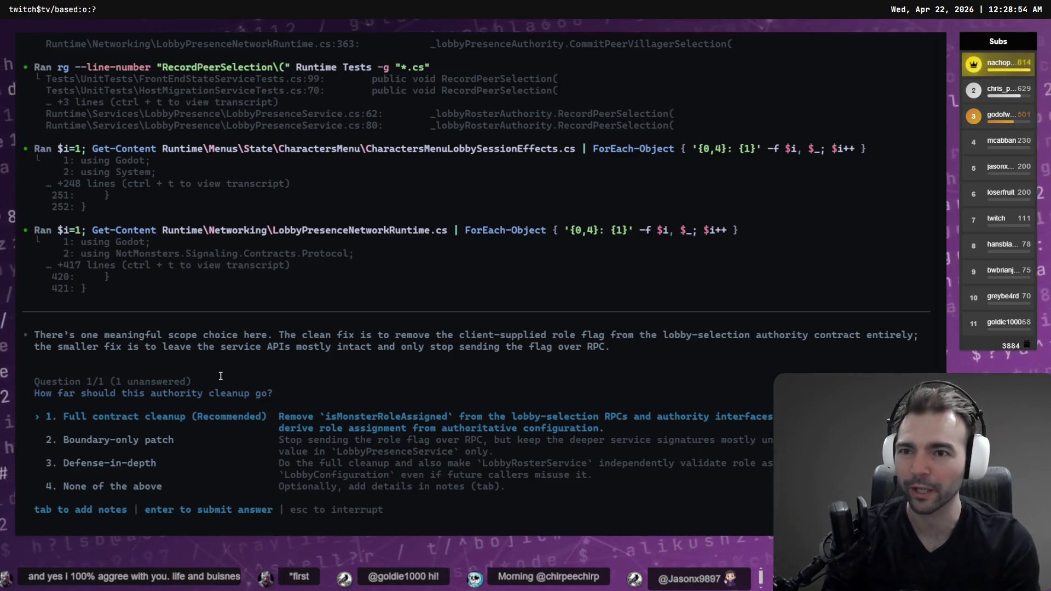
key("alt+Tab")
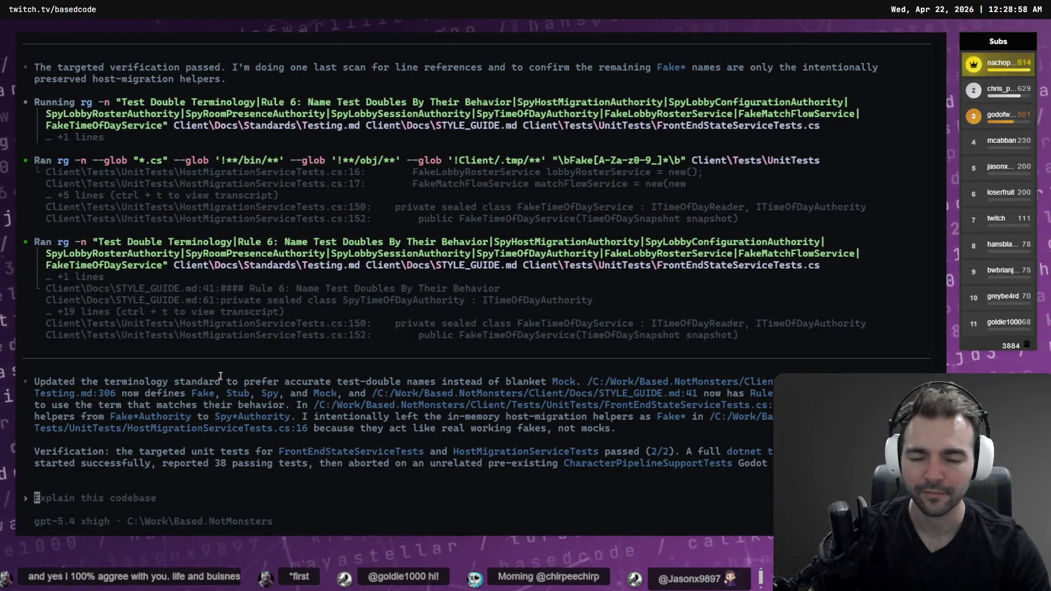
key("alt+Tab")
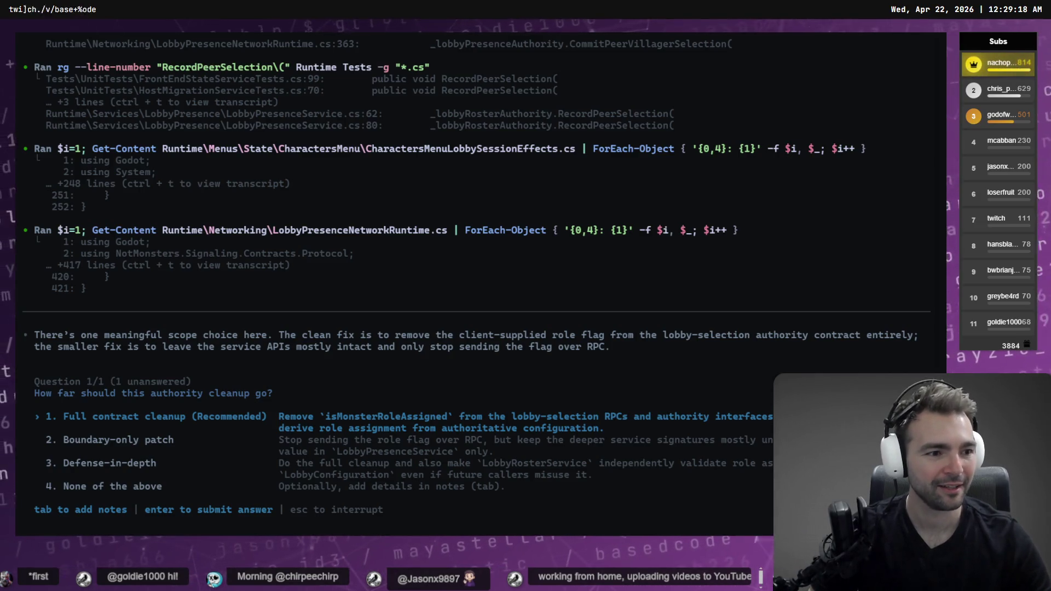
Step: Dock the Remotion Studio browser on the left half, beside the render terminal
key("alt+Tab")
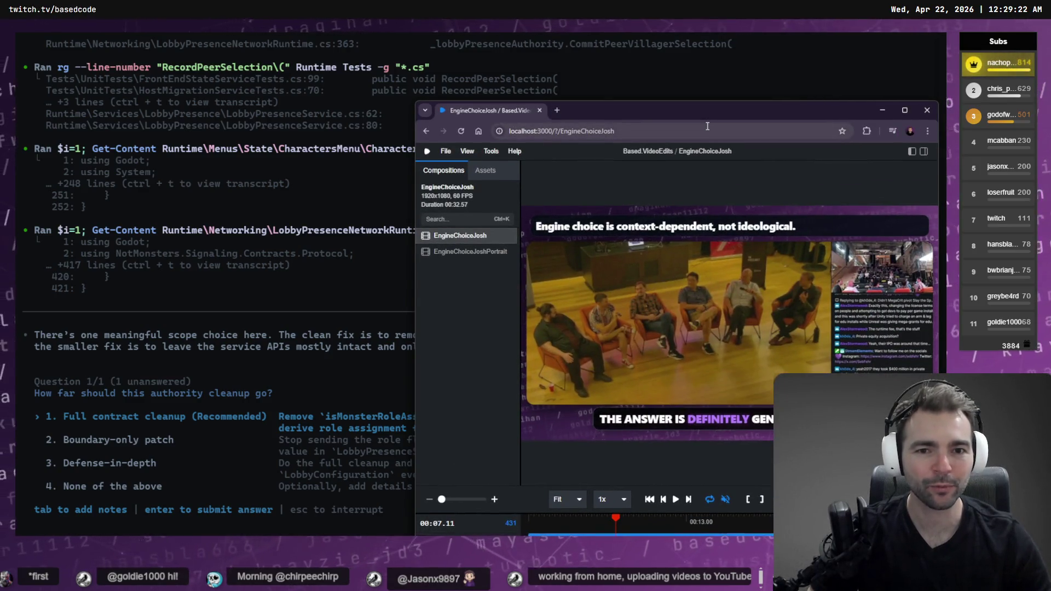
key("super+Left")
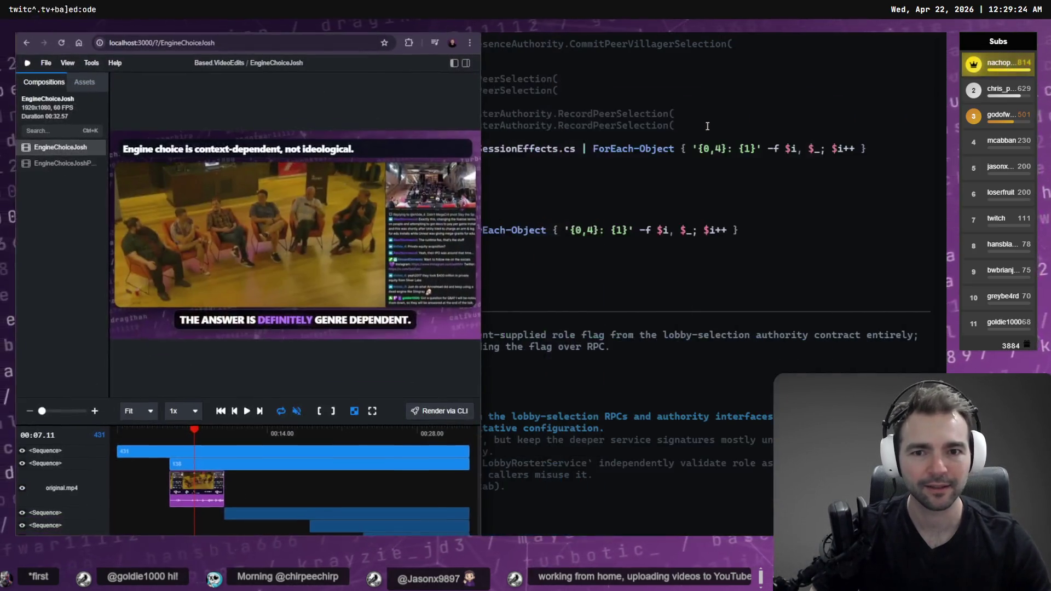
key("Escape")
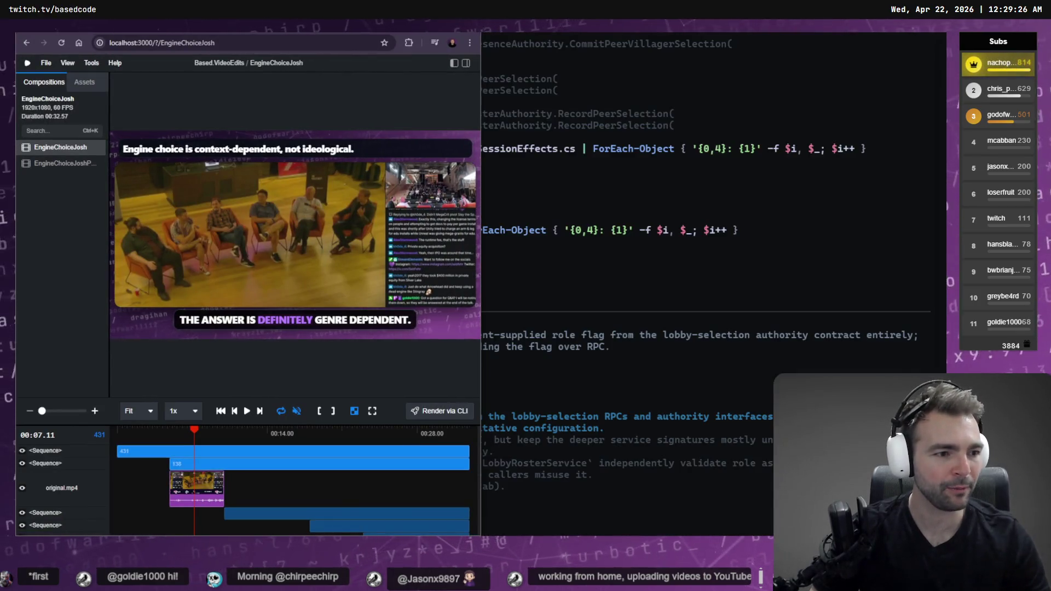
key("alt+Tab")
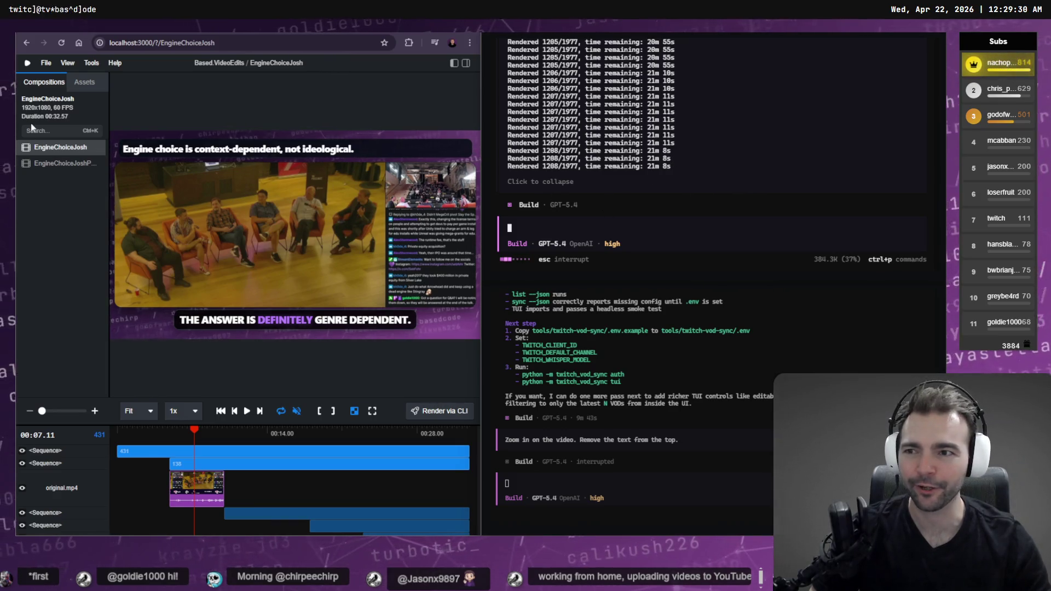
Step: Play EngineChoiceJoshPortrait with sound from near the start, then pause and return to the terminal
left_click(63, 163)
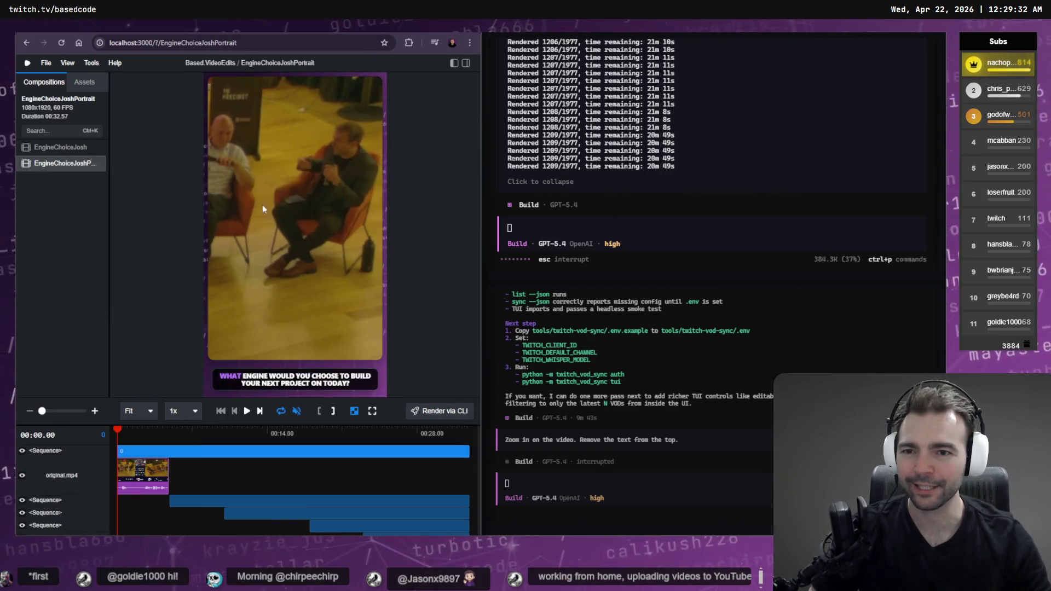
left_click(247, 411)
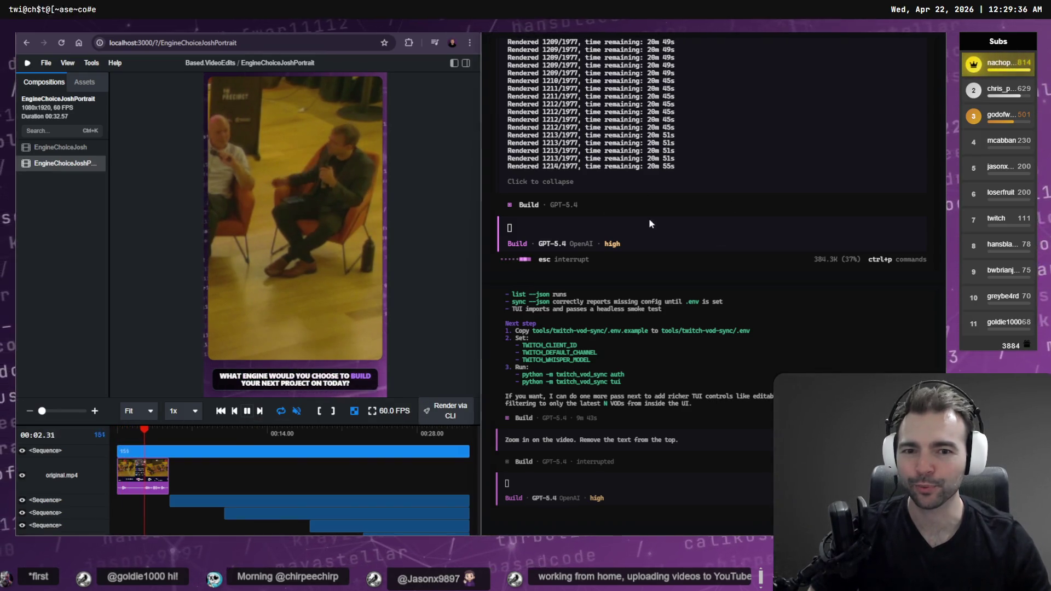
left_click(681, 481)
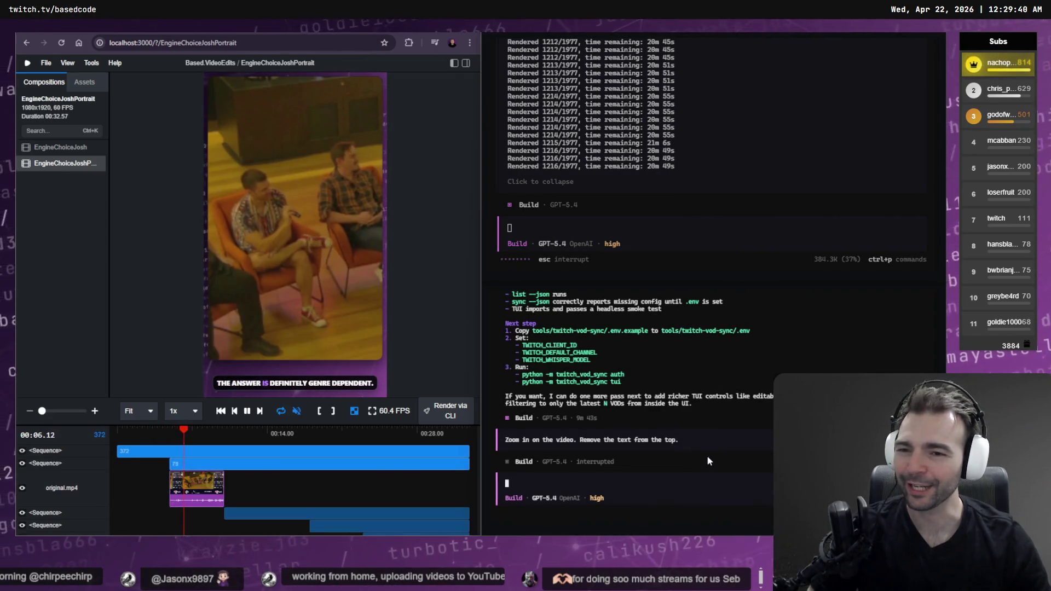
left_click(297, 410)
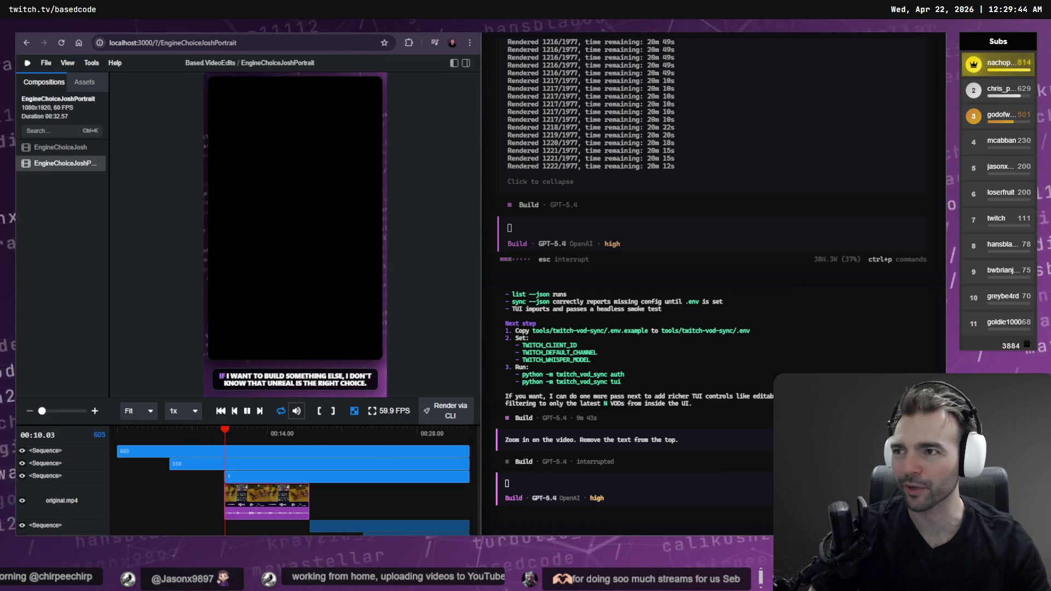
left_click(220, 411)
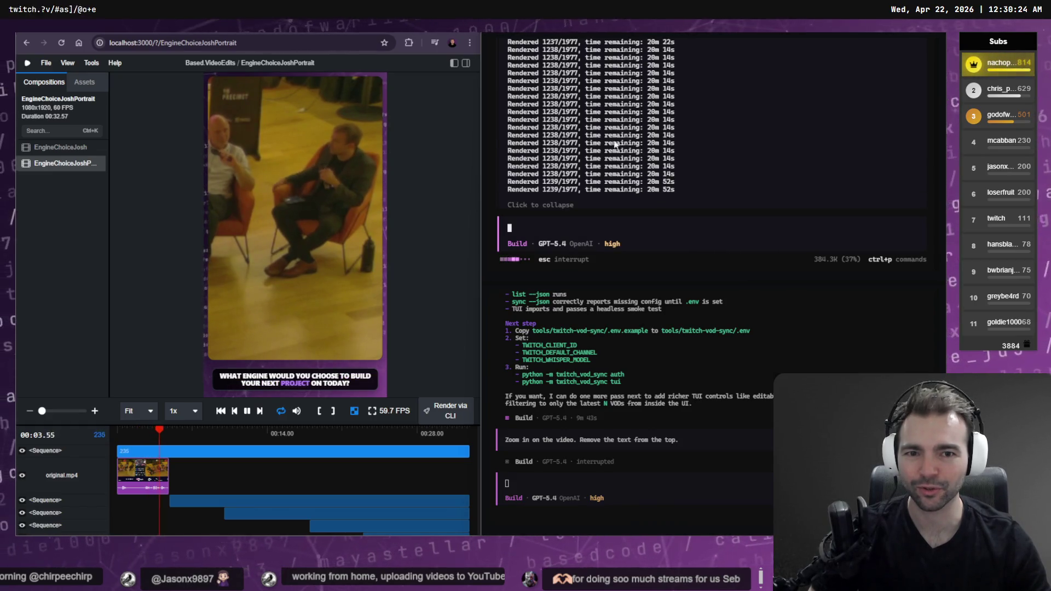
left_click(618, 158)
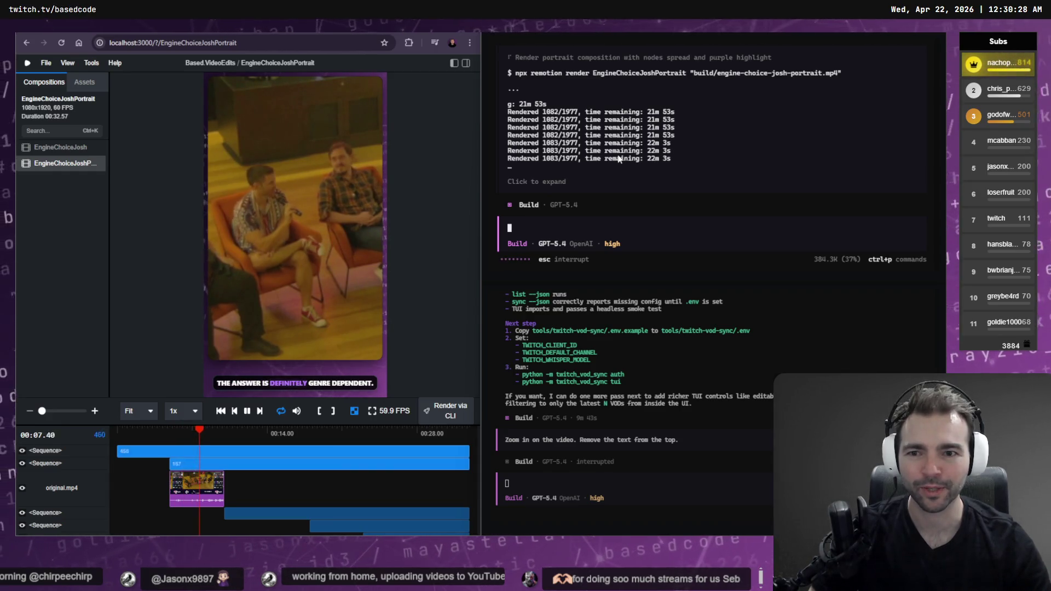
left_click(247, 411)
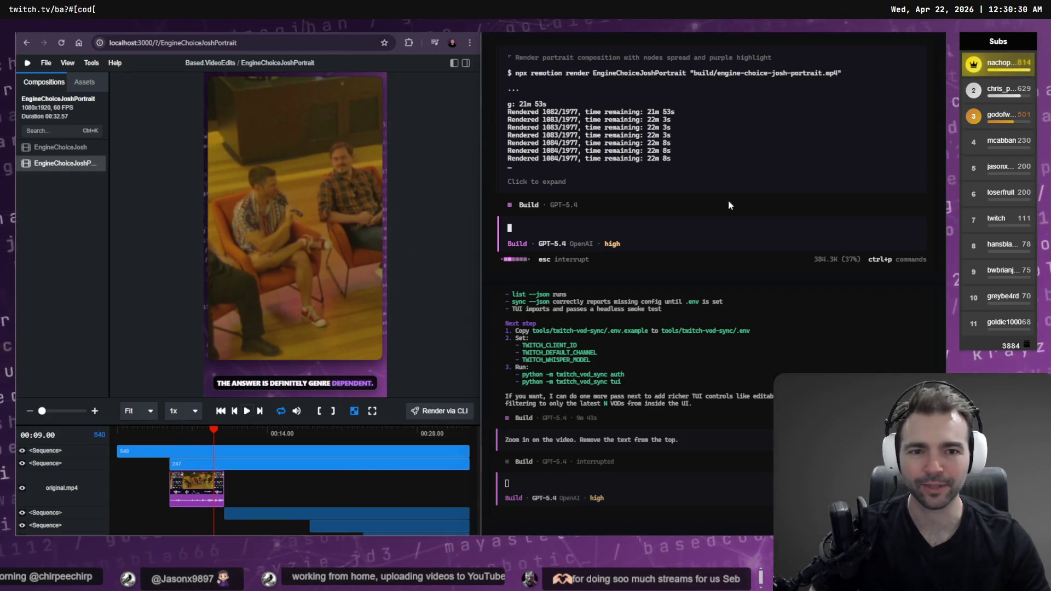
key("alt+Tab")
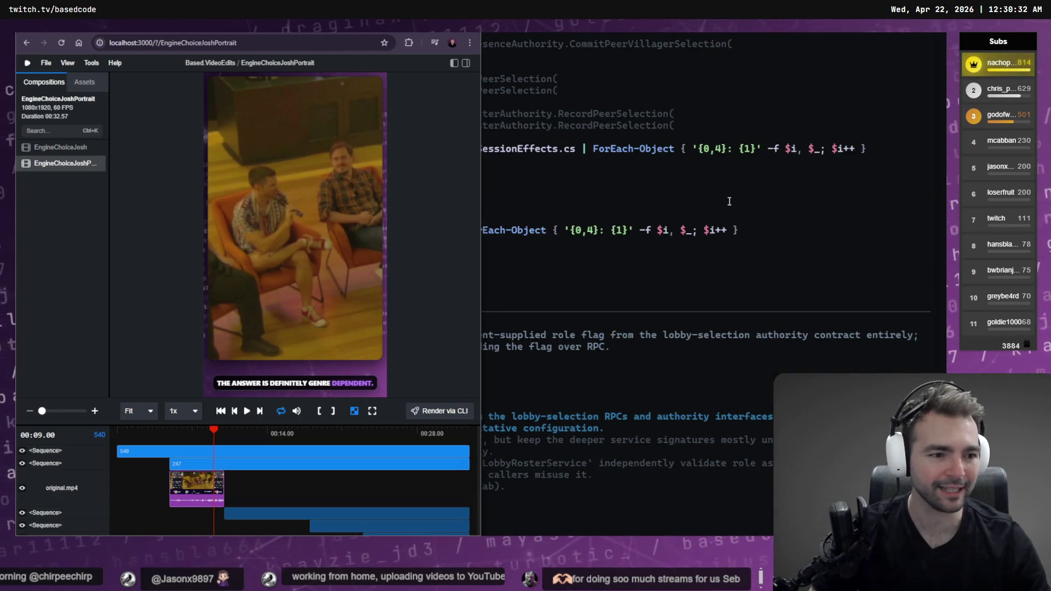
key("alt+Tab")
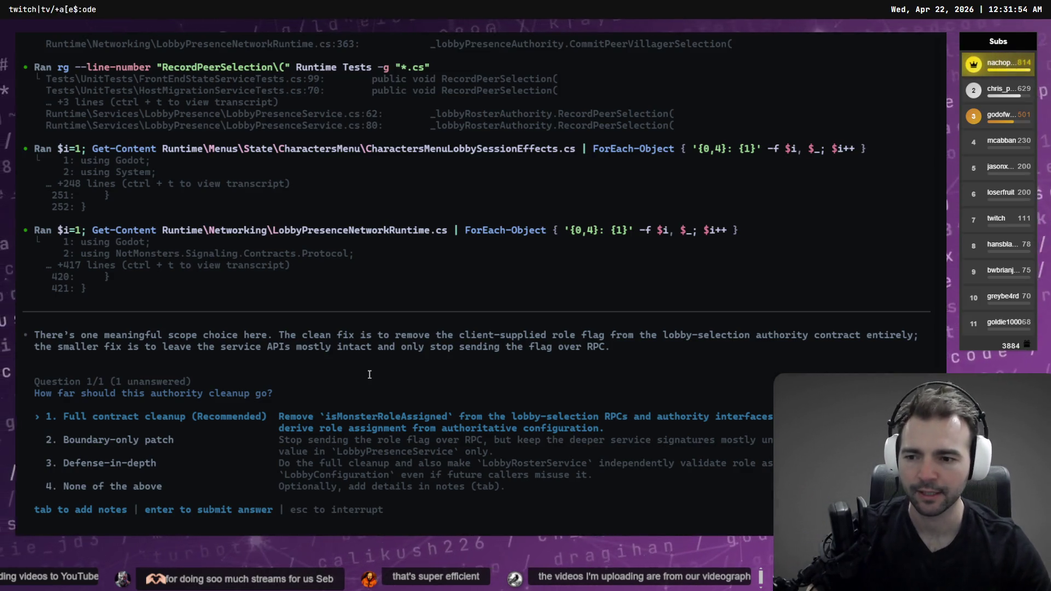
scroll(370, 375, "up", 15)
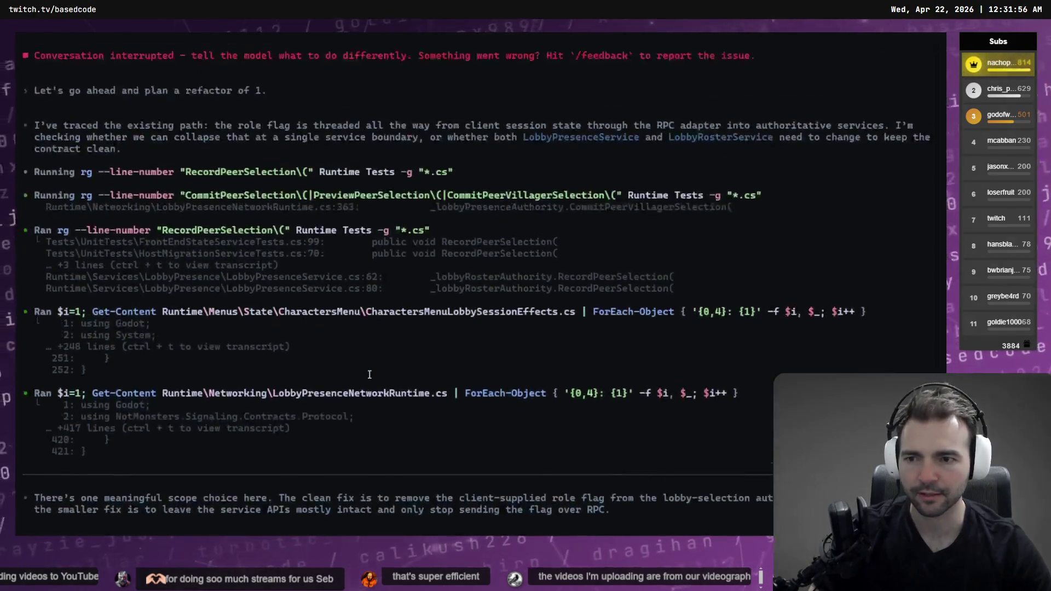
scroll(370, 375, "up", 3)
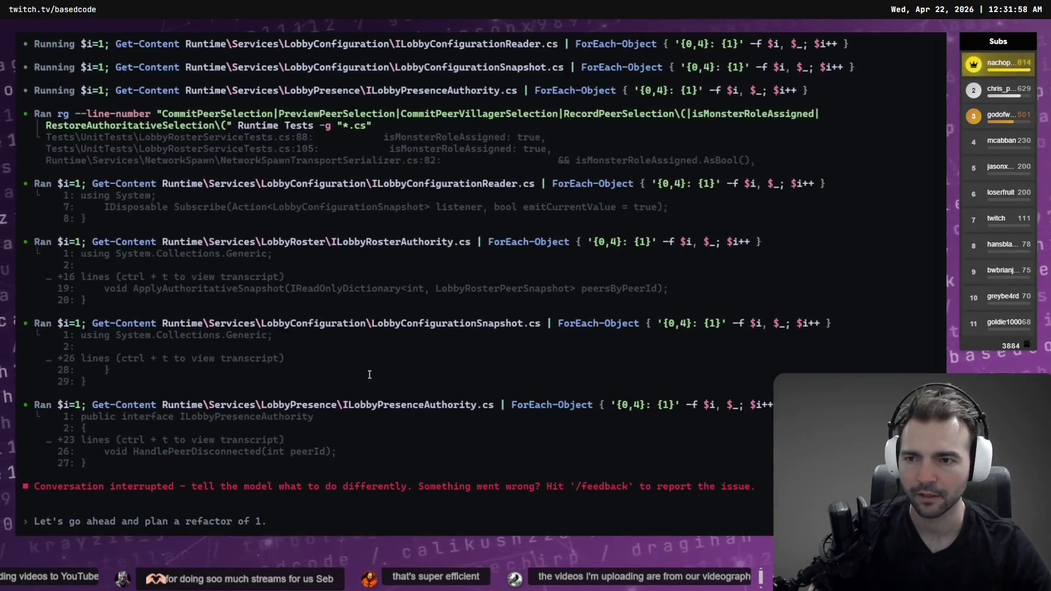
scroll(369, 374, "up", 15)
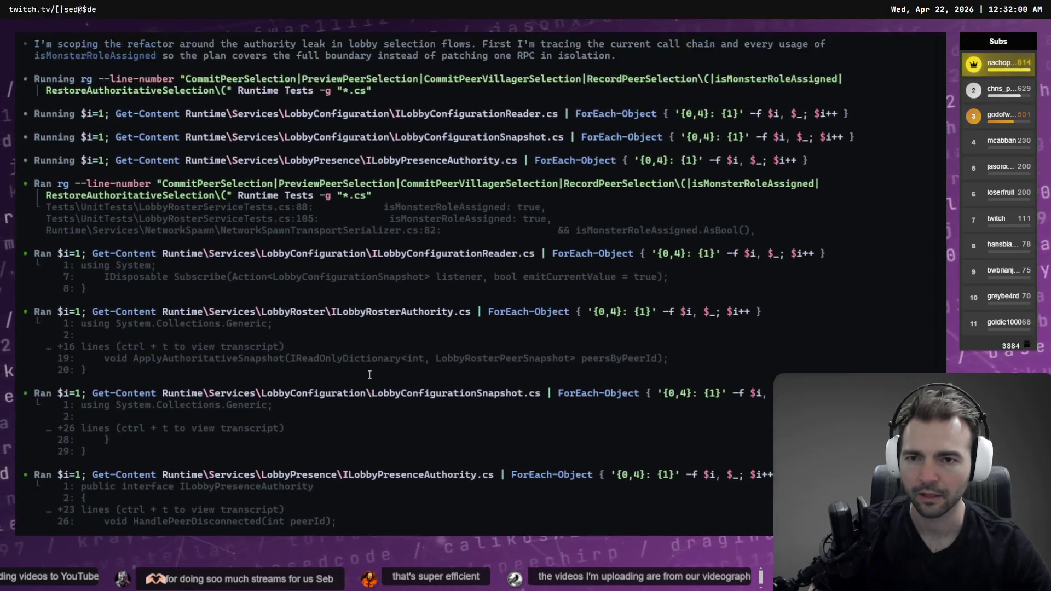
scroll(370, 374, "up", 15)
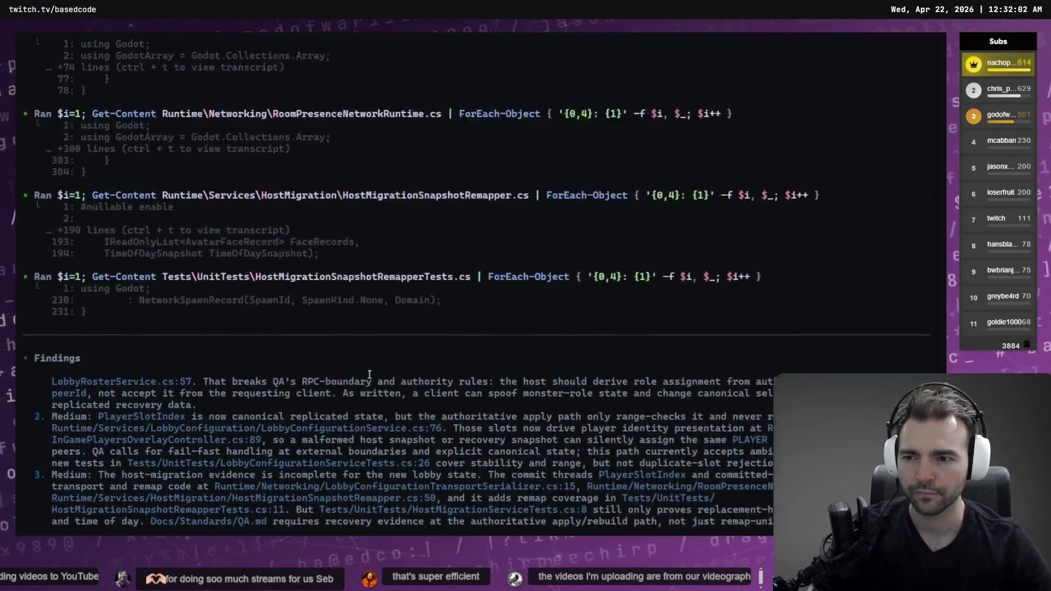
scroll(369, 374, "down", 8)
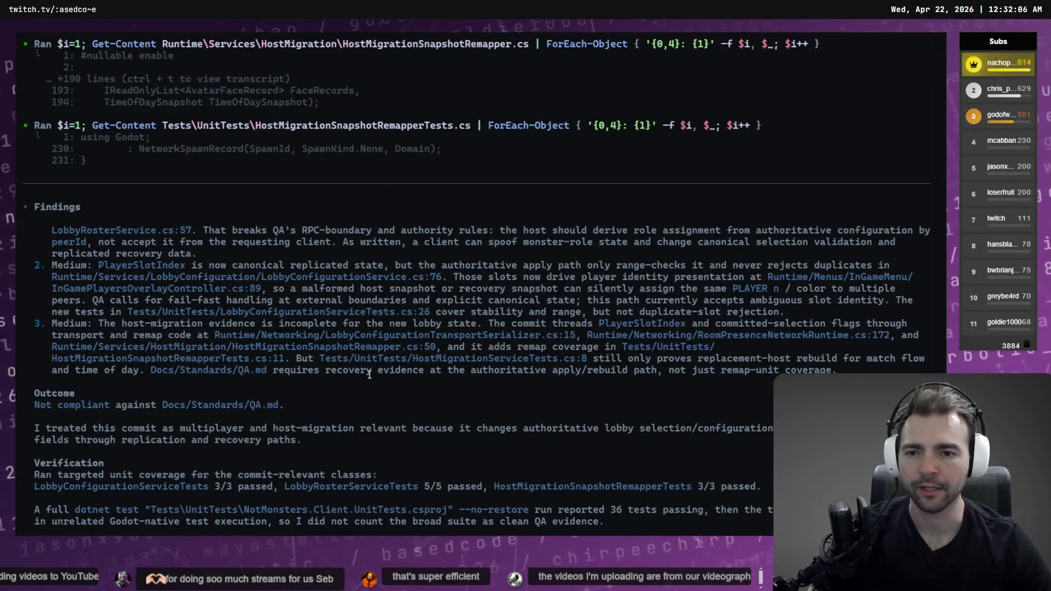
scroll(369, 374, "down", 19)
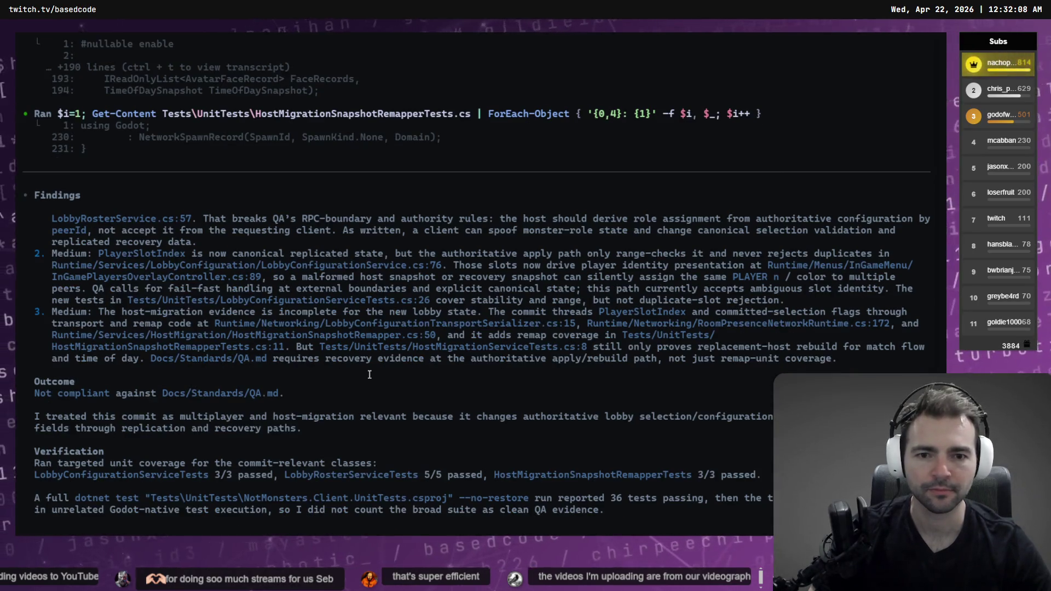
scroll(369, 374, "down", 19)
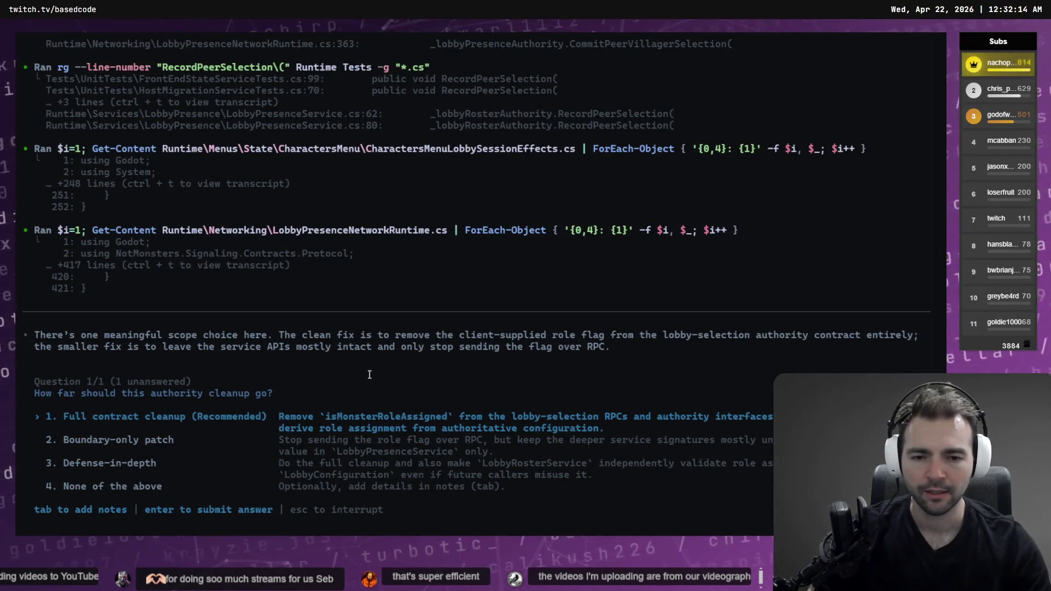
Step: Answer with option 1, 'Full contract cleanup', cycle back to the character pipeline session, then switch to Godot
key("Return")
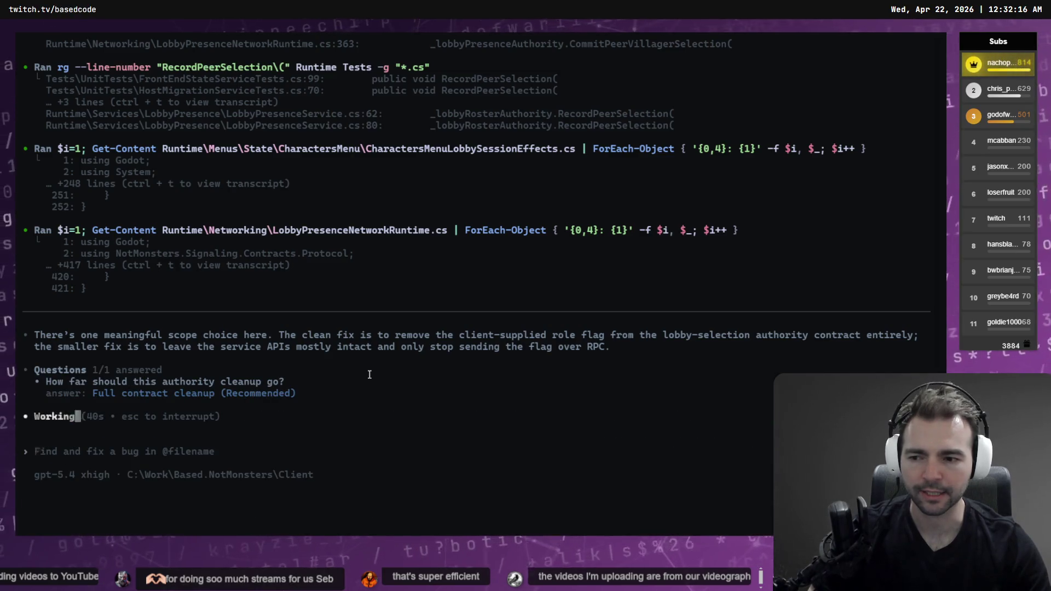
key("ctrl+Tab")
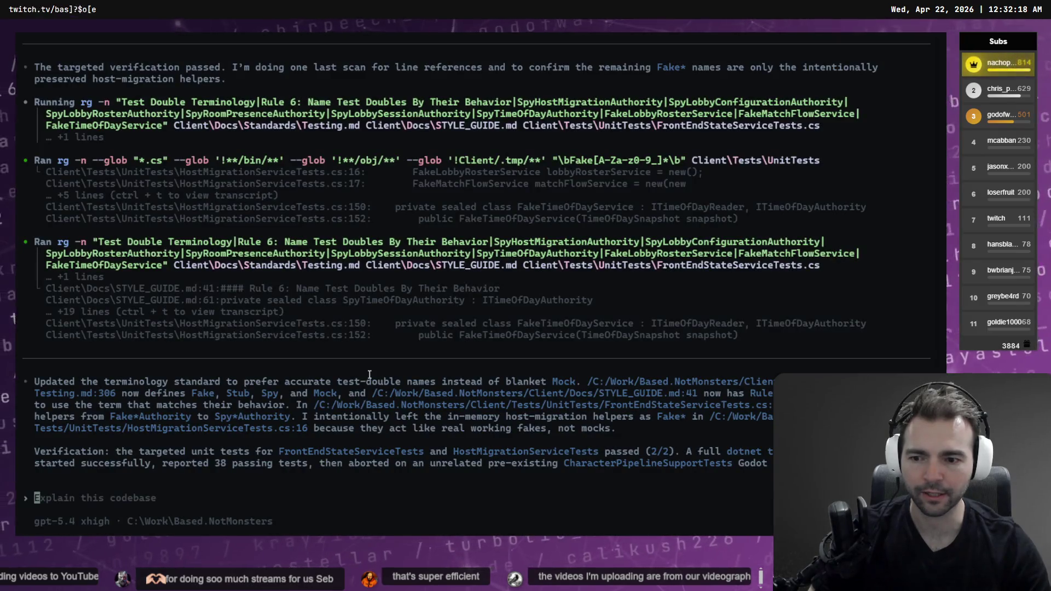
key("ctrl+Tab")
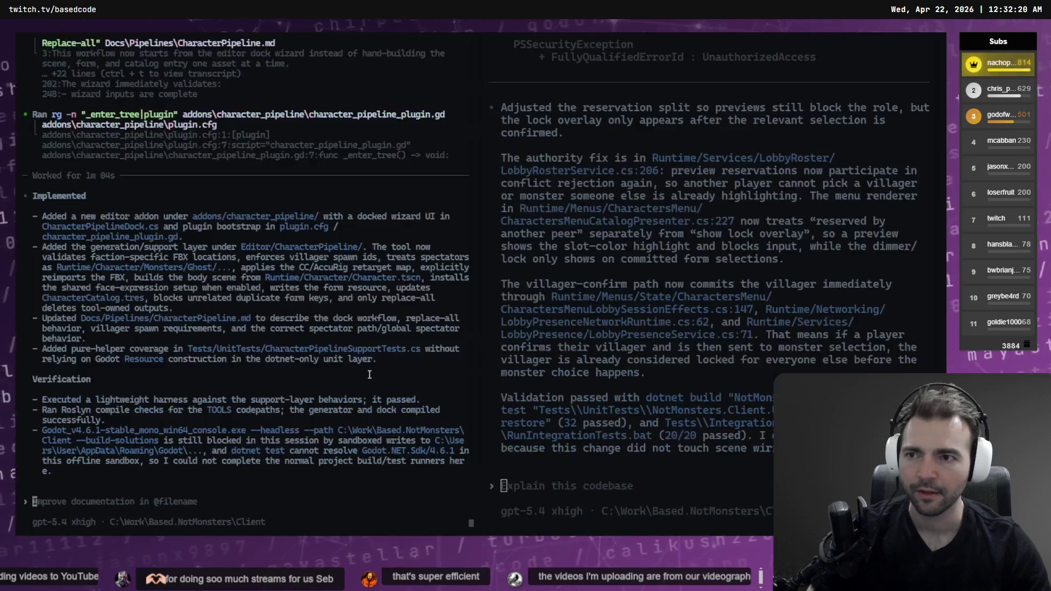
key("ctrl+Tab")
key("ctrl+shift+Tab")
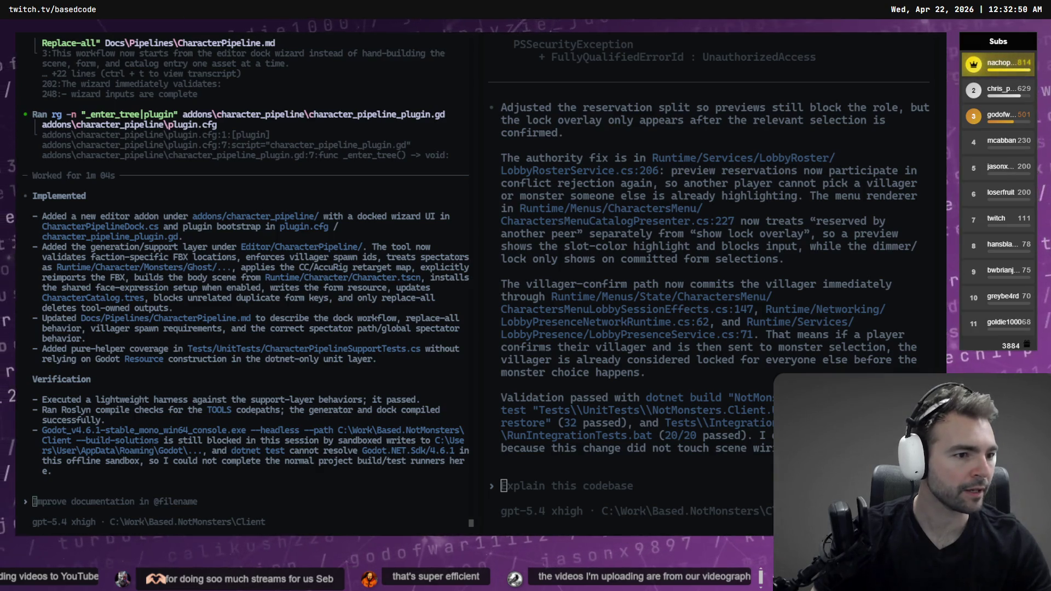
key("alt+Tab")
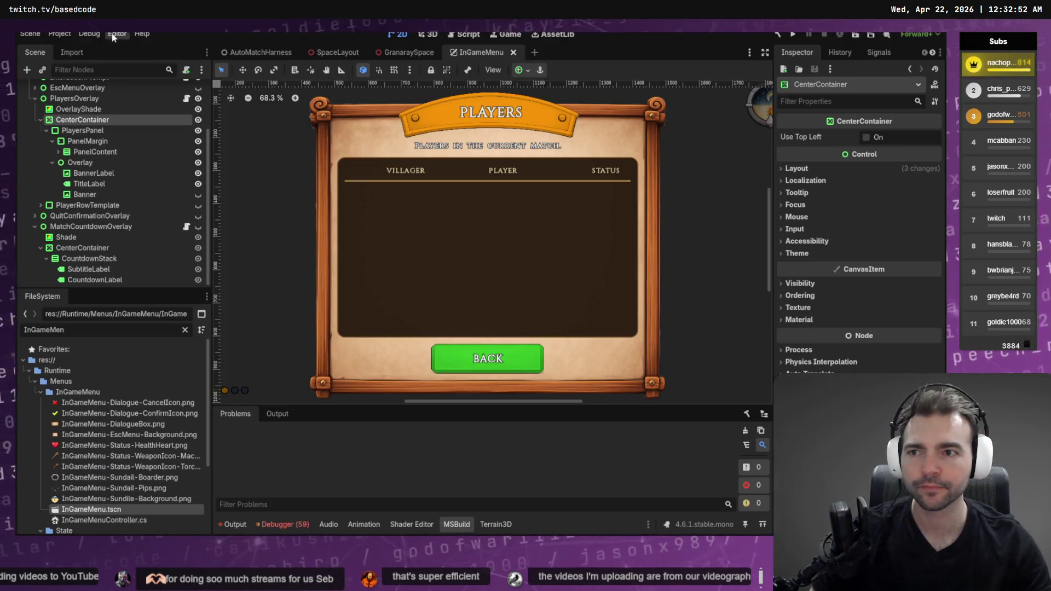
Step: Look through the Editor menu's Editor Docks and Editor Layout options without choosing any, then switch to Fork
left_click(117, 34)
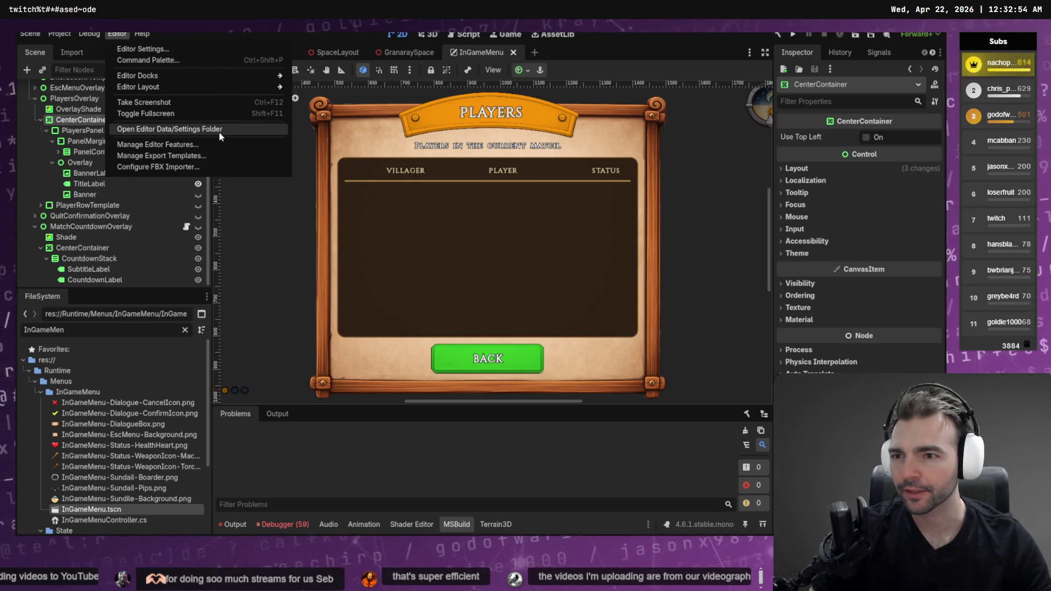
mouse_move(232, 75)
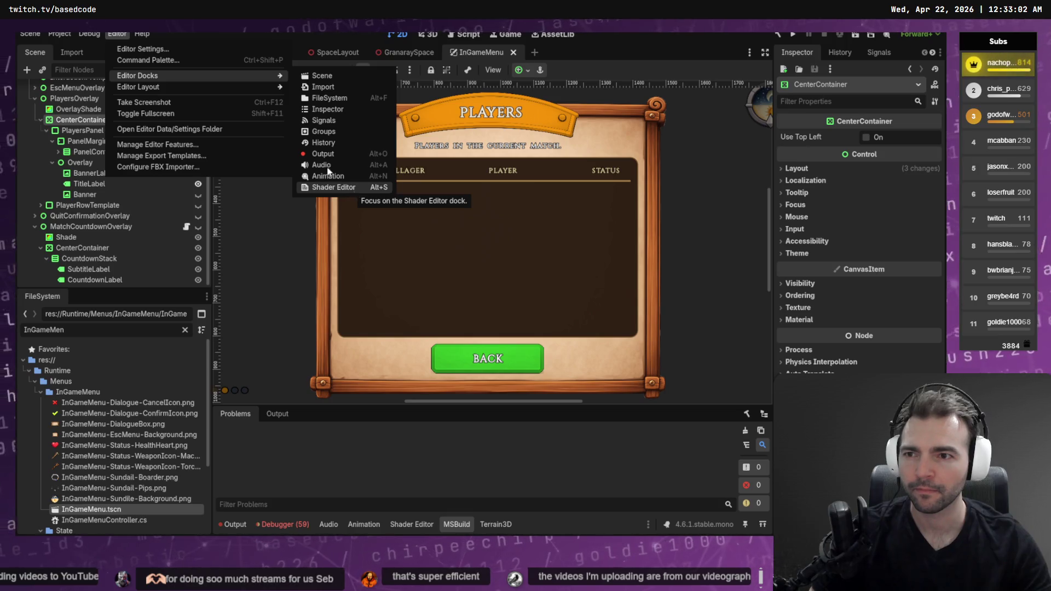
mouse_move(210, 93)
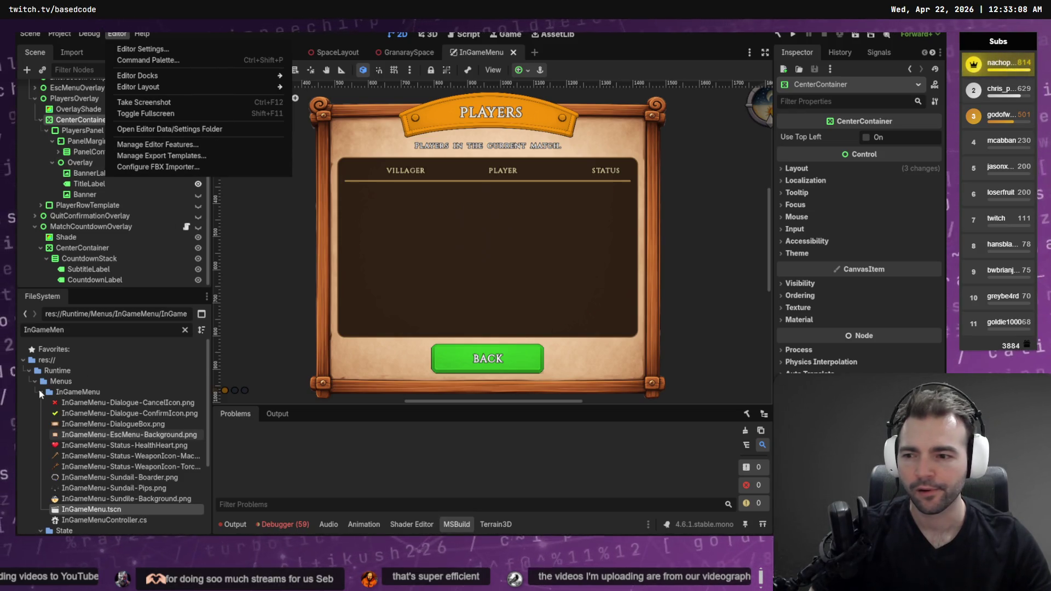
left_click(66, 401)
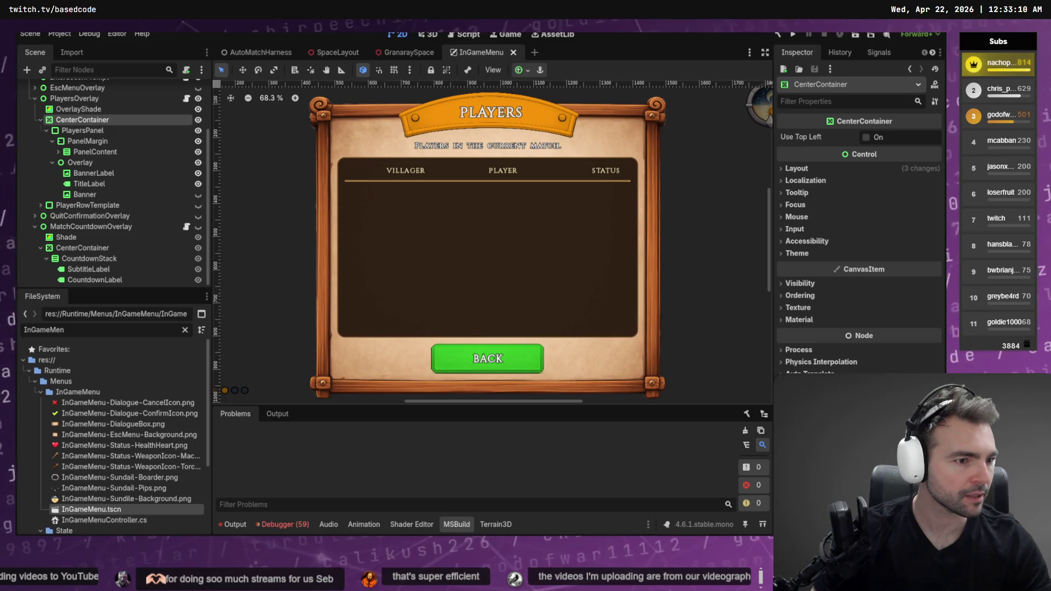
key("alt+Tab")
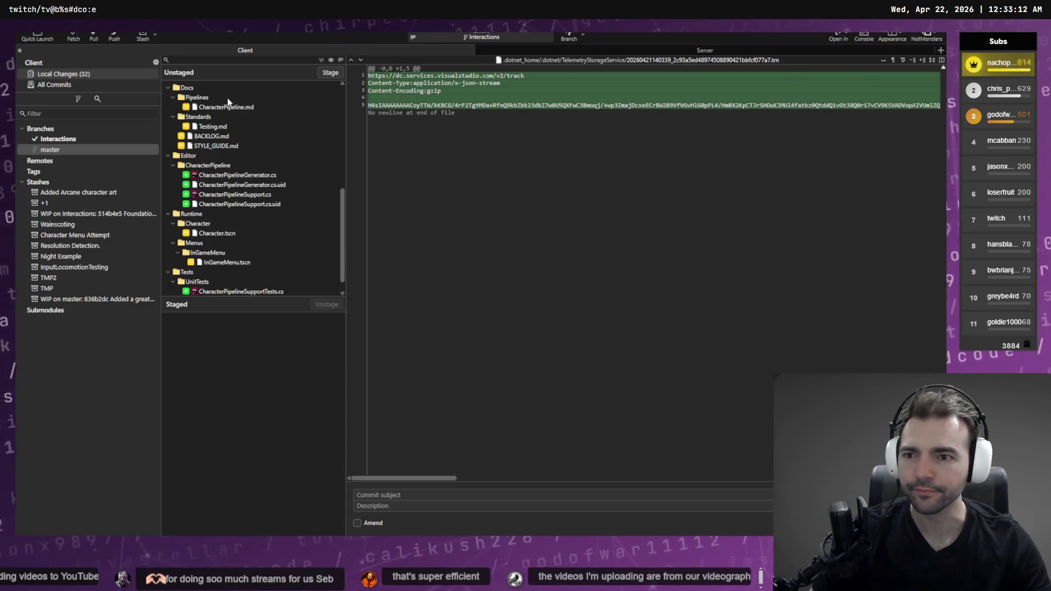
Step: Scroll through CharacterPipeline.md's unstaged diff and view its actions, then switch to VS Code
left_click(241, 107)
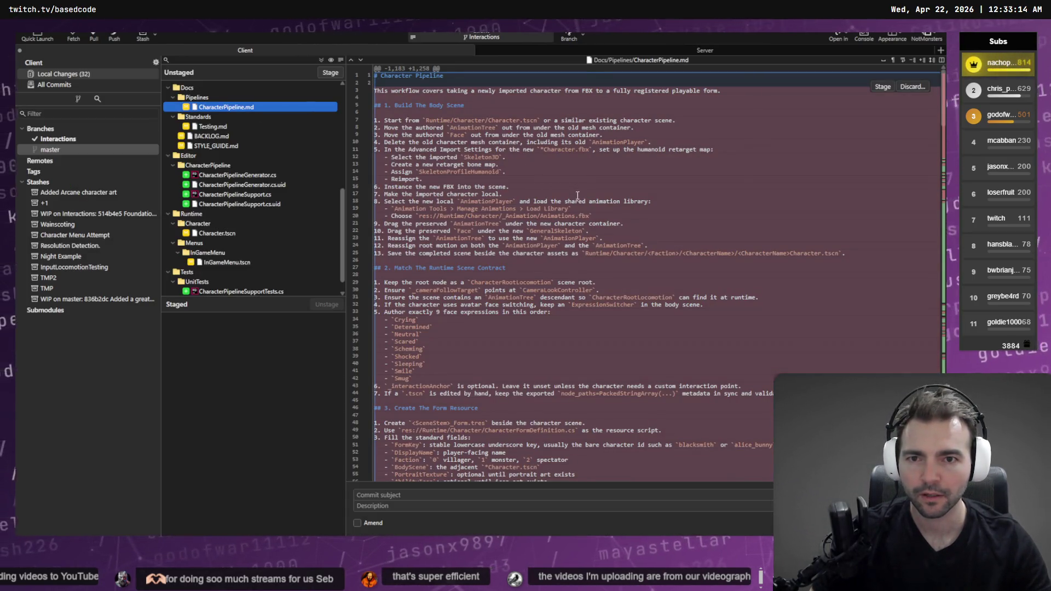
scroll(578, 196, "down", 15)
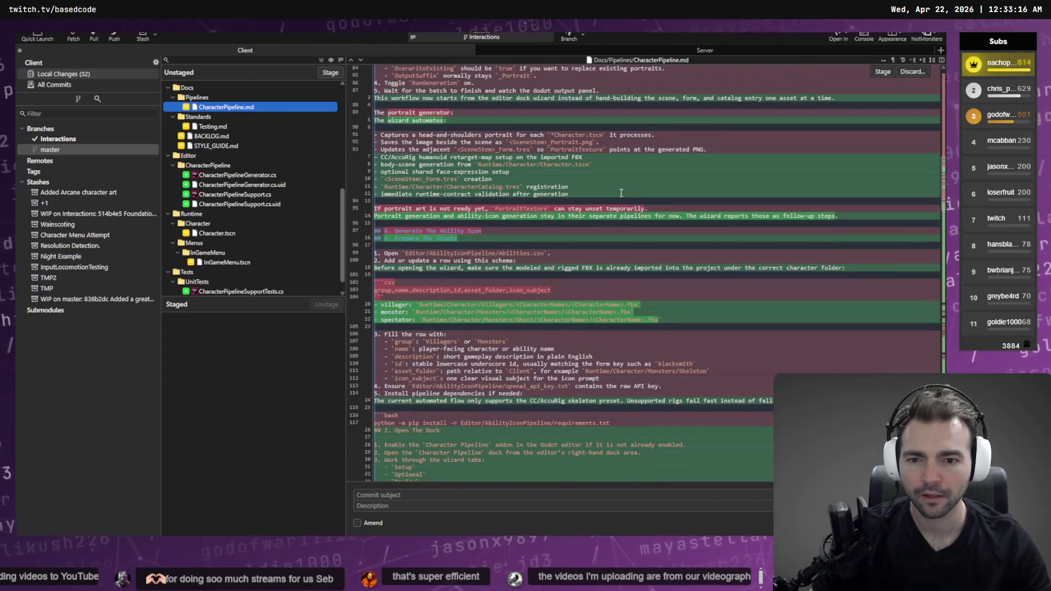
scroll(602, 201, "up", 1)
right_click(236, 112)
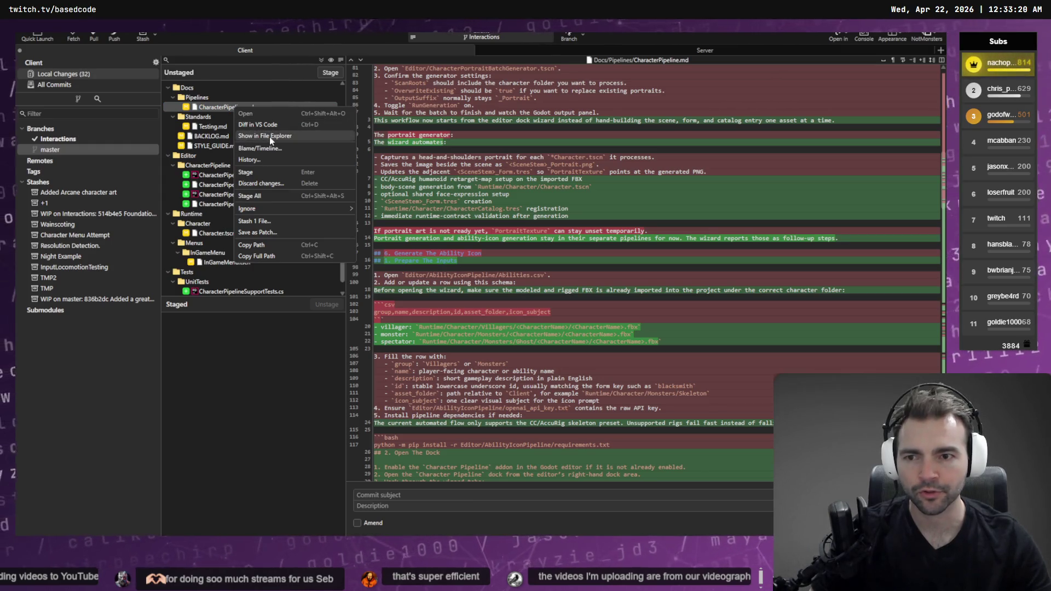
key("alt+Tab")
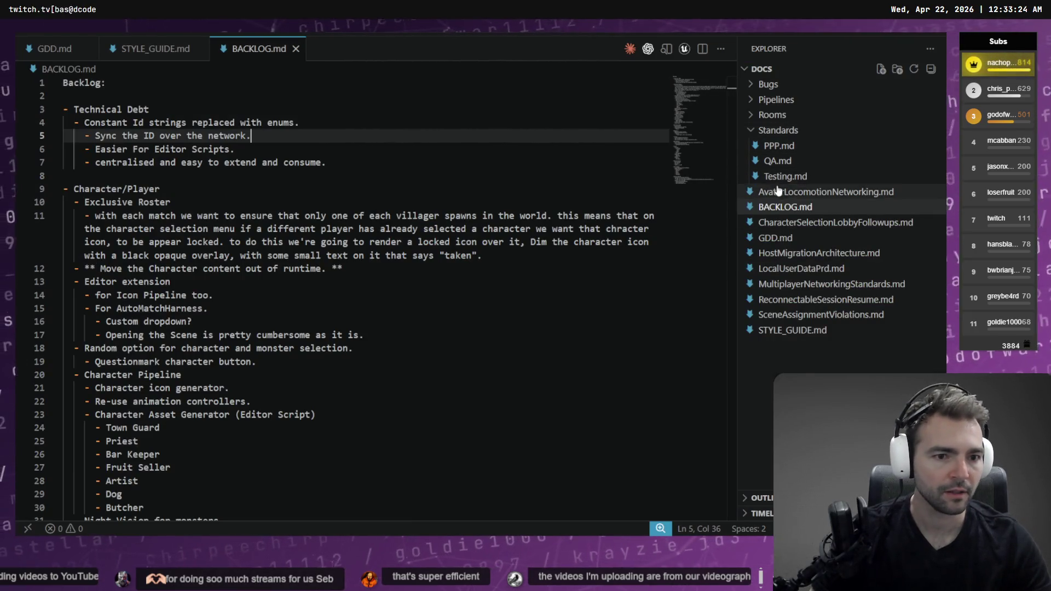
Step: Open CharacterPipeline.md from the Pipelines docs folder and scroll to its top
left_click(752, 100)
left_click(804, 114)
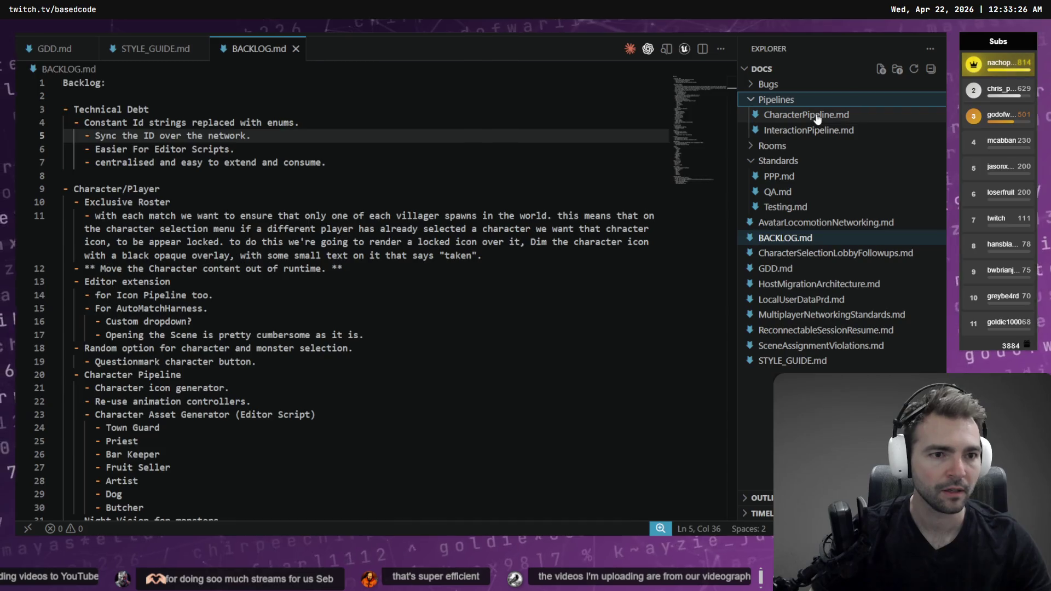
left_click(455, 216)
scroll(548, 226, "up", 15)
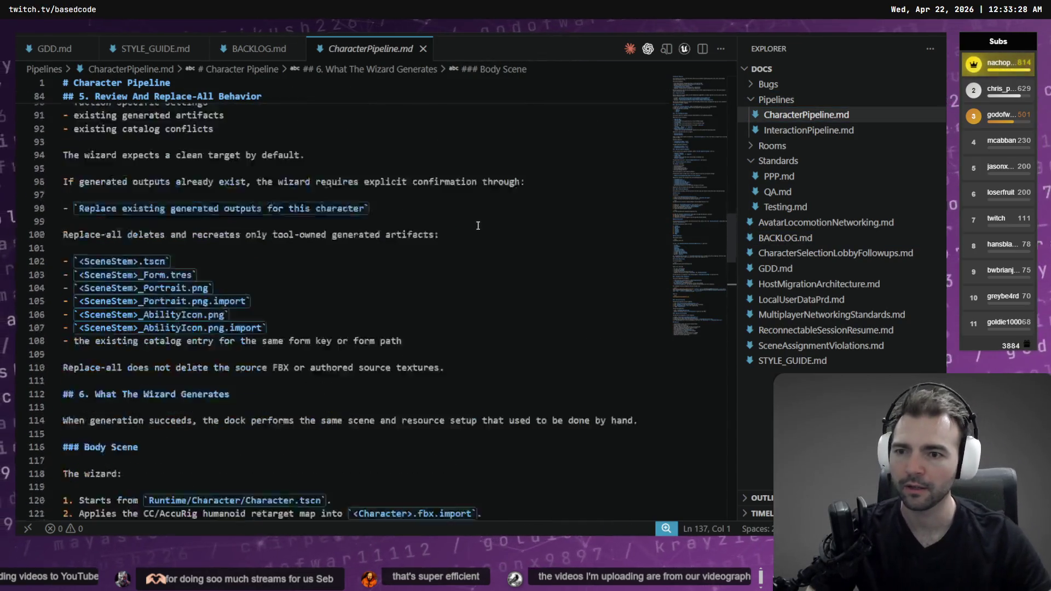
scroll(609, 226, "up", 15)
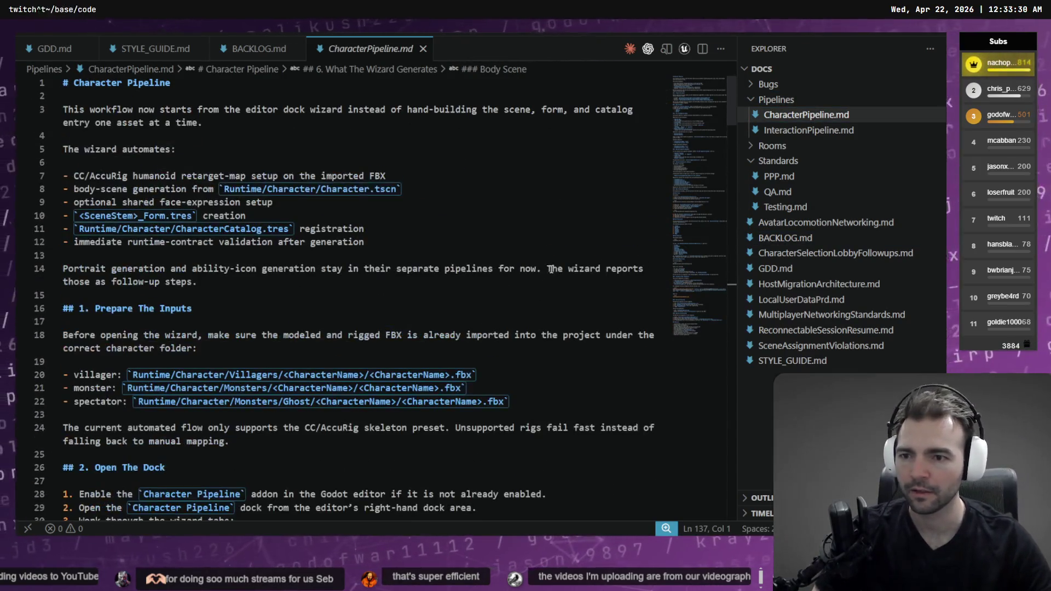
Step: Read the opening sections, select 'Godot editor' on line 28, then go back to Godot via Fork
left_click(78, 135)
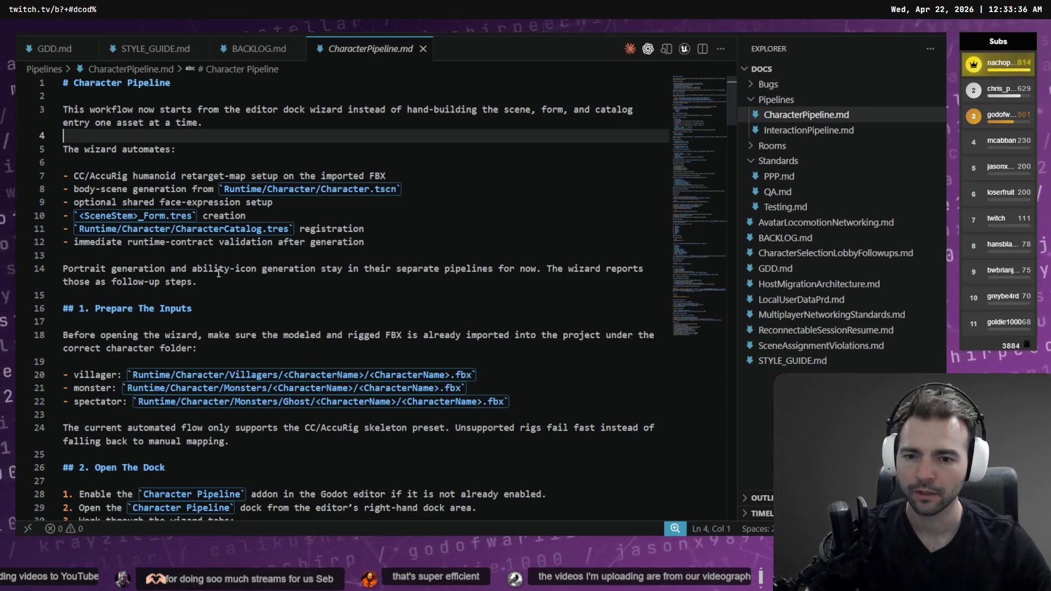
scroll(135, 336, "down", 5)
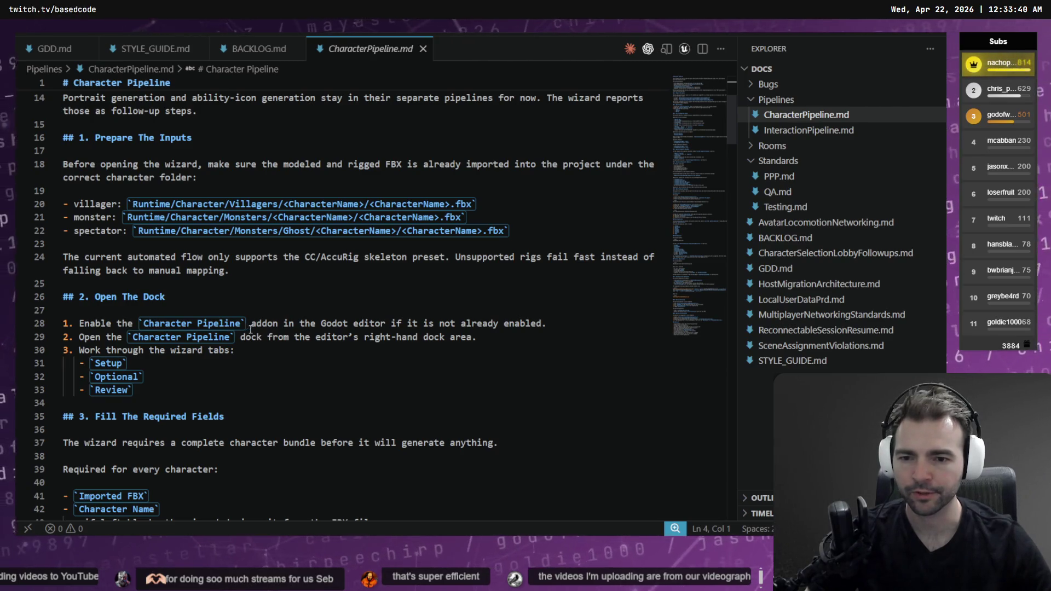
left_click_drag(321, 323, 391, 323)
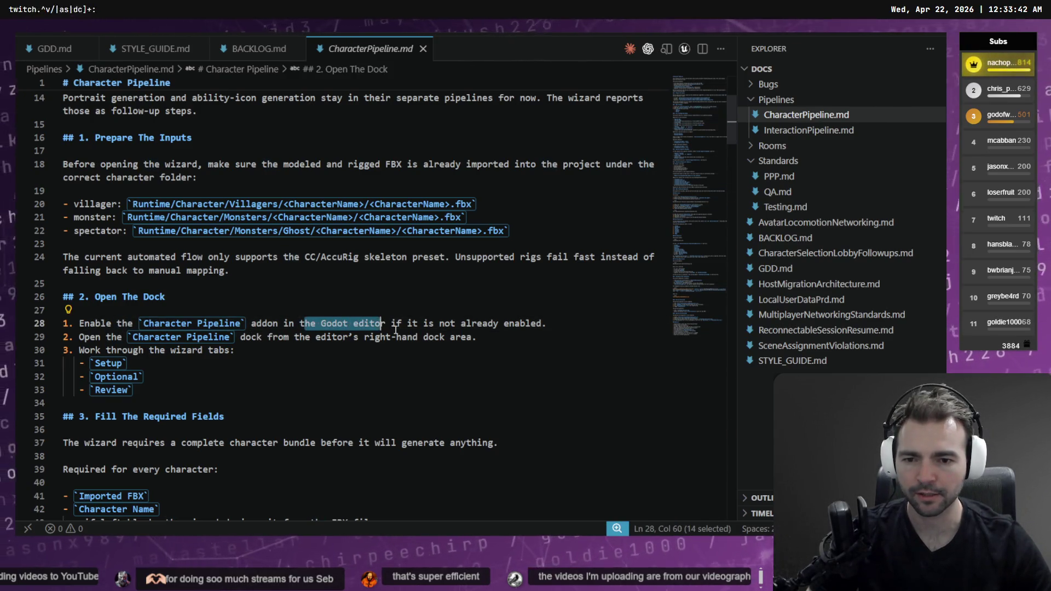
key("alt+Tab")
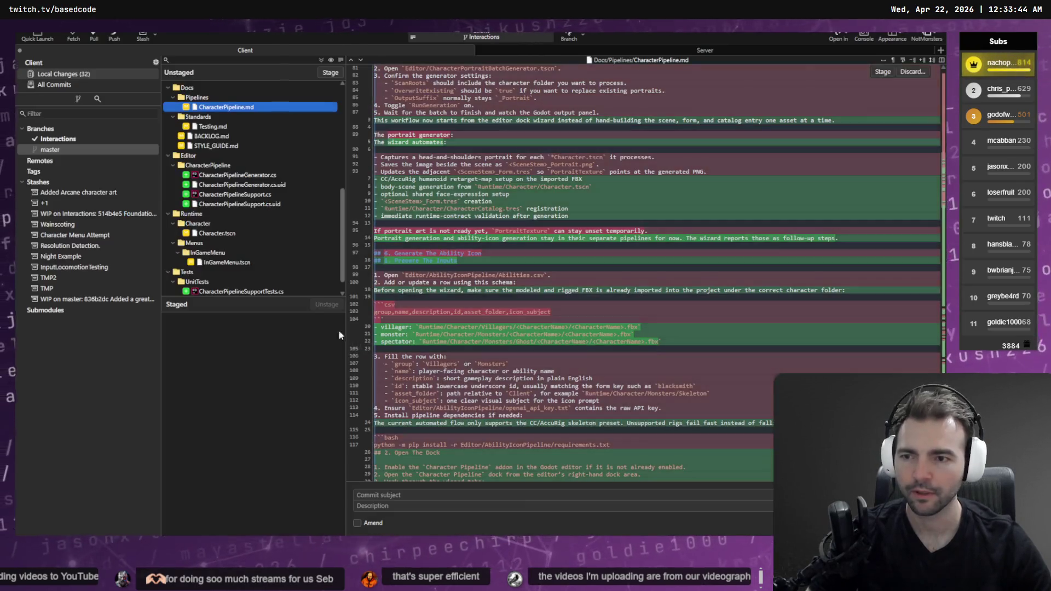
key("alt+Tab")
Step: Open the Manage Editor Features profile manager from the Editor menu
left_click(117, 33)
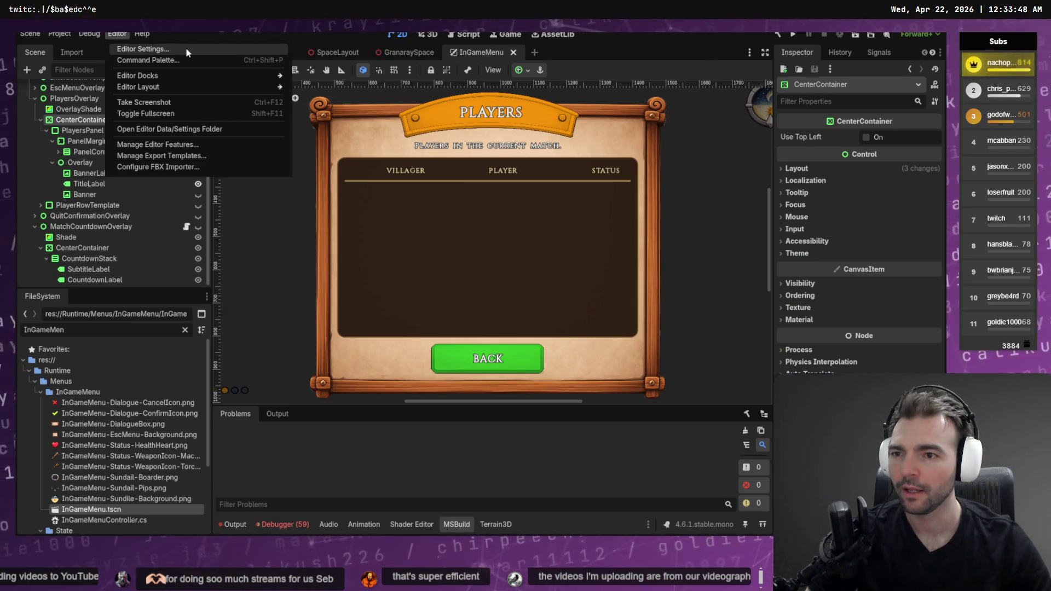
left_click(231, 145)
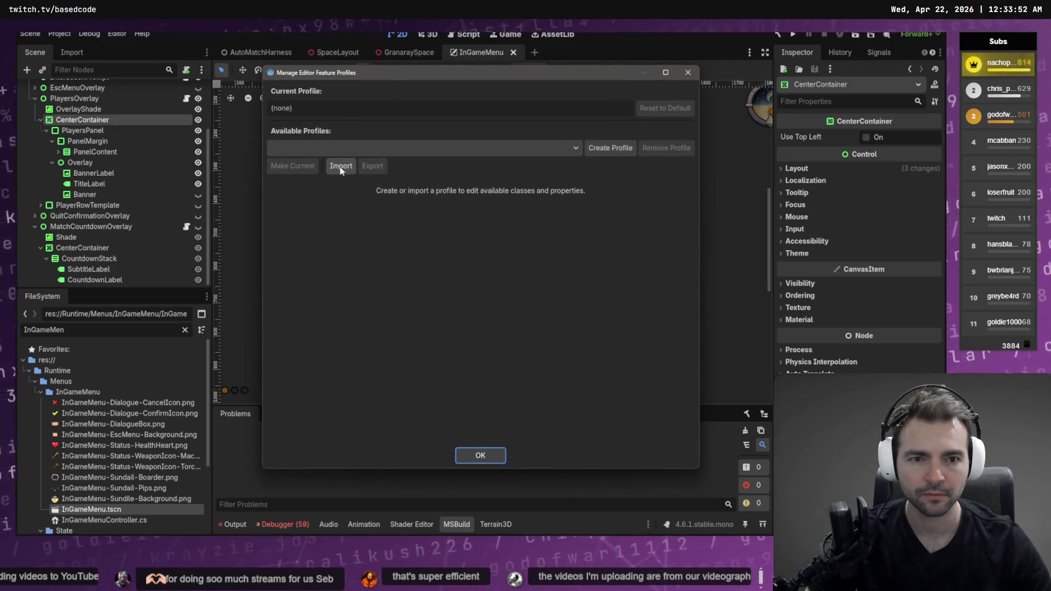
left_click(548, 148)
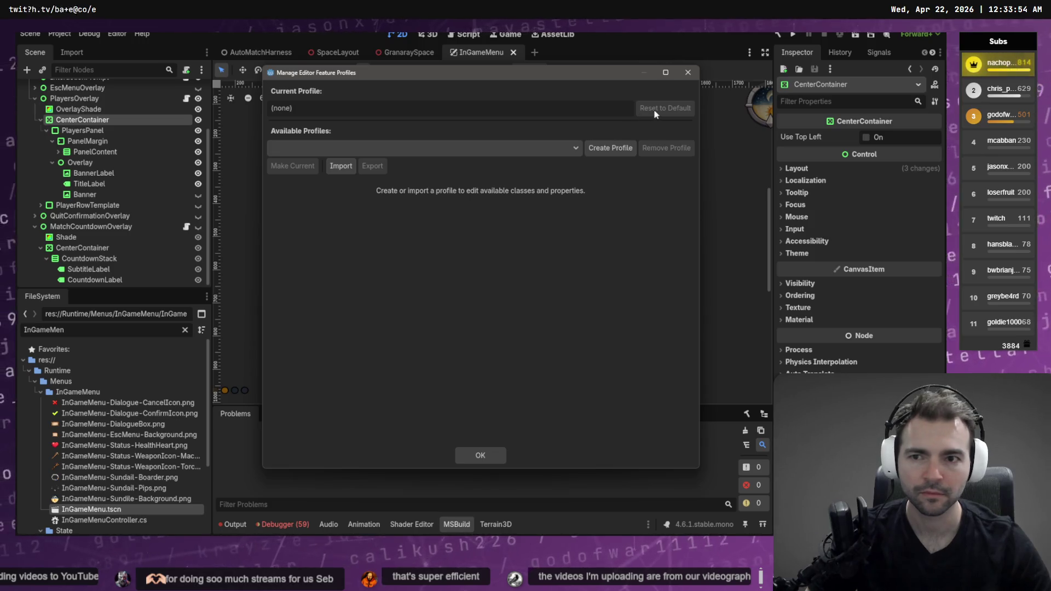
Step: Browse the profile import into addons/character_pipeline, cancel it, close the manager, and switch to Fork
left_click(339, 167)
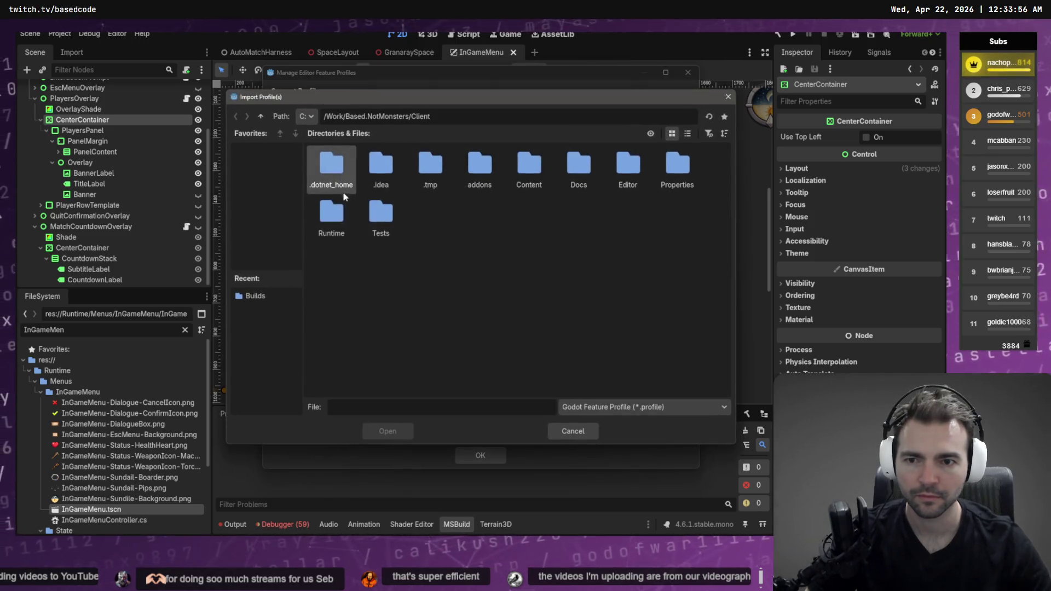
double_click(480, 167)
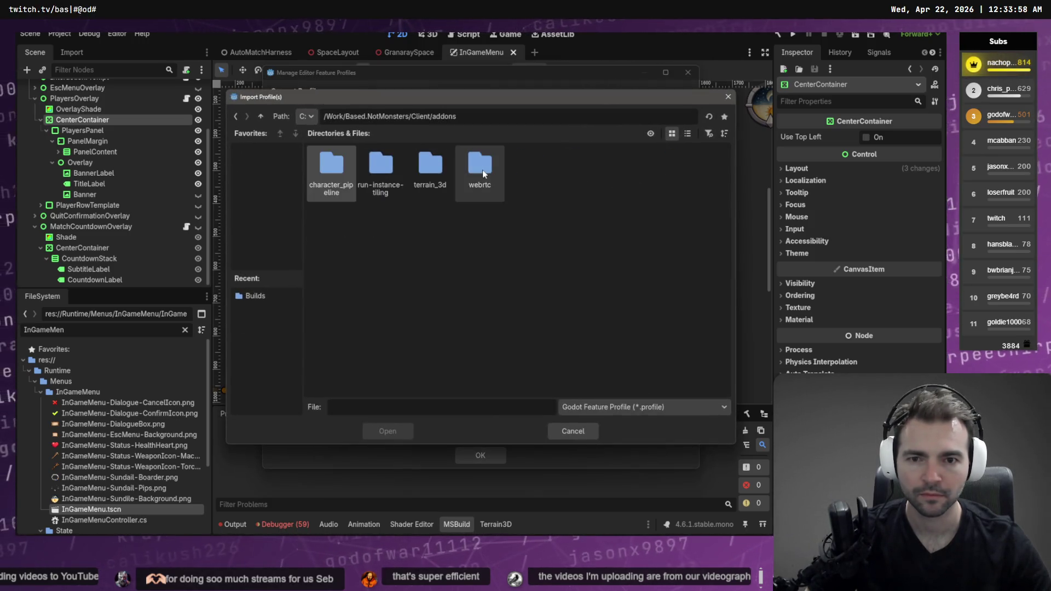
double_click(330, 170)
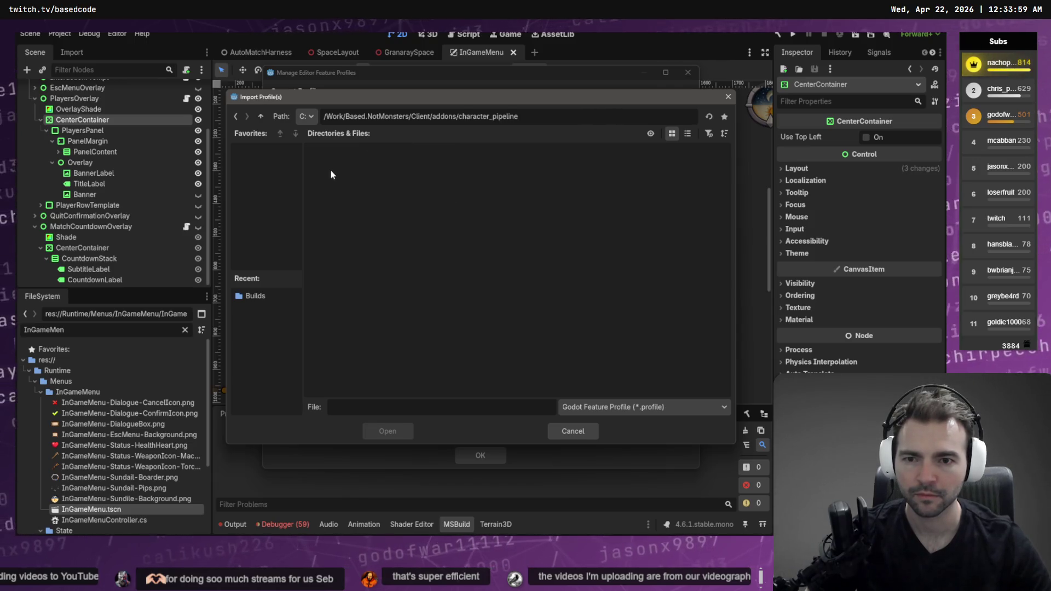
left_click(446, 404)
left_click(572, 431)
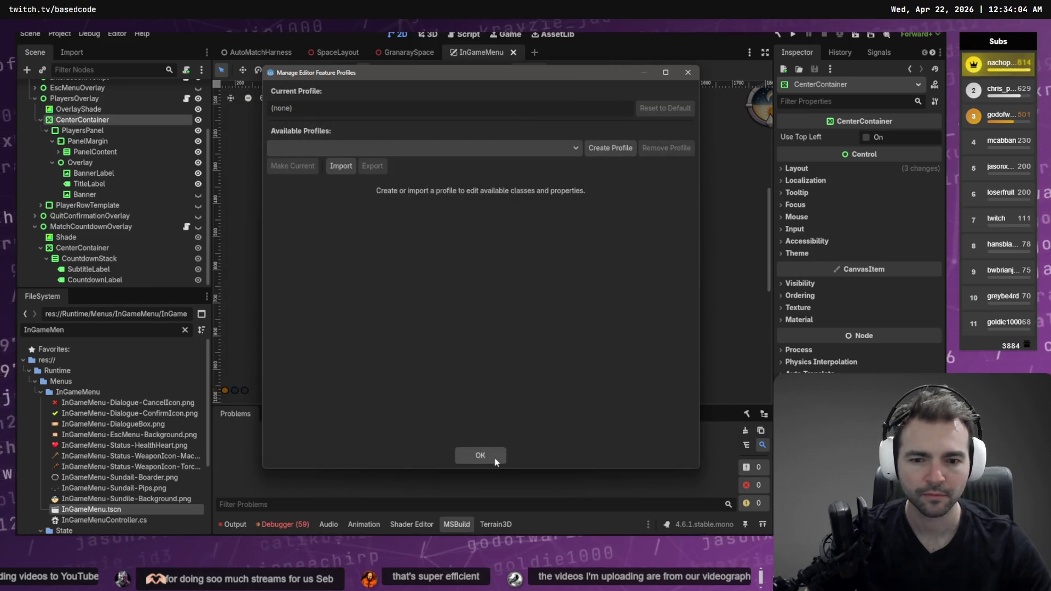
left_click(480, 456)
key("alt+Tab")
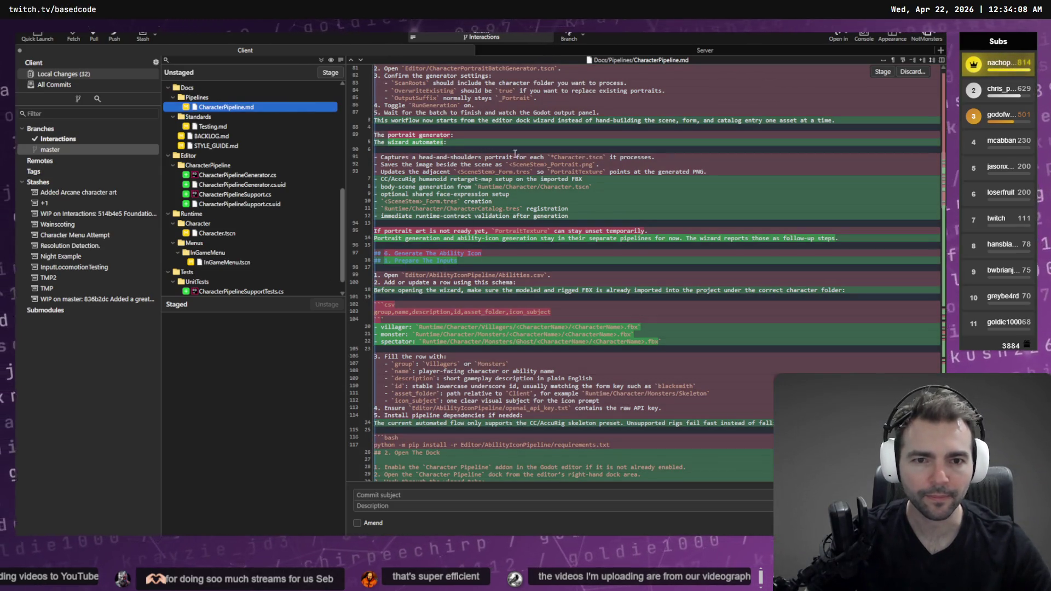
Step: Select the right-hand dock wording on line 29 of CharacterPipeline.md, then return to Godot via Fork
key("alt+Tab")
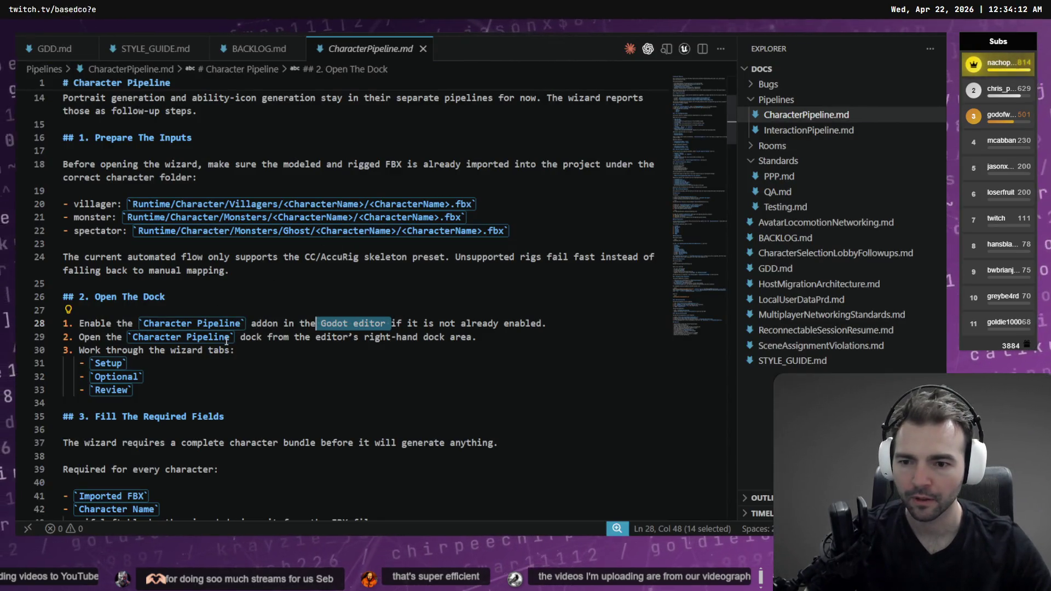
mouse_move(241, 337)
left_mouse_down()
mouse_move(432, 342)
mouse_move(241, 350)
mouse_move(265, 342)
left_mouse_up()
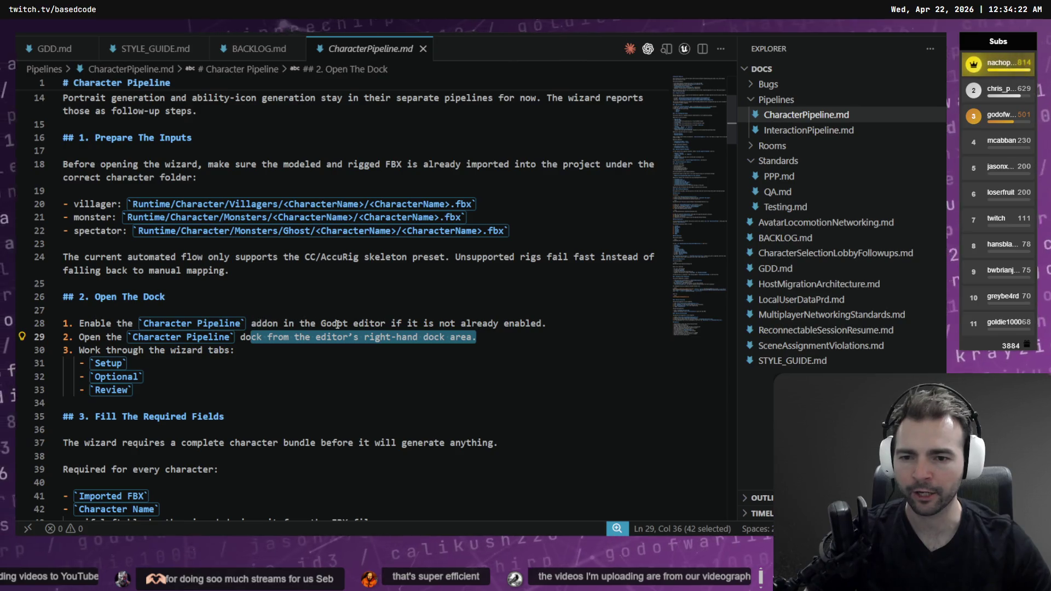
key("alt+Tab")
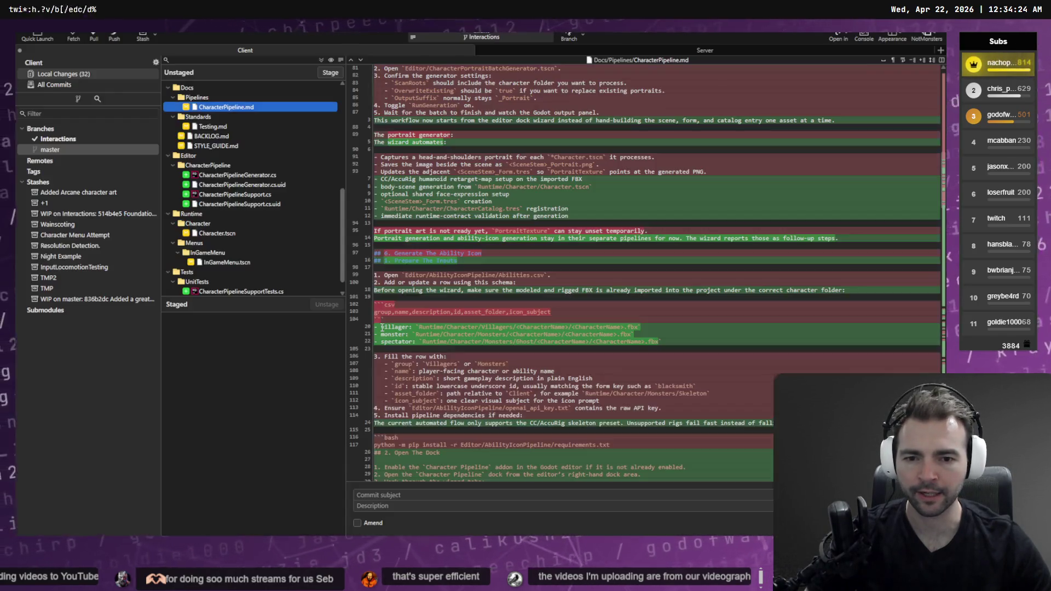
key("alt+Tab")
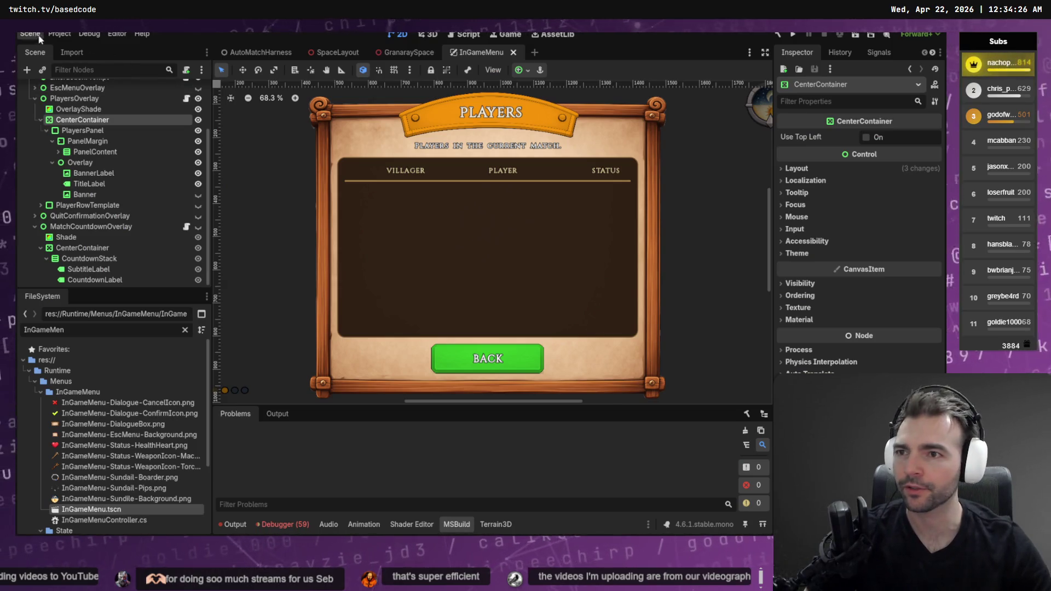
Step: Open Editor Settings and scroll through its categories
left_click(117, 34)
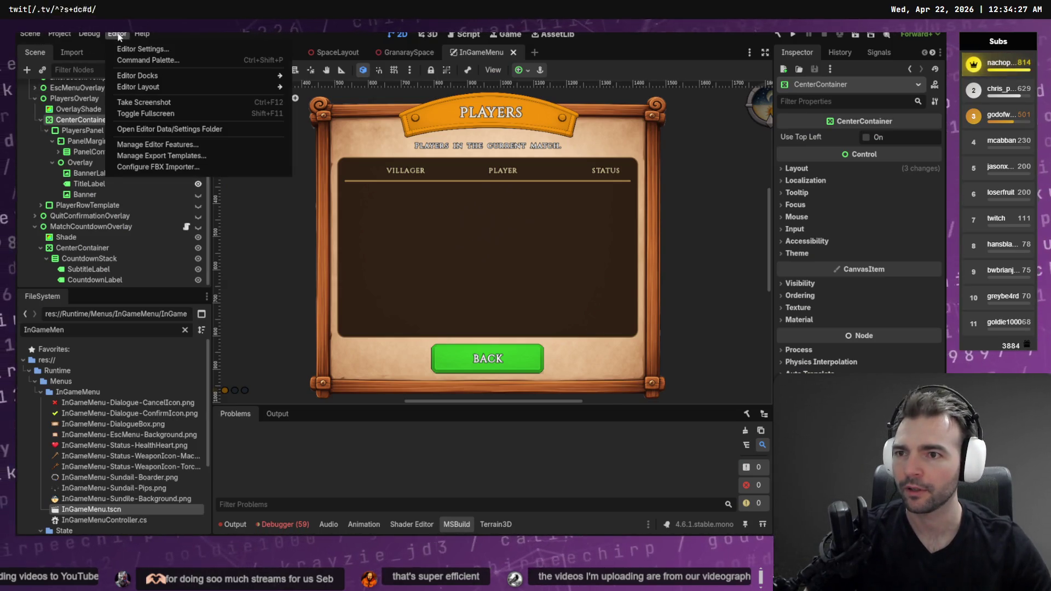
left_click(192, 51)
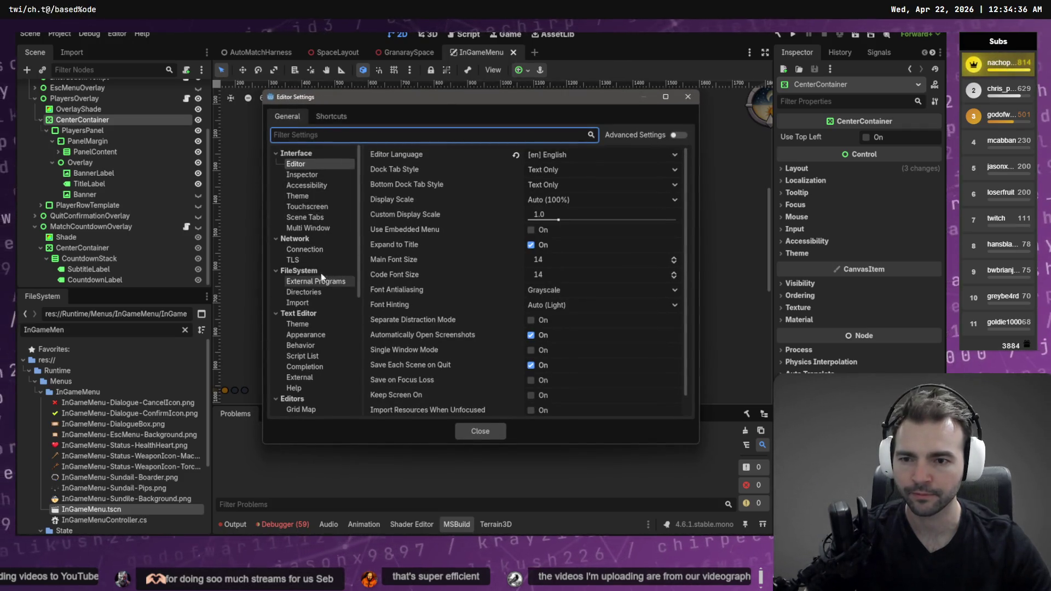
scroll(311, 178, "down", 3)
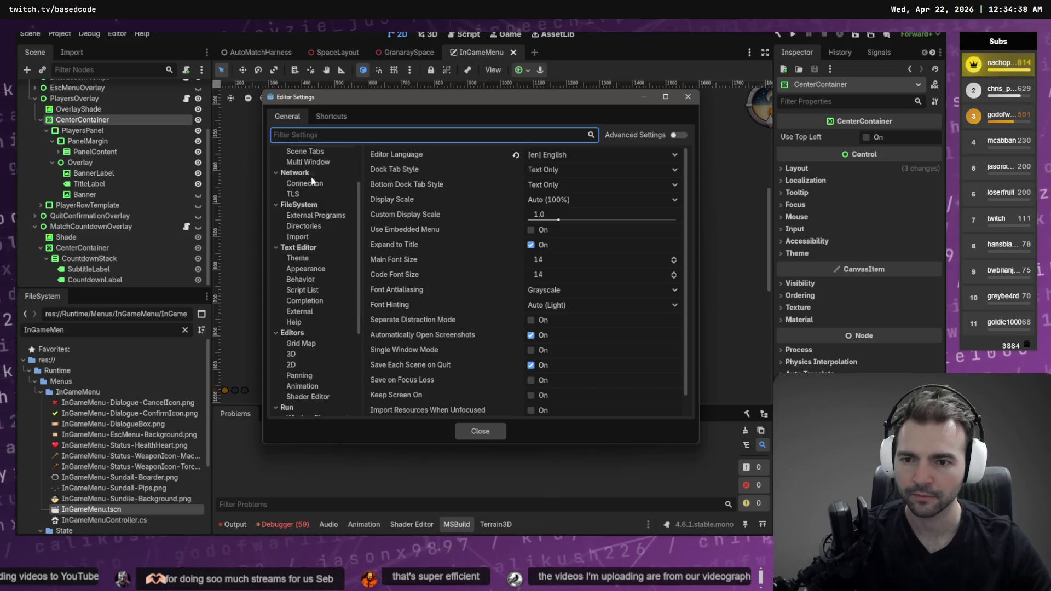
scroll(311, 176, "down", 3)
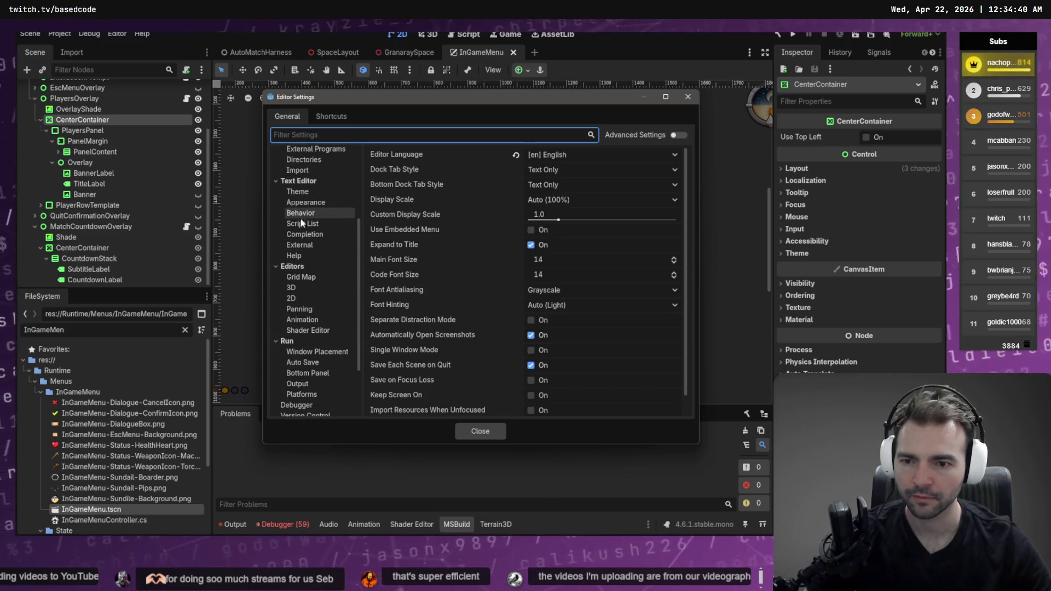
scroll(305, 241, "down", 4)
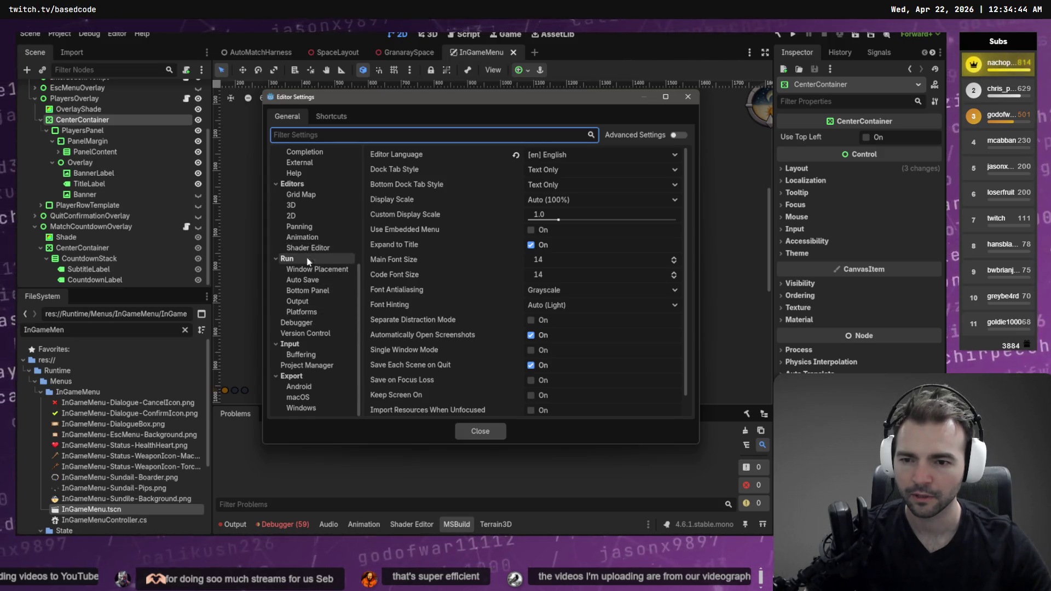
Step: Filter the settings for 'dialog', clear the filter, then switch to Fork's CharacterPipeline.md diff
left_click(326, 138)
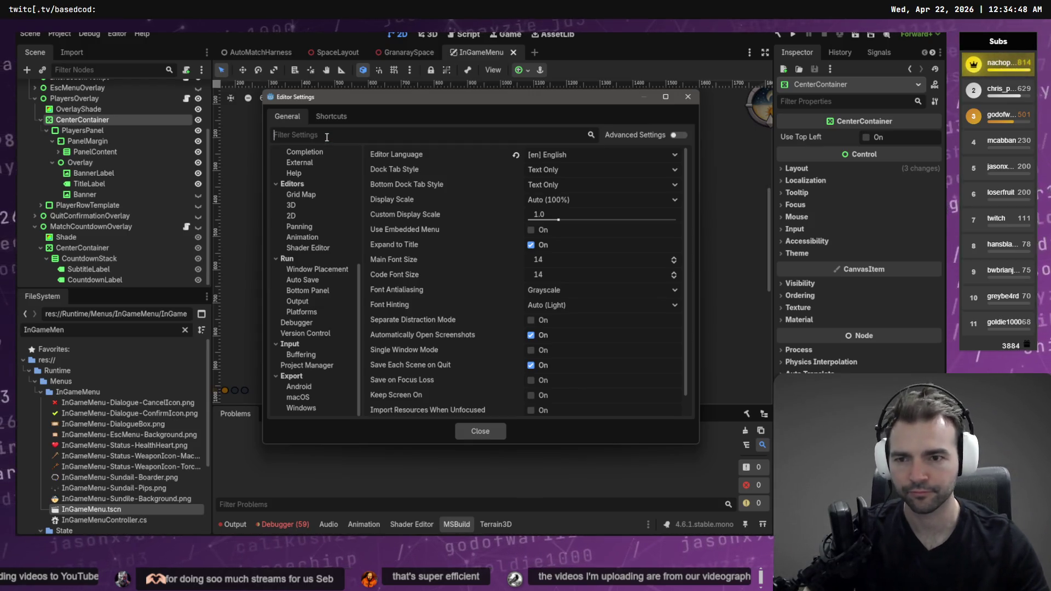
type("dialog")
key("ctrl+a")
key("BackSpace")
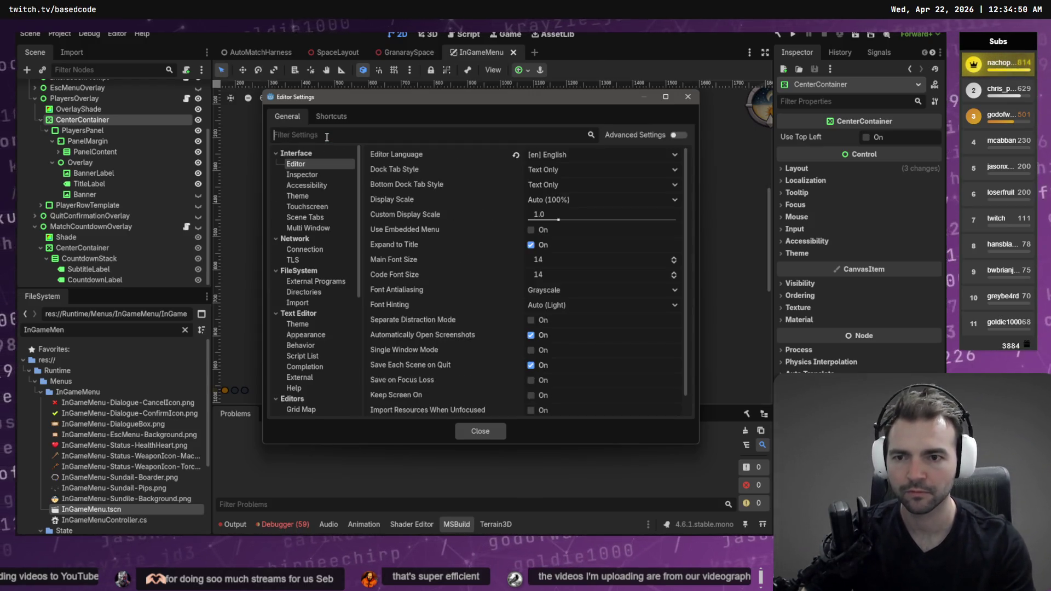
key("alt+Tab")
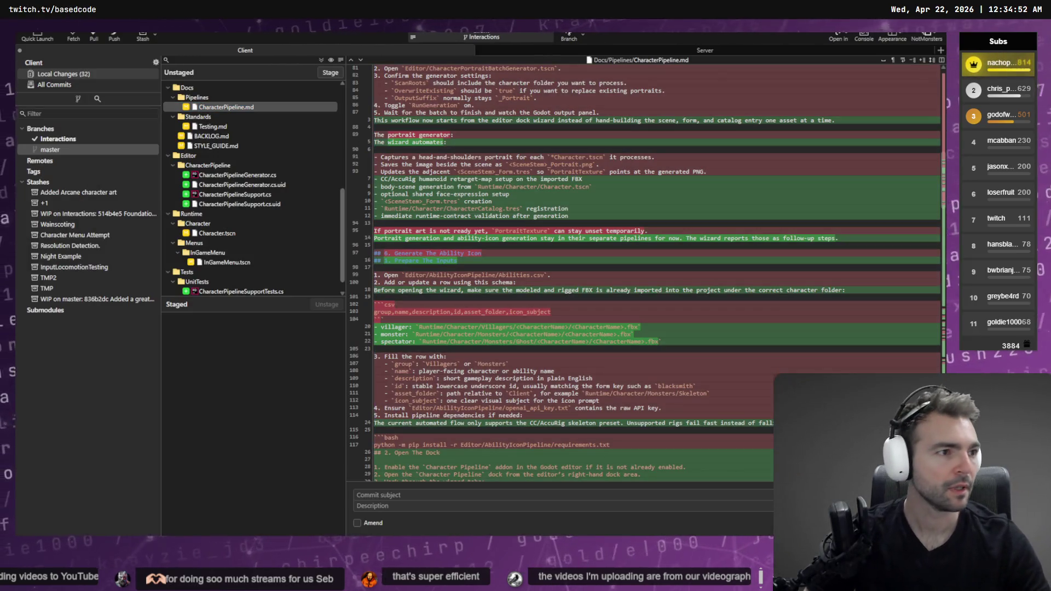
key("alt+Tab")
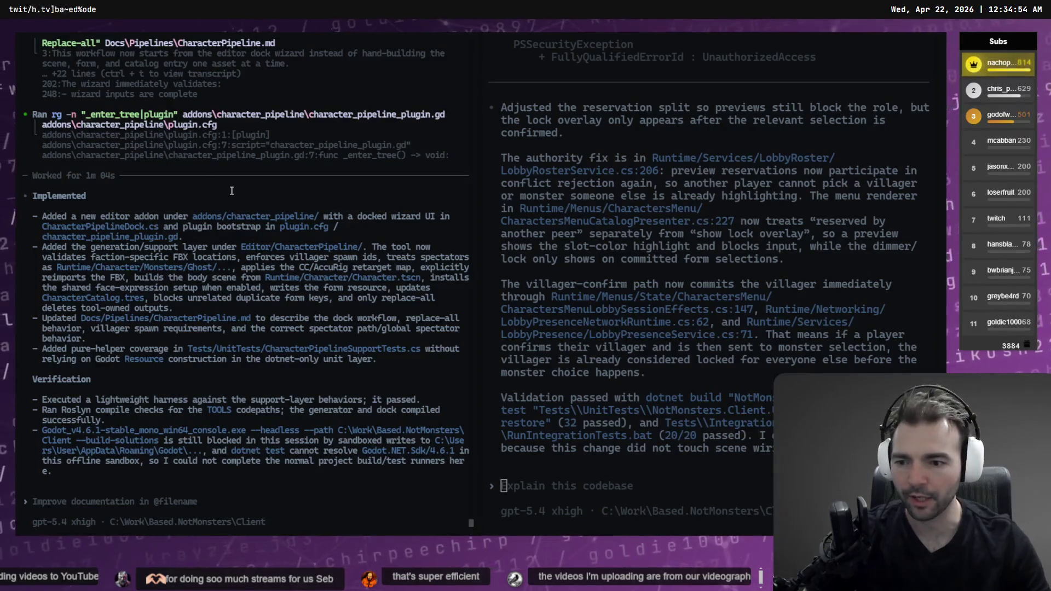
key("alt+Tab")
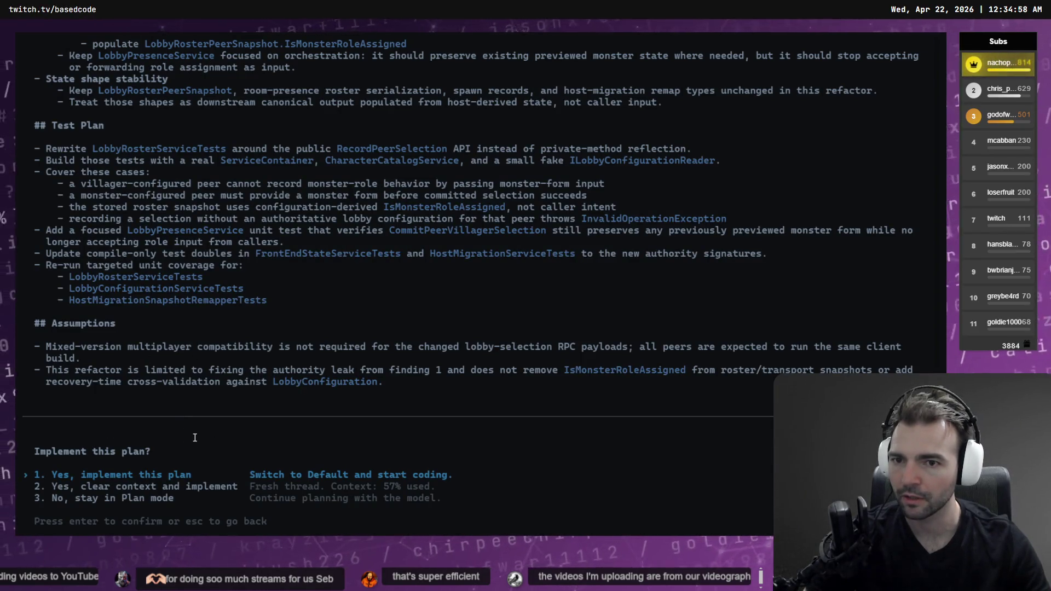
key("alt+Tab")
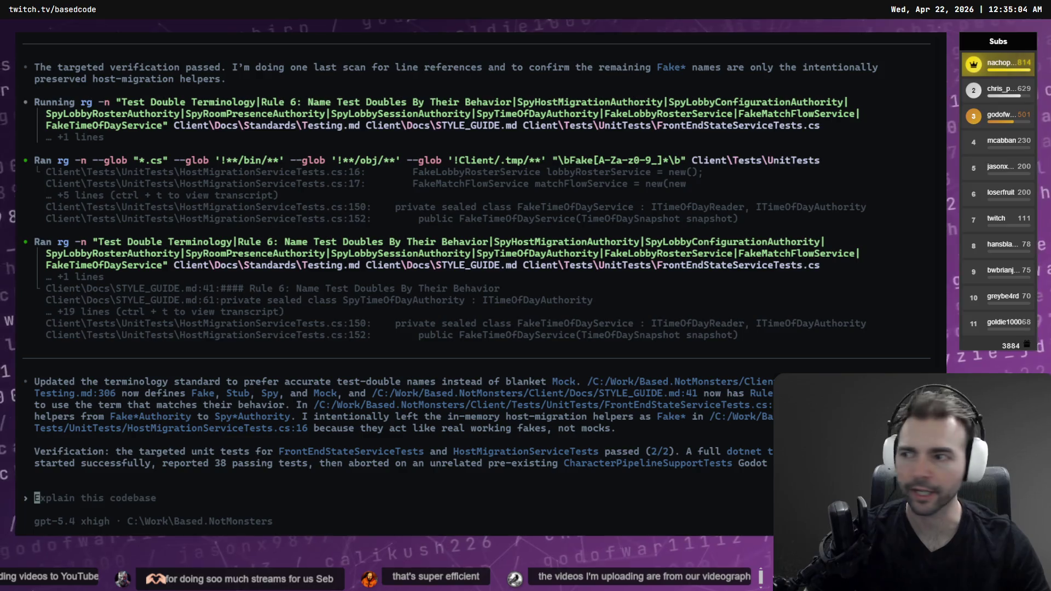
key("alt+Tab")
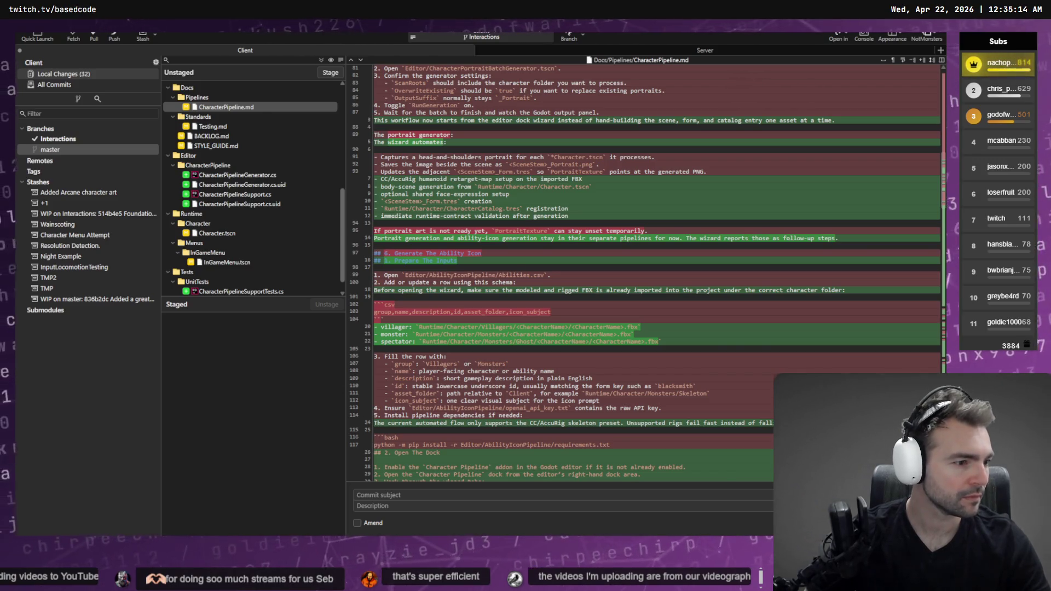
Step: Switch from Fork back to the Godot editor with Editor Settings open
key("alt+Tab")
key("alt+Tab")
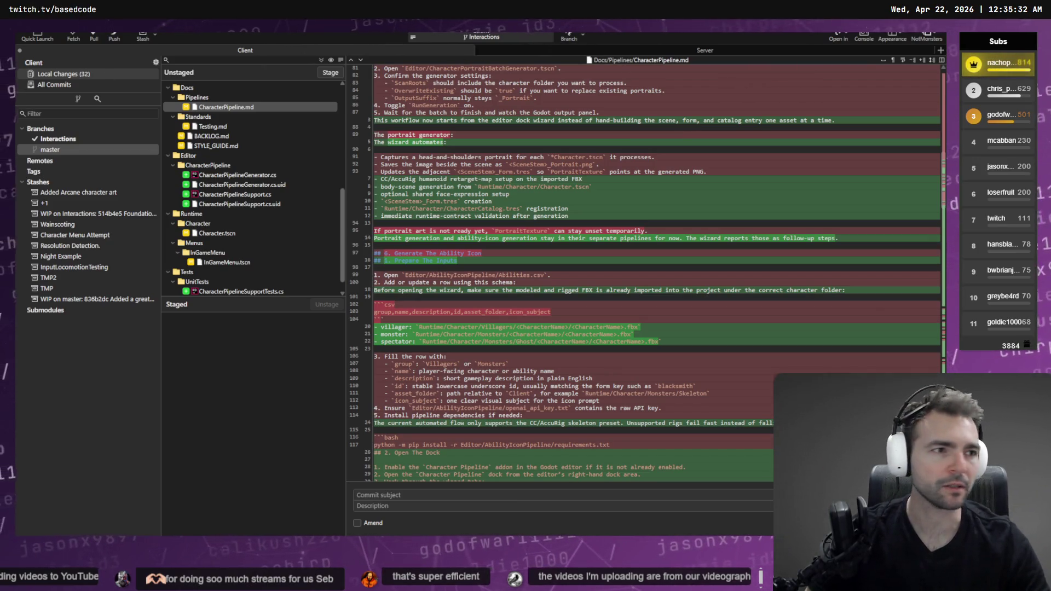
Step: Try enabling the Character Pipeline plugin in AssetLib's Plugins list; it fails to load and stays off
key("alt+Tab")
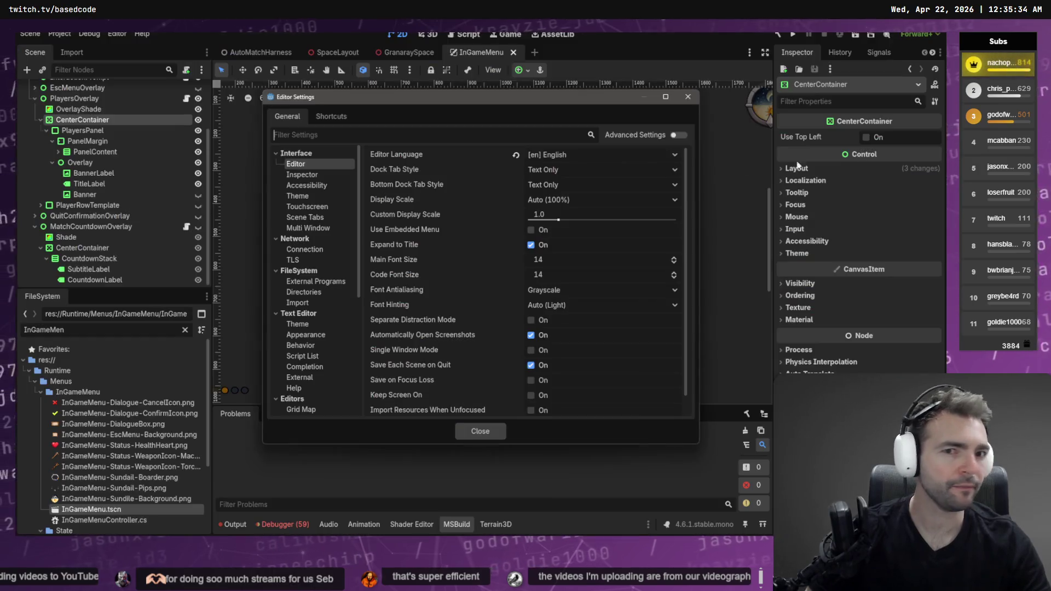
key("Escape")
left_click(553, 34)
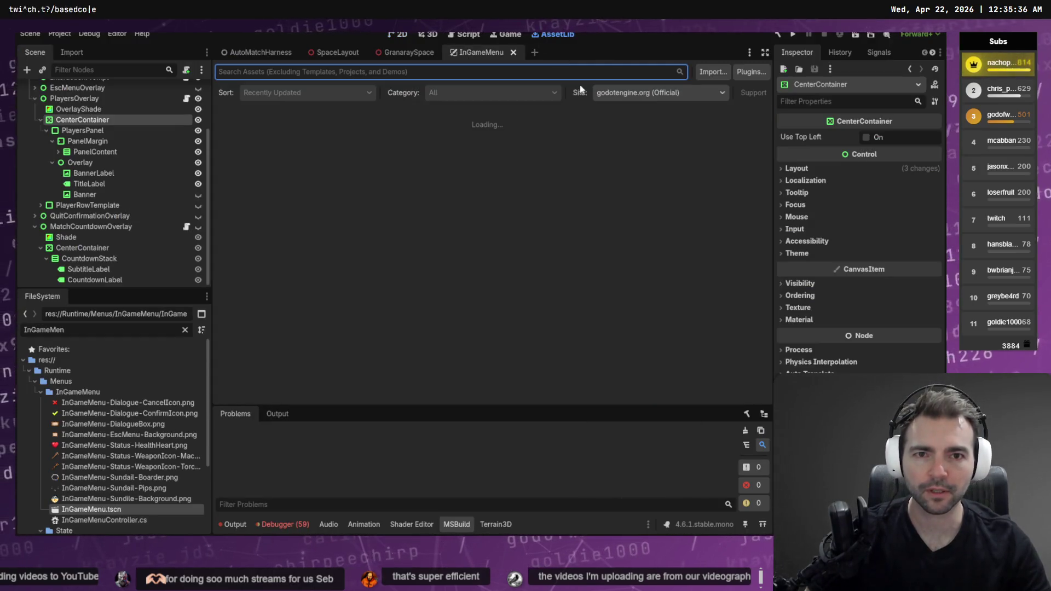
left_click(751, 71)
left_click(228, 77)
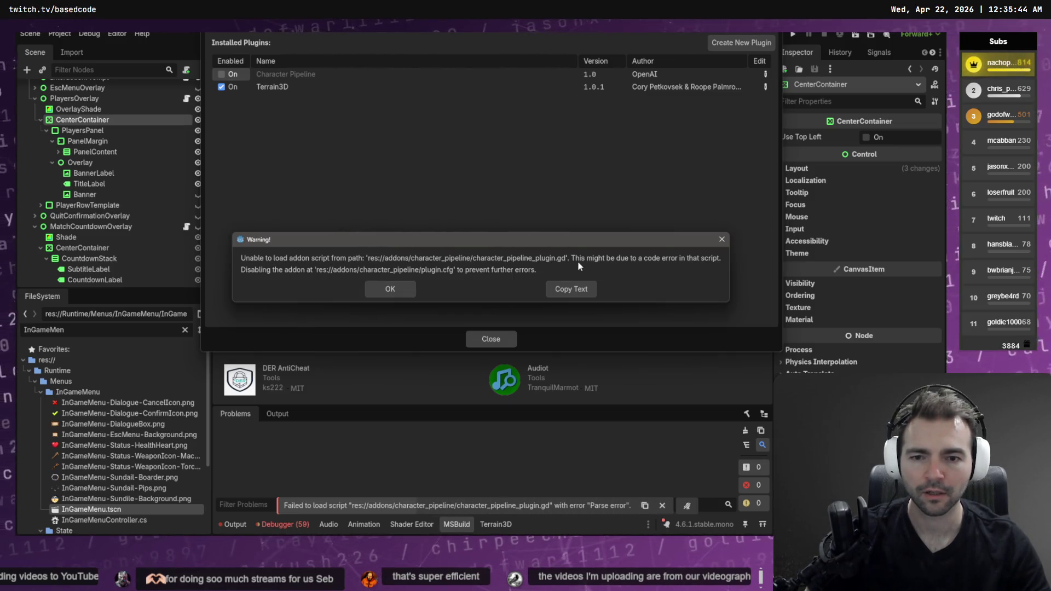
left_click(389, 290)
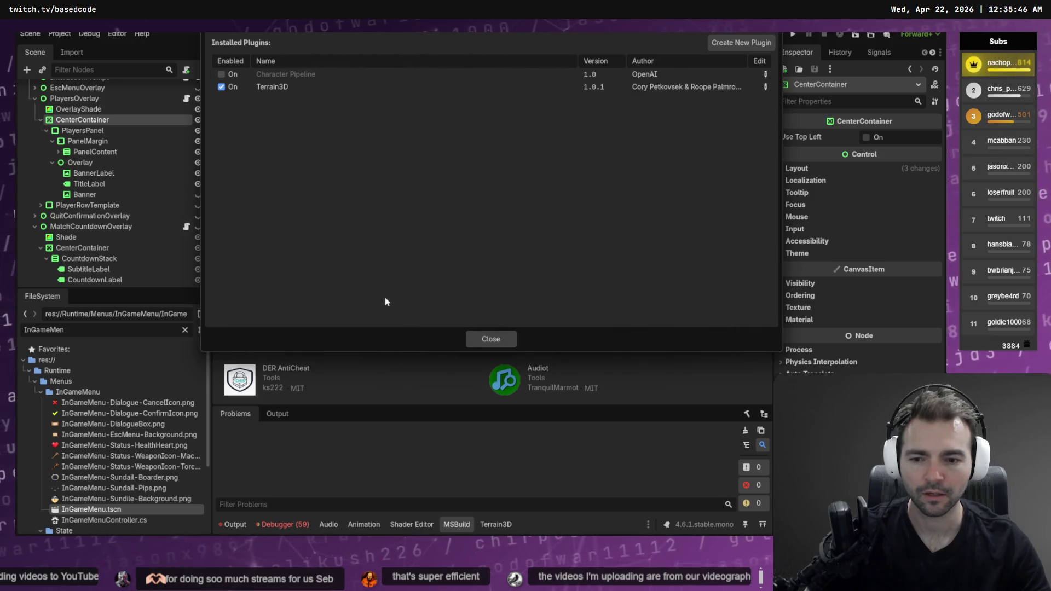
left_click(493, 339)
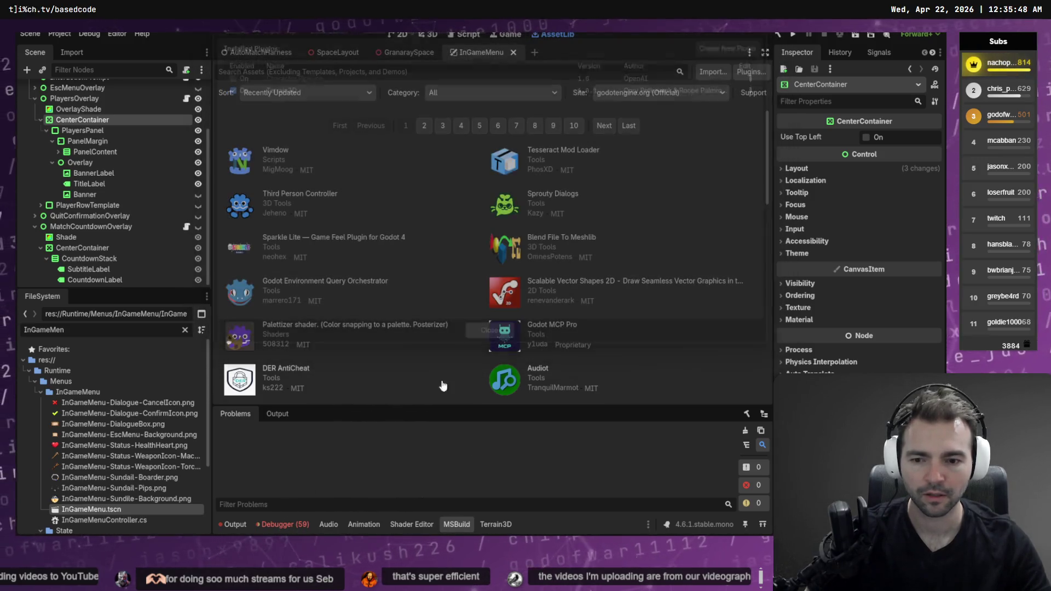
Step: Review the debugger's Errors list for debug Sessions 2, 3 and 4
left_click(283, 523)
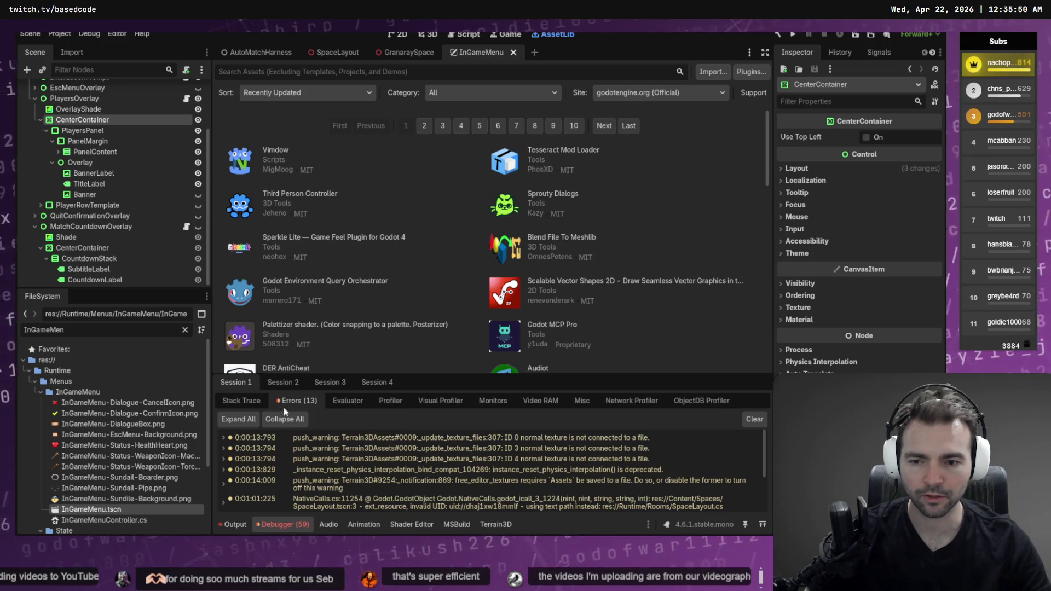
scroll(628, 465, "down", 10)
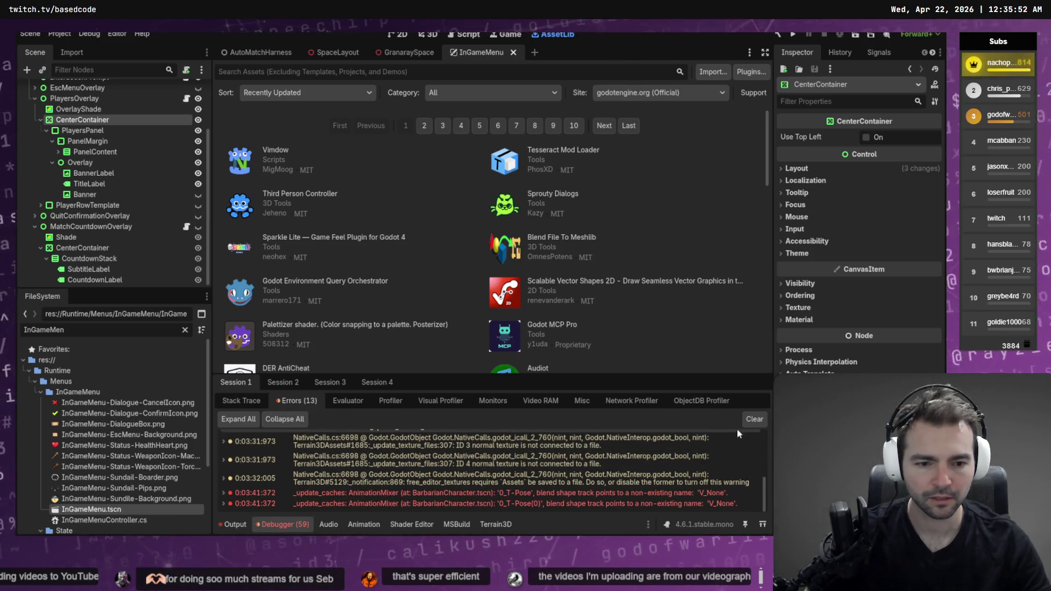
left_click(272, 382)
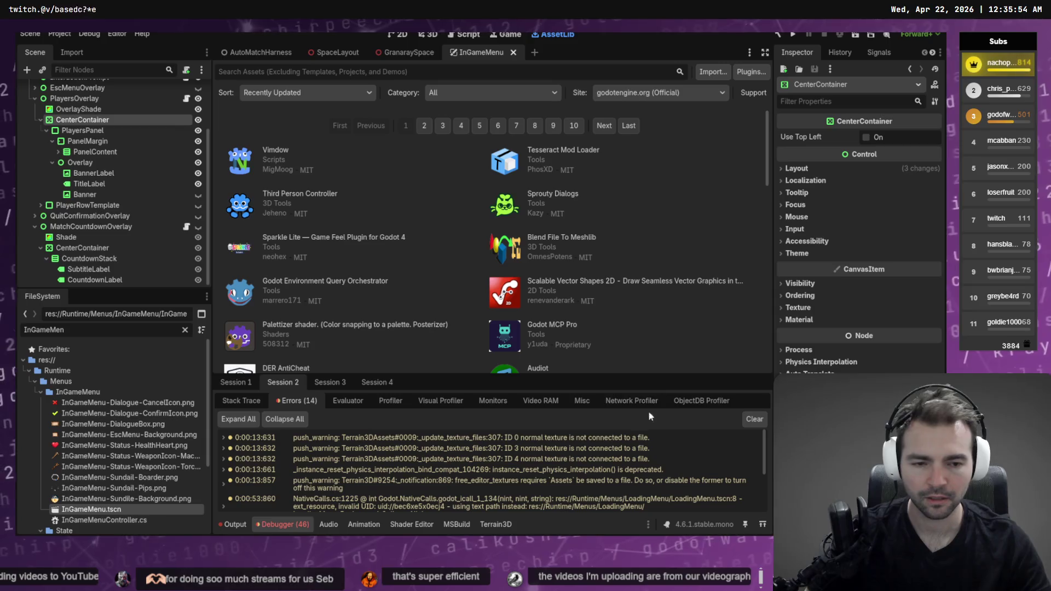
left_click(330, 382)
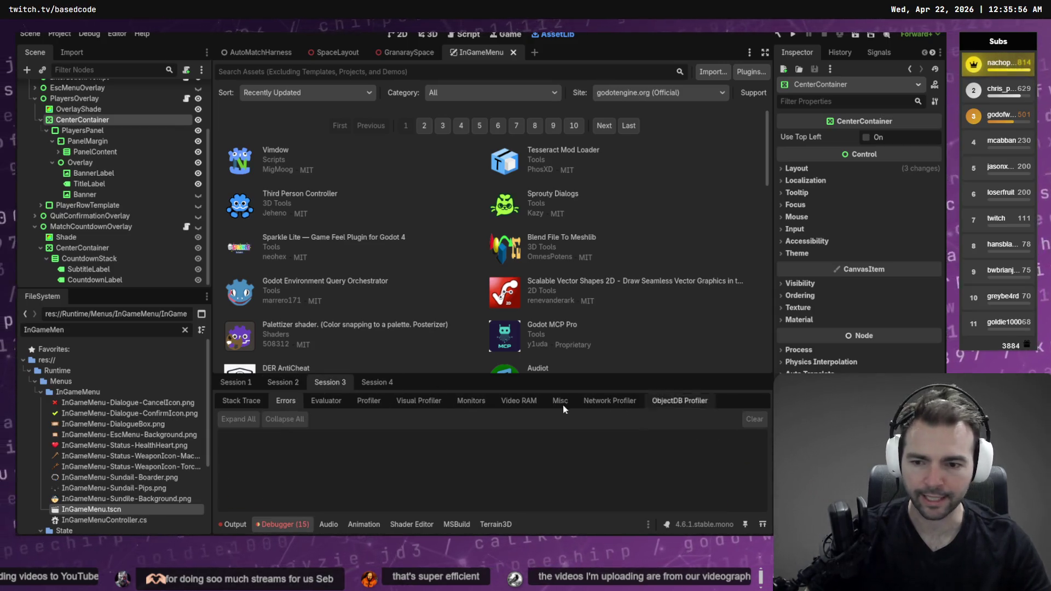
left_click(376, 381)
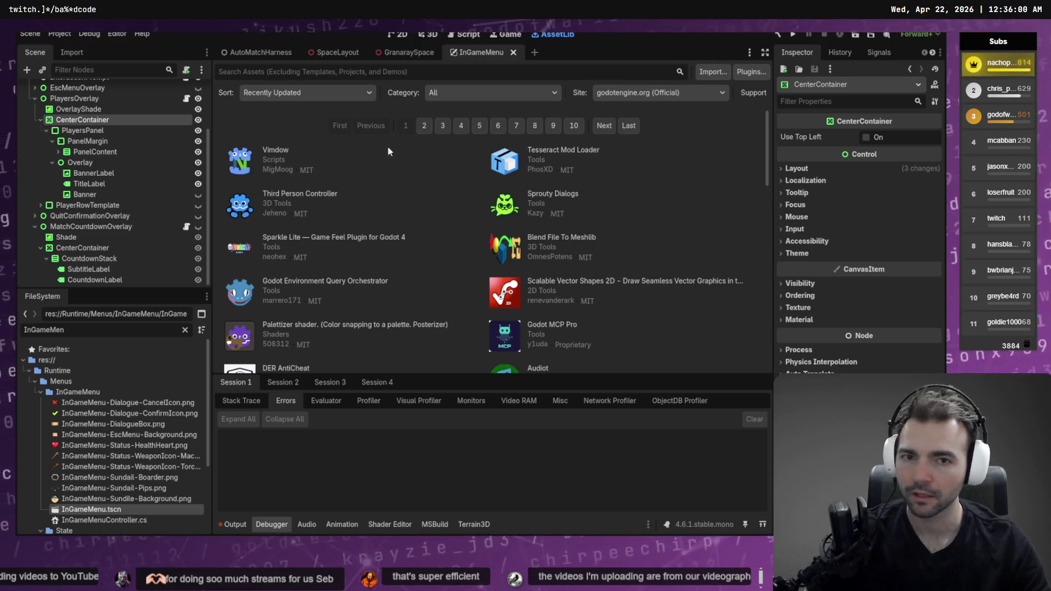
Step: Retry enabling Character Pipeline in the Plugins list and dismiss the script load warning
left_click(751, 72)
left_click(225, 74)
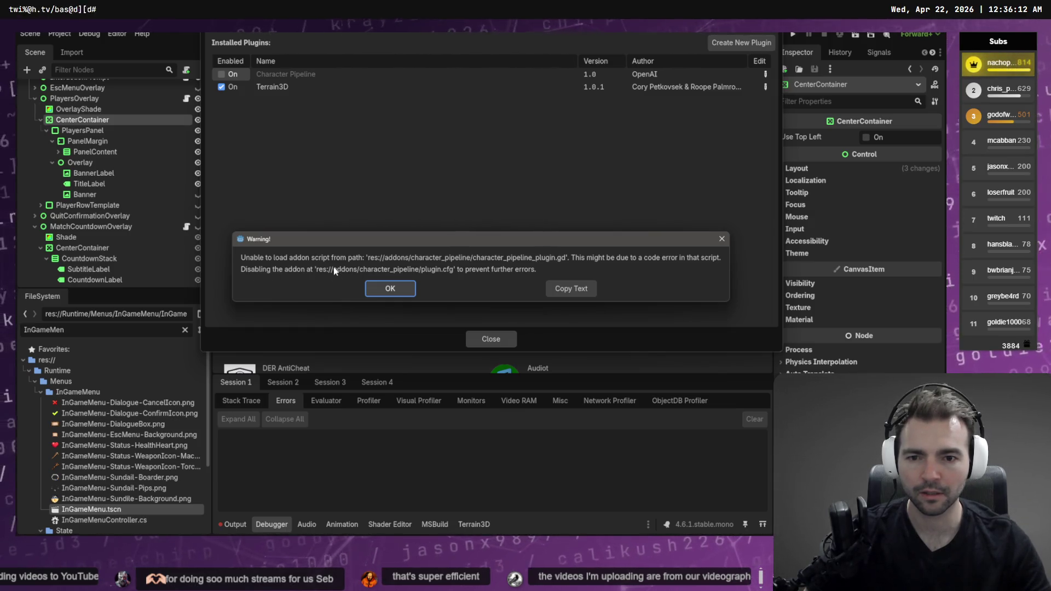
left_click(376, 286)
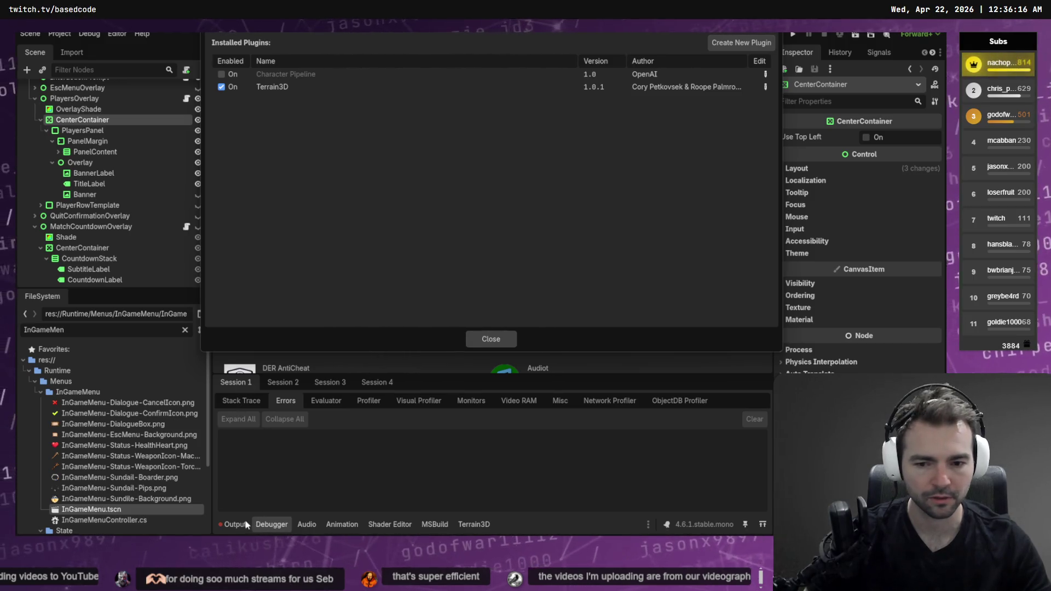
left_click(490, 339)
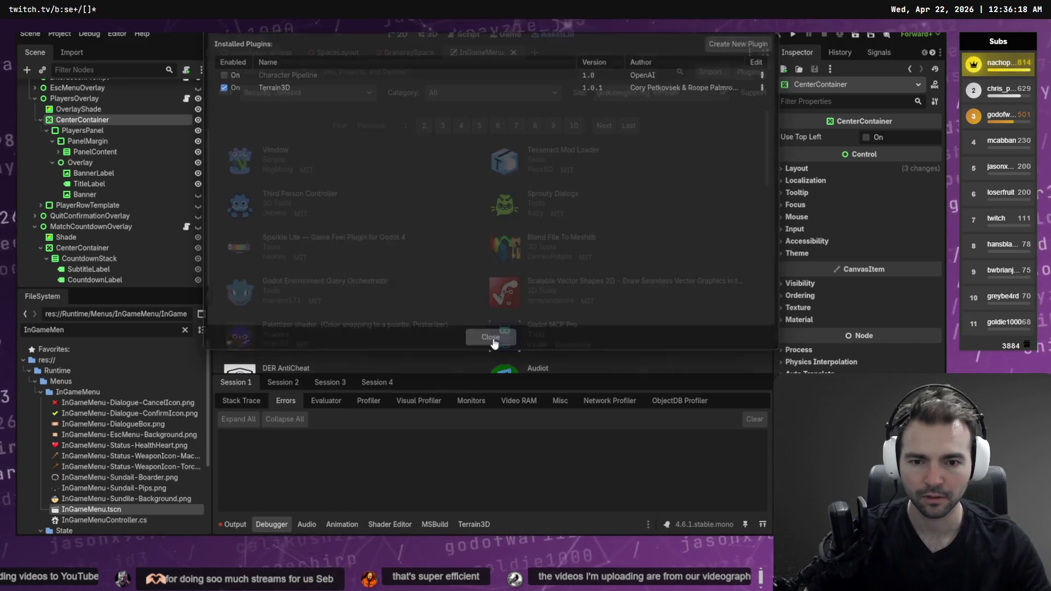
Step: Select the character_pipeline_plugin.gd parse errors in the Output log before going to the Codex terminal
left_click(235, 524)
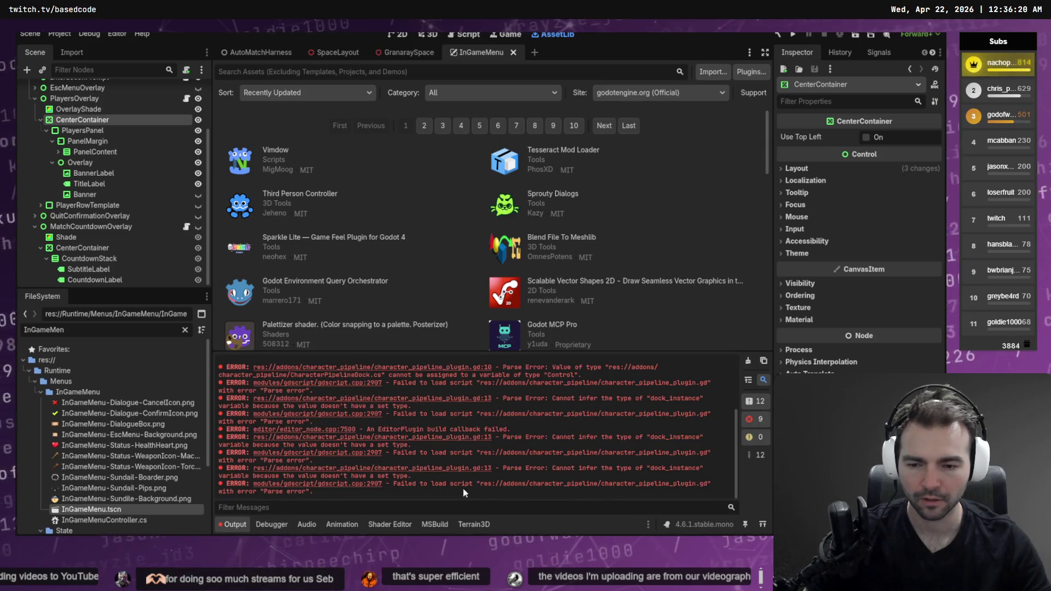
mouse_move(411, 405)
left_mouse_down()
mouse_move(221, 385)
mouse_move(221, 473)
mouse_move(221, 455)
left_mouse_up()
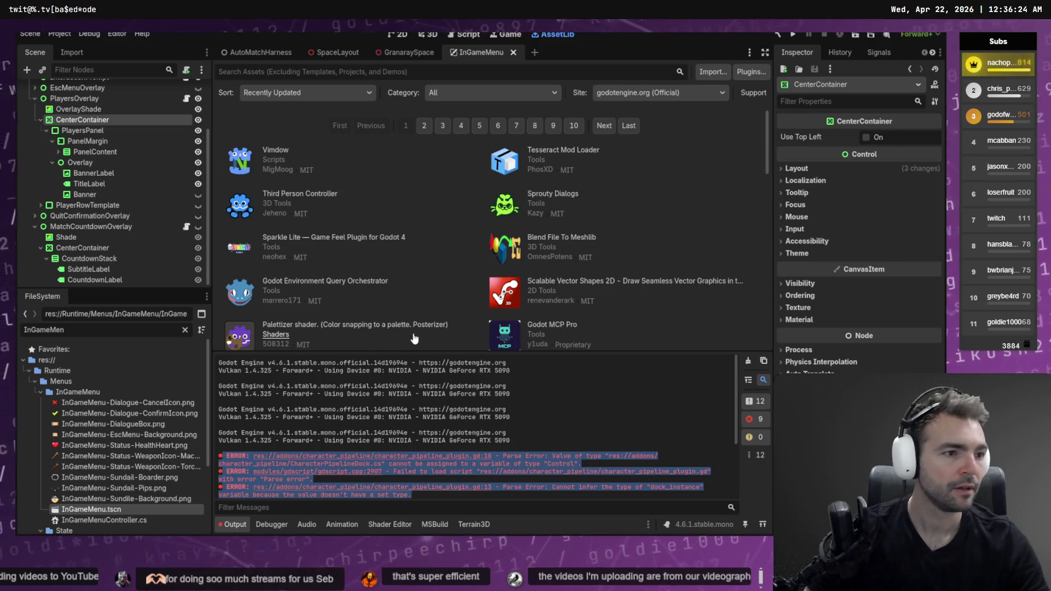
key("alt+Tab")
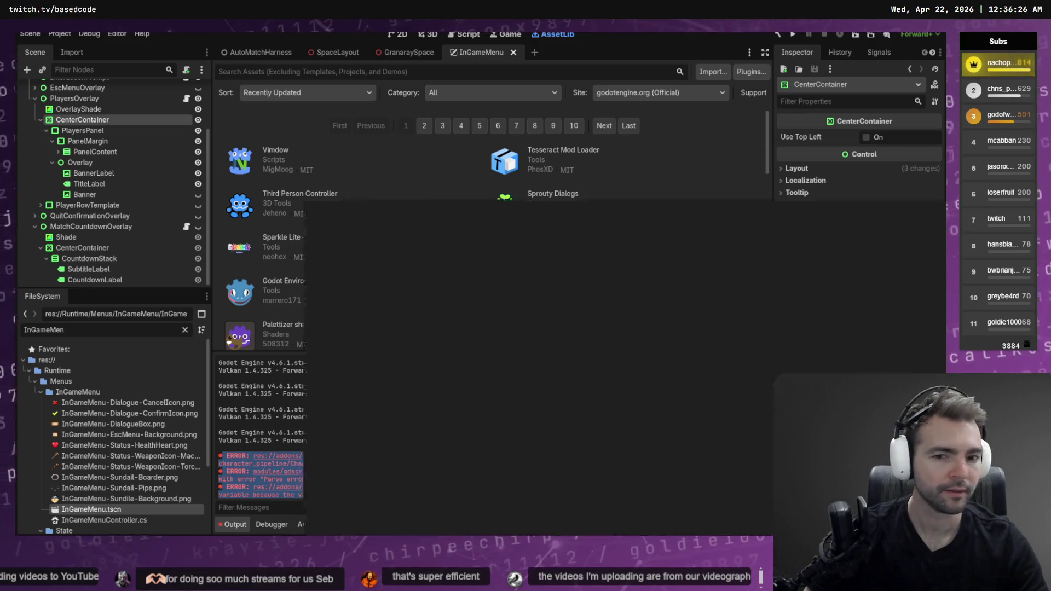
Step: Send Codex 'We had the following errors when updating the plugin:' with the pasted errors, then interrupt
key("alt+Tab")
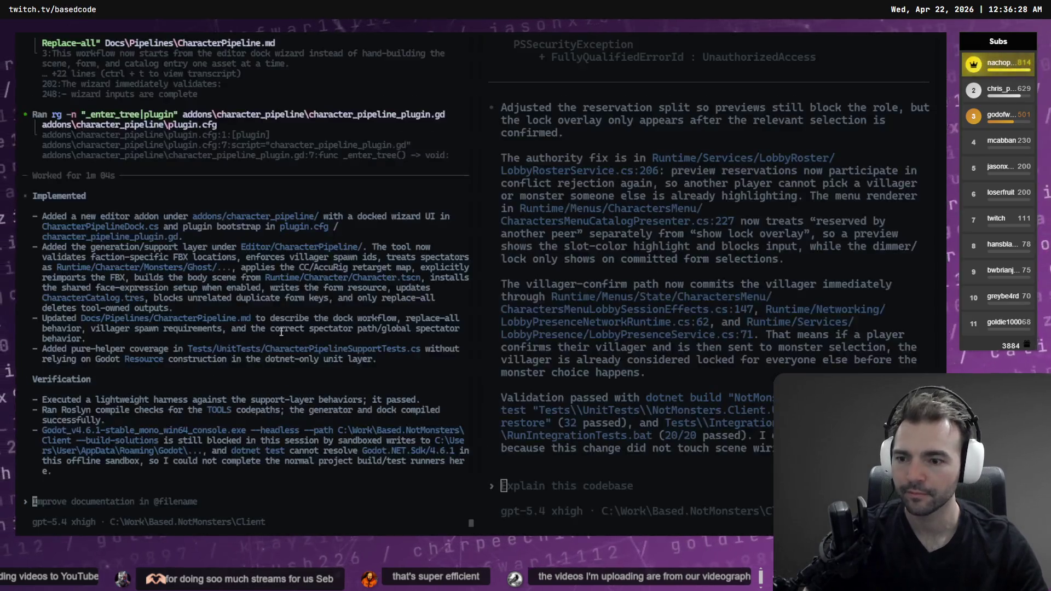
type("We had the following")
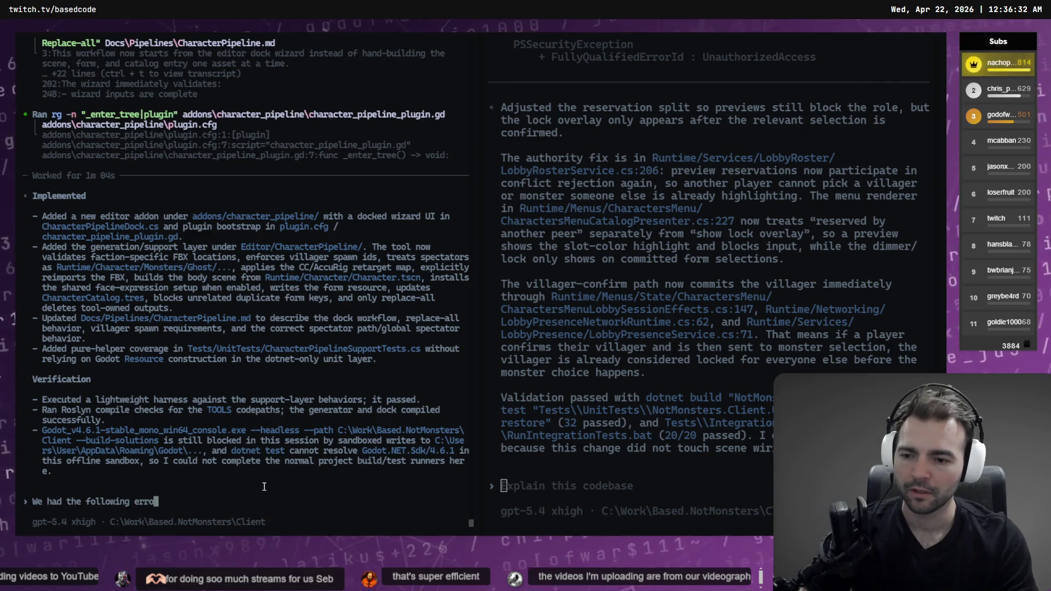
type(" errors")
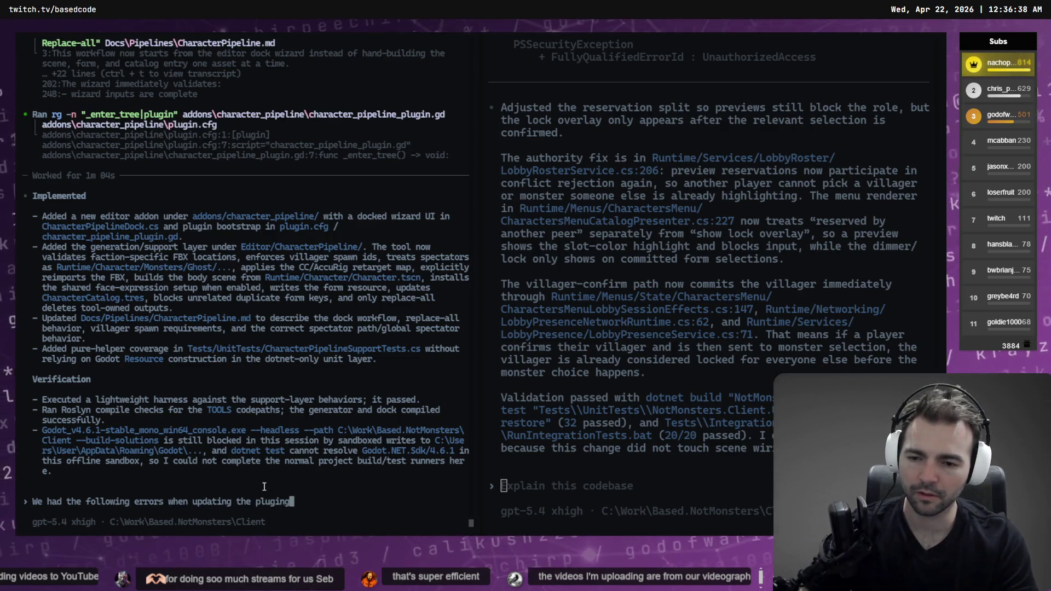
type(" when updating the plugin: \\ \\ ``` \\ \\ ```")
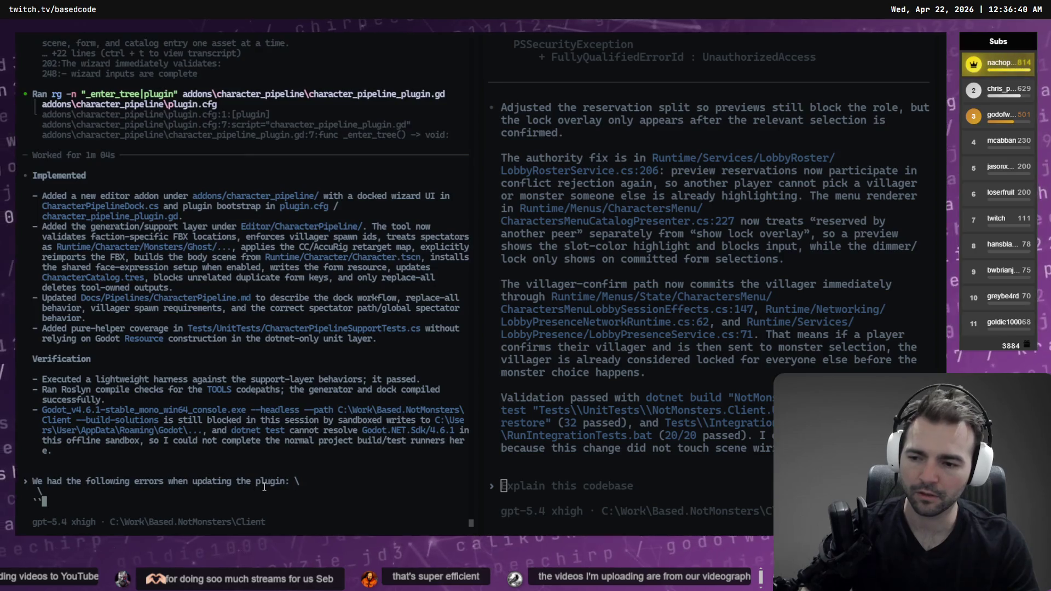
key("ctrl+v")
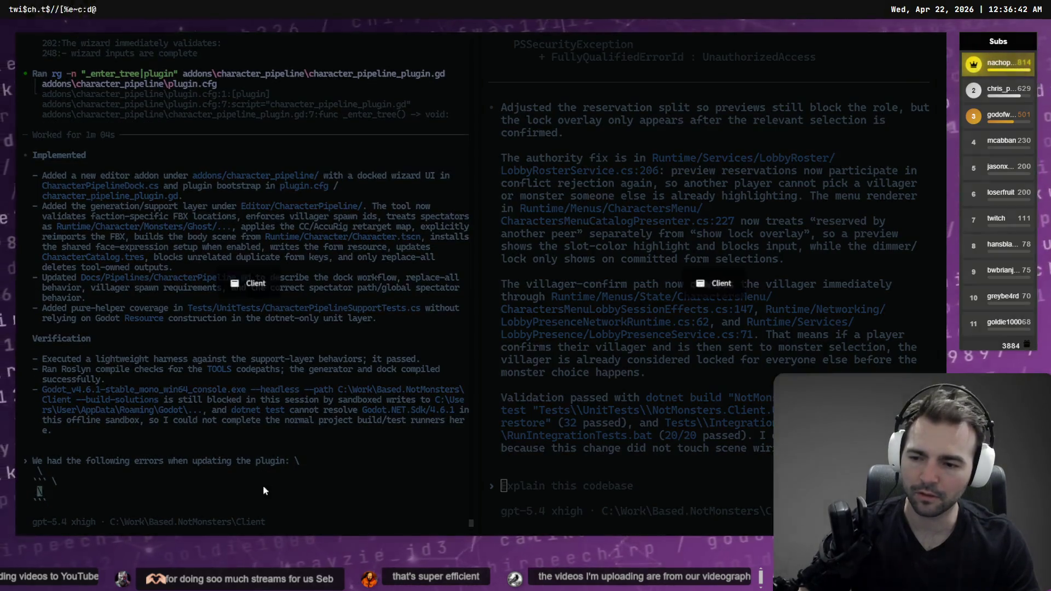
key("Escape")
key("Return")
key("ctrl+v")
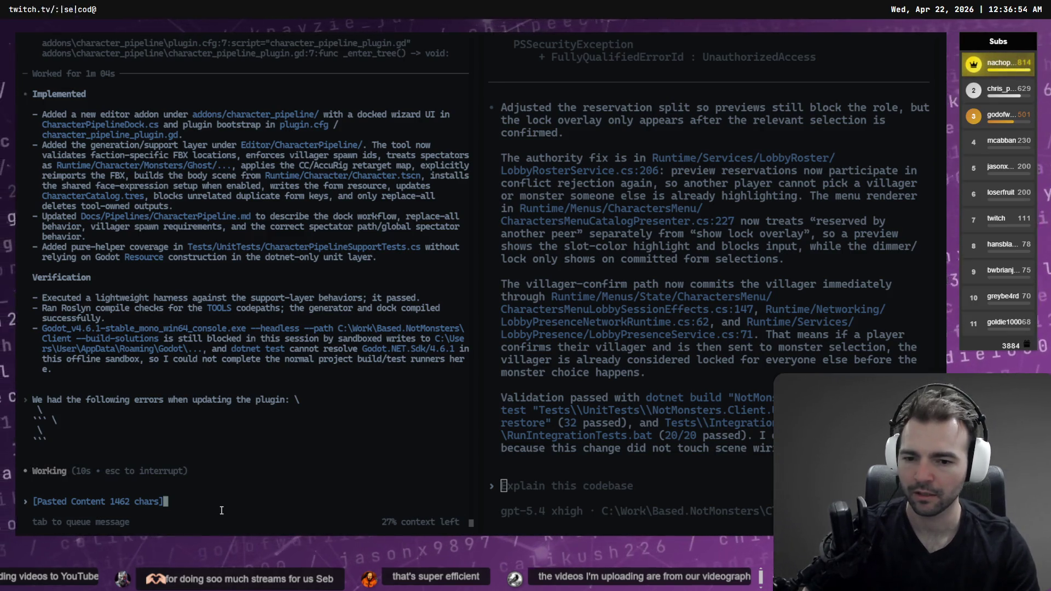
key("Escape")
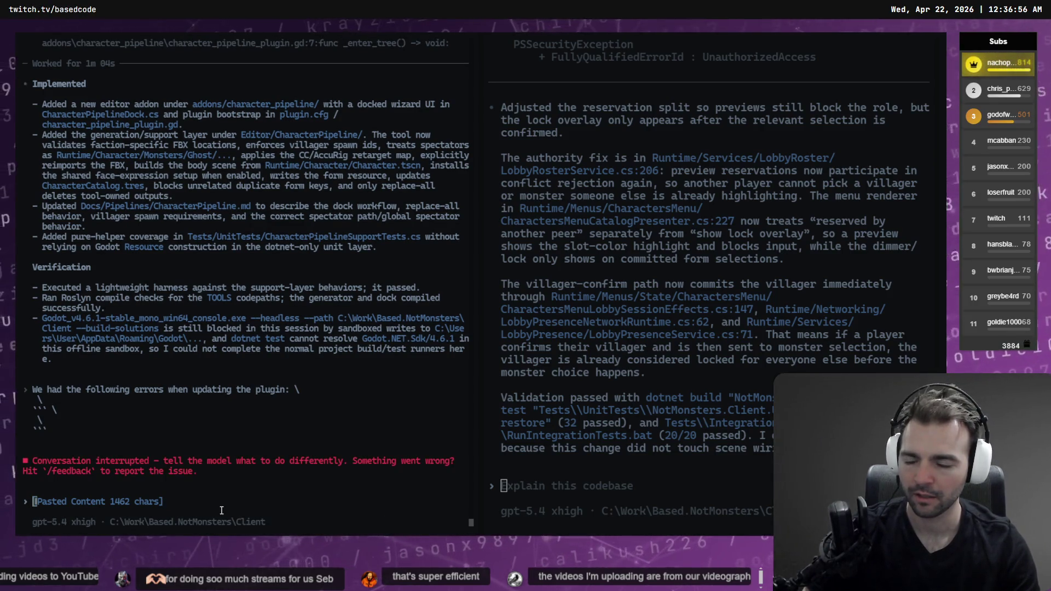
Step: Recall the errors message, paste the error lines again, submit, and interrupt the run
key("Up")
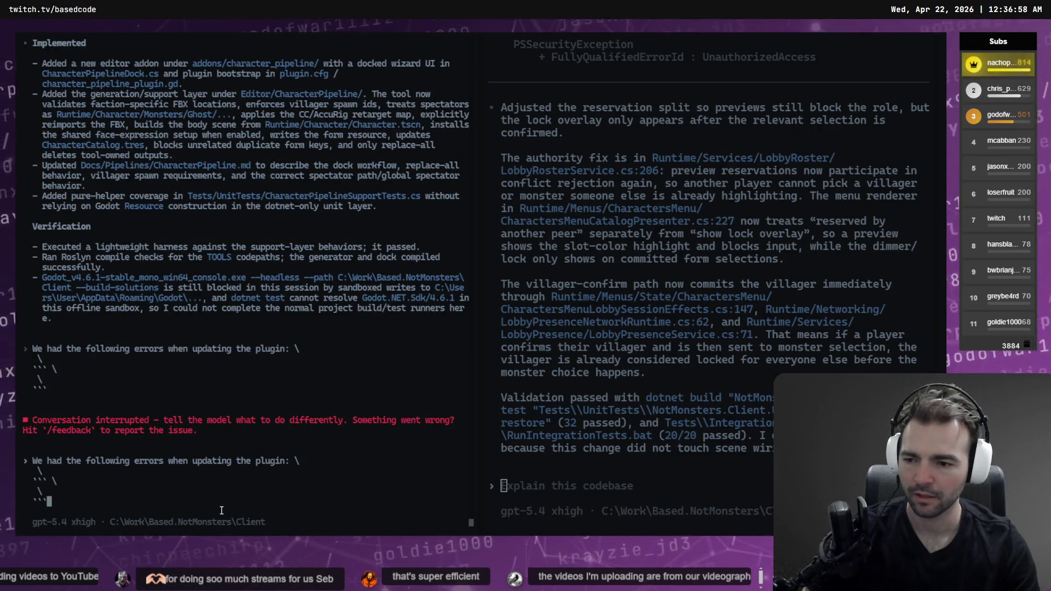
key("Up")
key("Down")
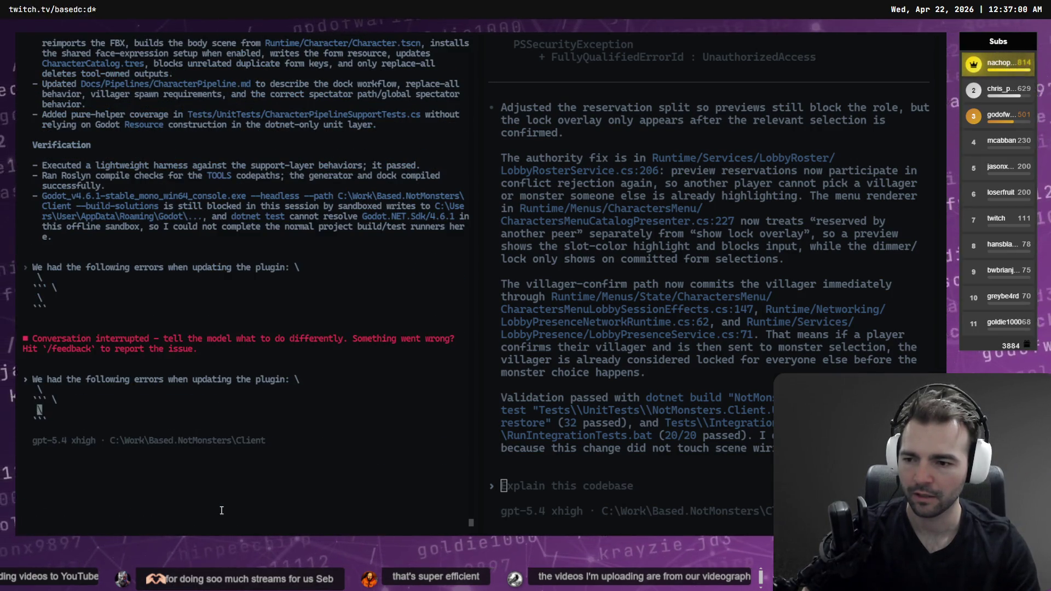
key("ctrl+v")
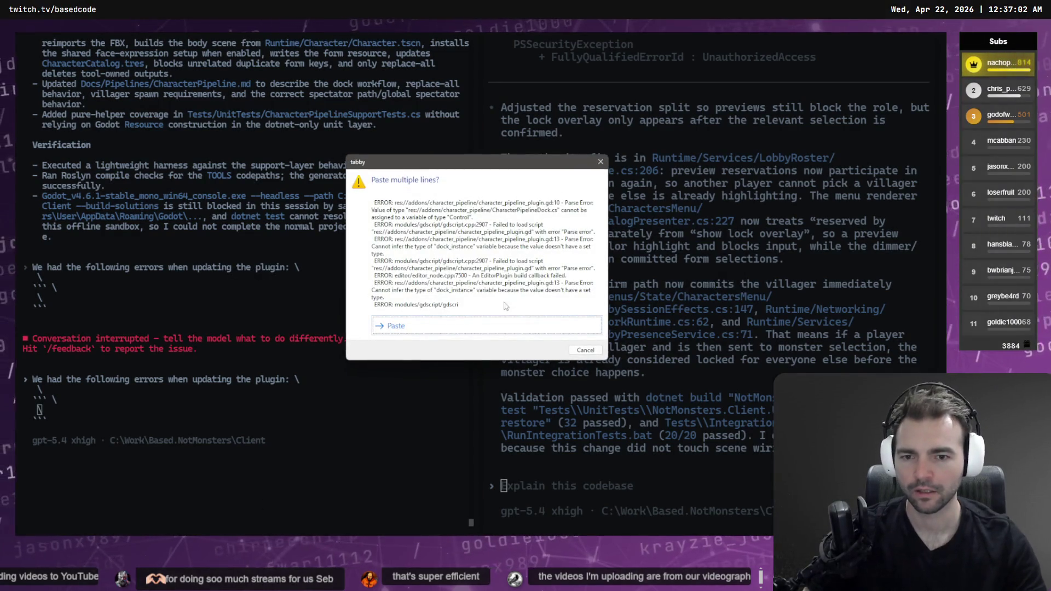
key("Return")
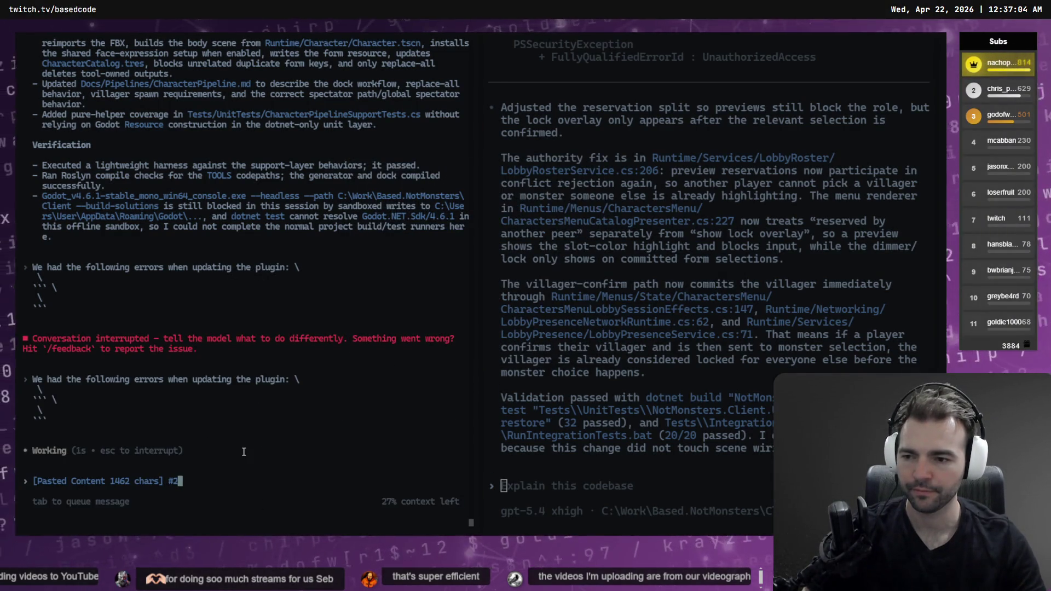
key("Return")
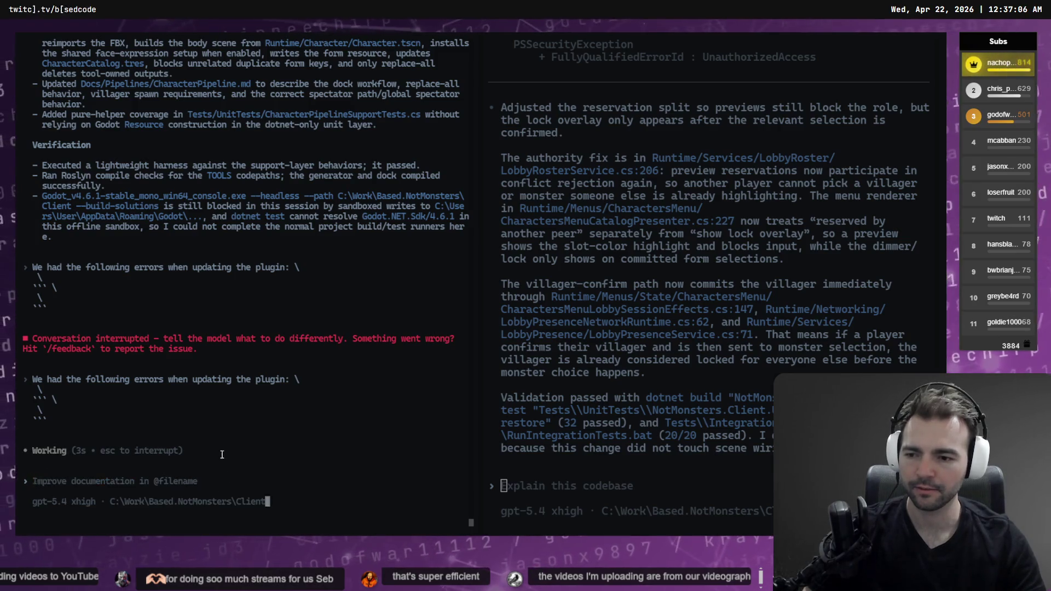
key("Escape")
key("Up")
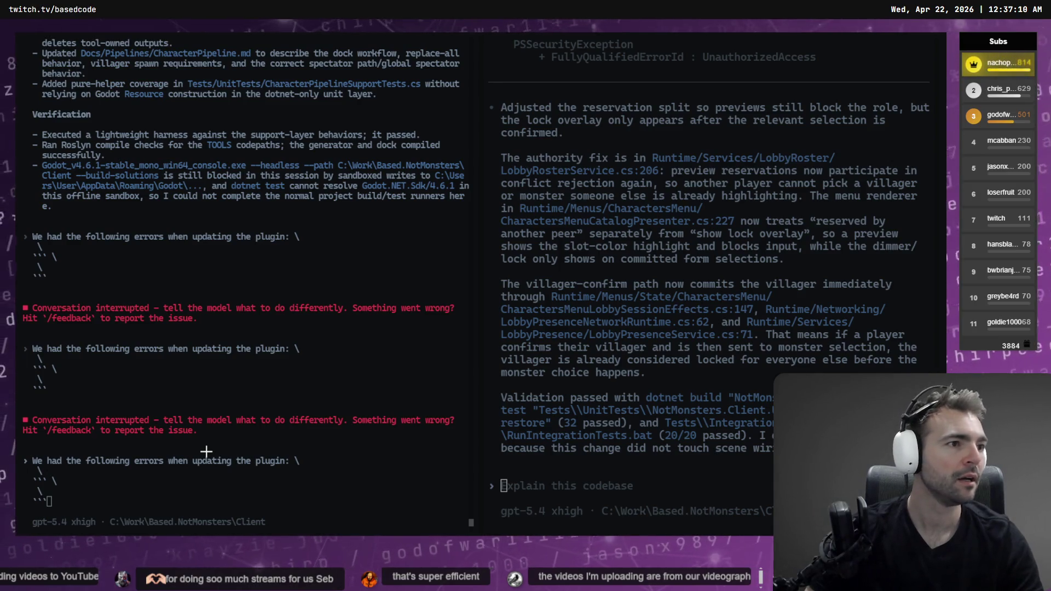
Step: Trim the prompt's trailing backtick lines, paste the errors once more, then interrupt and return to Godot's Output log
key("alt+Tab")
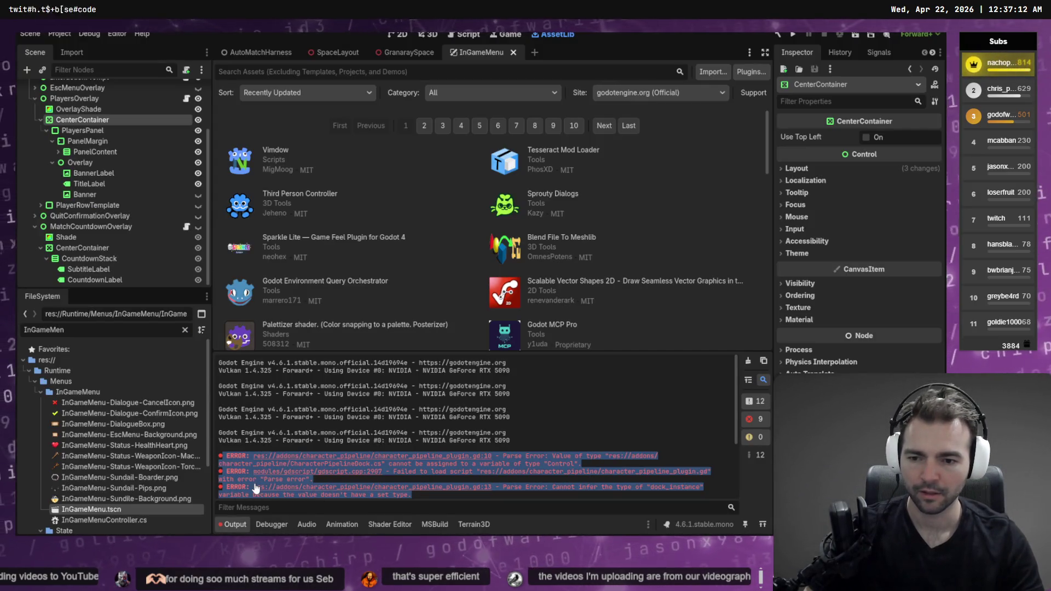
key("alt+Tab")
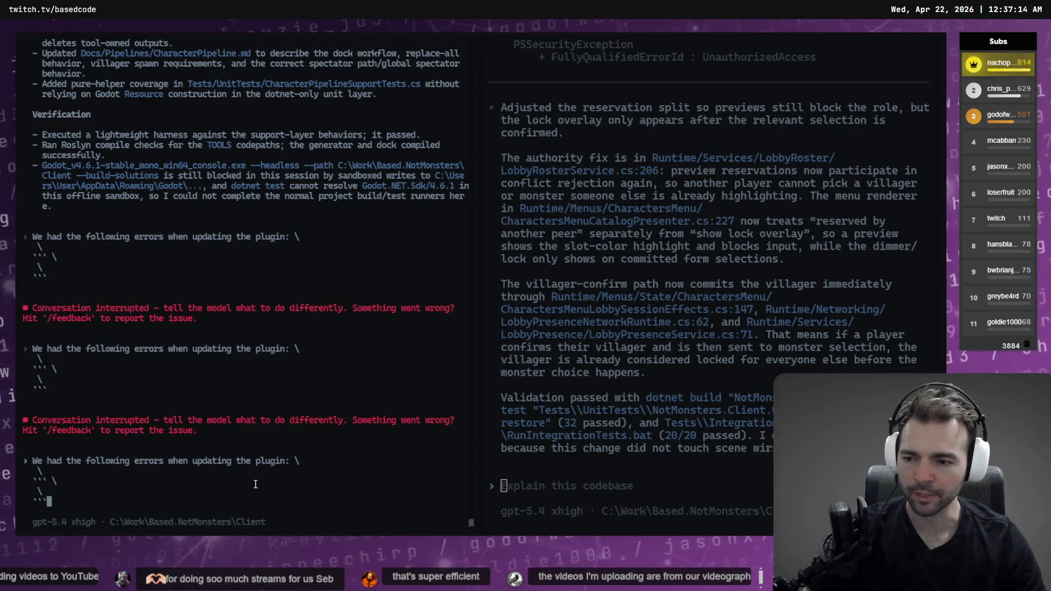
key("BackSpace")
key("BackSpace")
key("BackSpace")
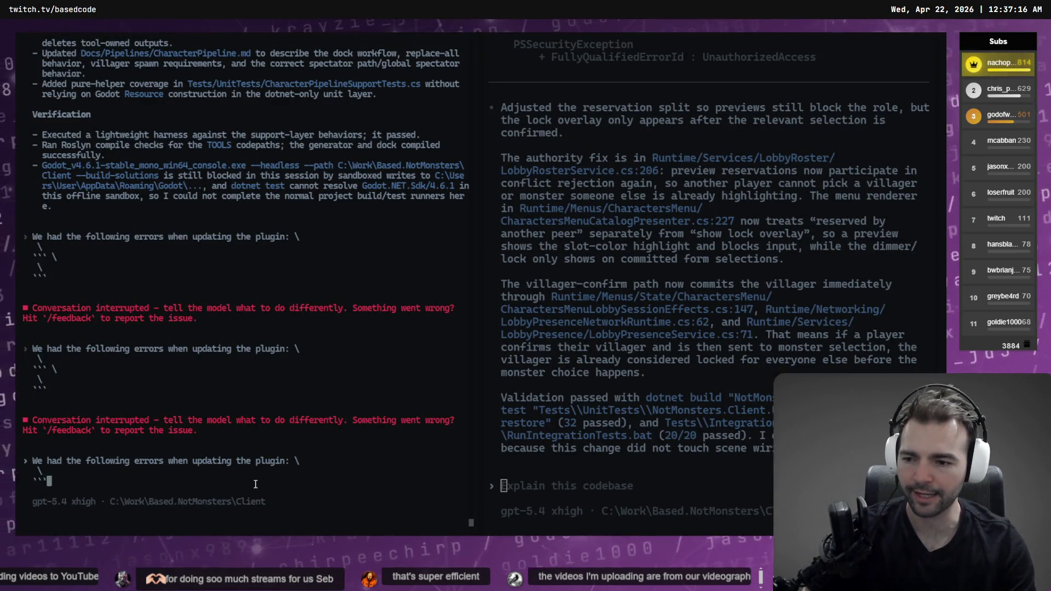
key("BackSpace")
key("BackSpace")
type("\\")
key("Return")
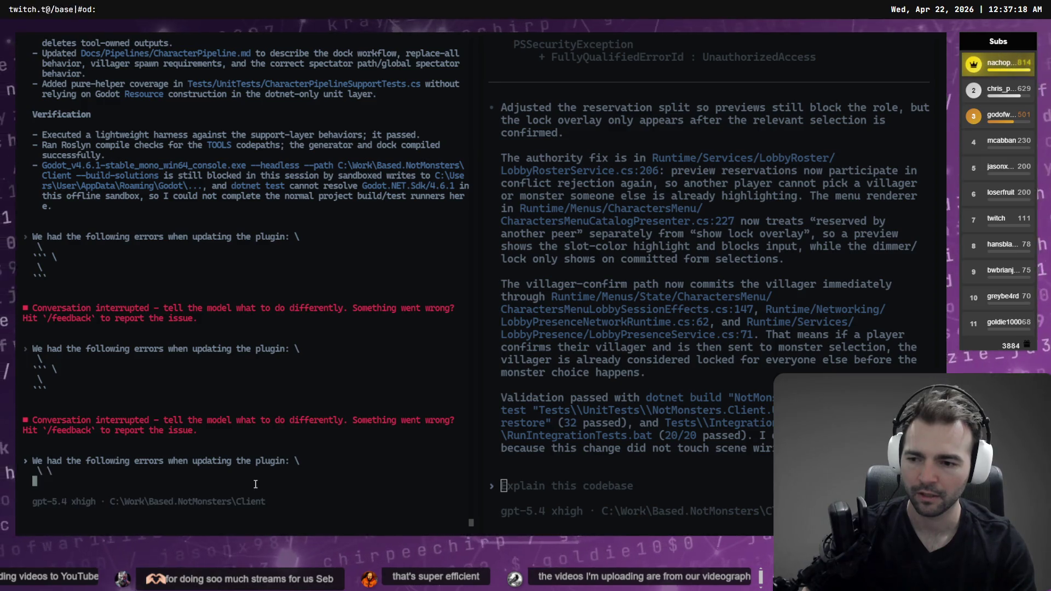
key("ctrl+v")
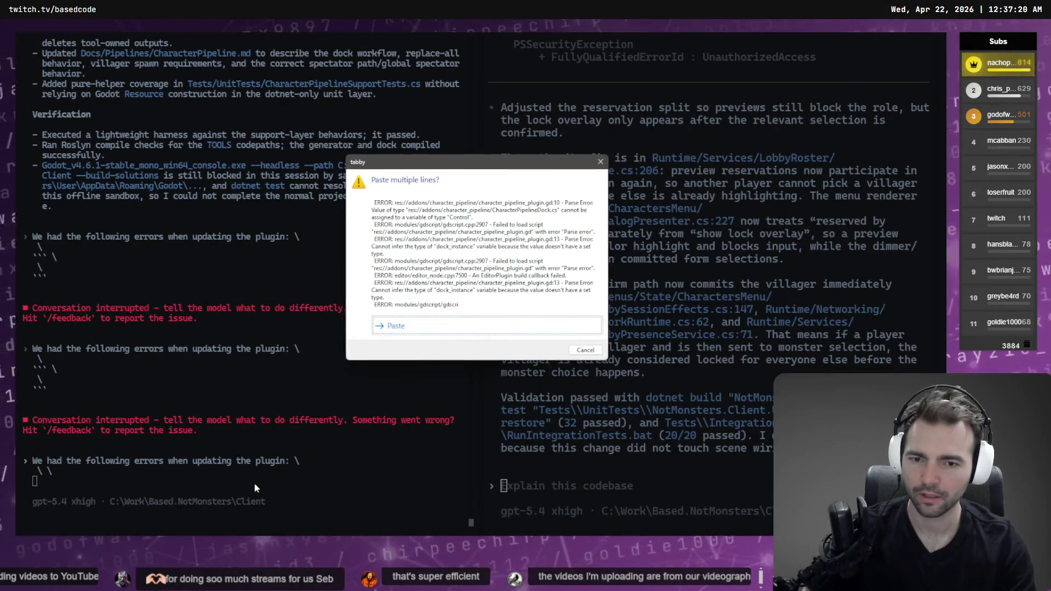
key("Return")
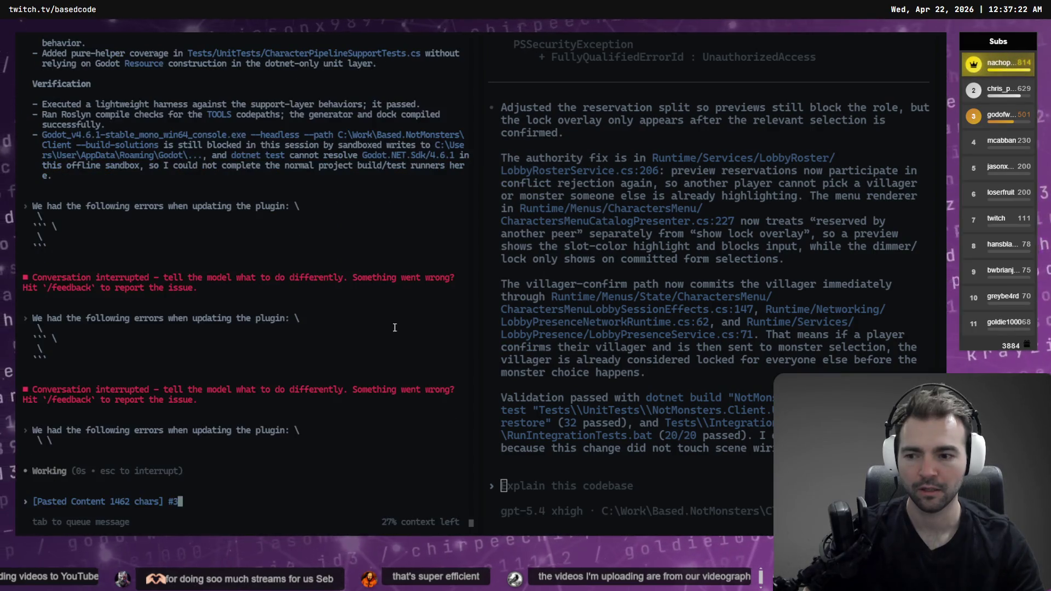
key("Escape")
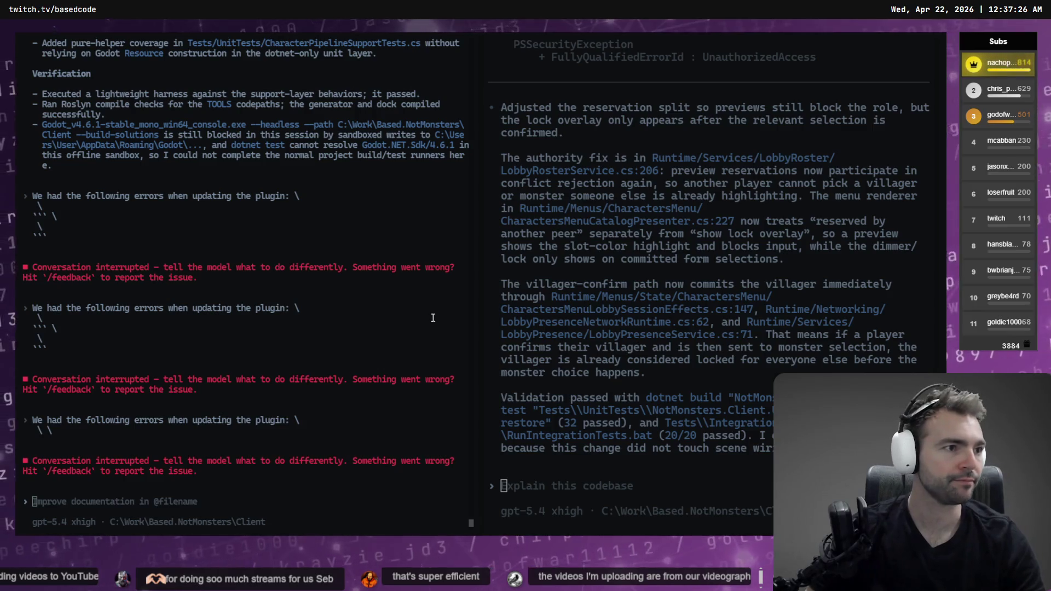
key("alt+Tab")
right_click(241, 474)
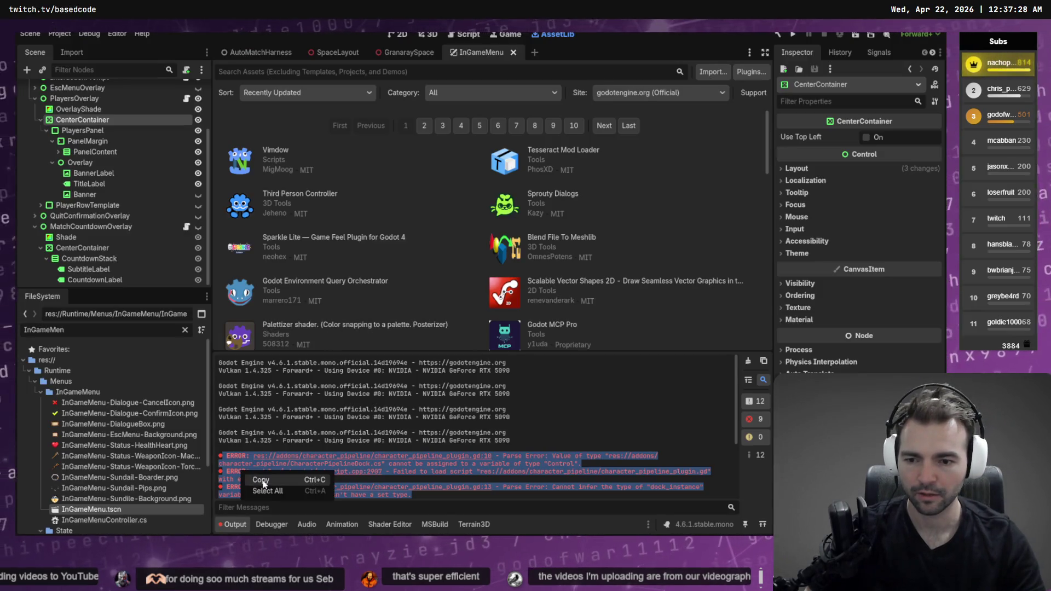
Step: Copy the selected error lines and clear the InGameMen filter in the FileSystem dock
left_click(261, 479)
key("alt+Tab")
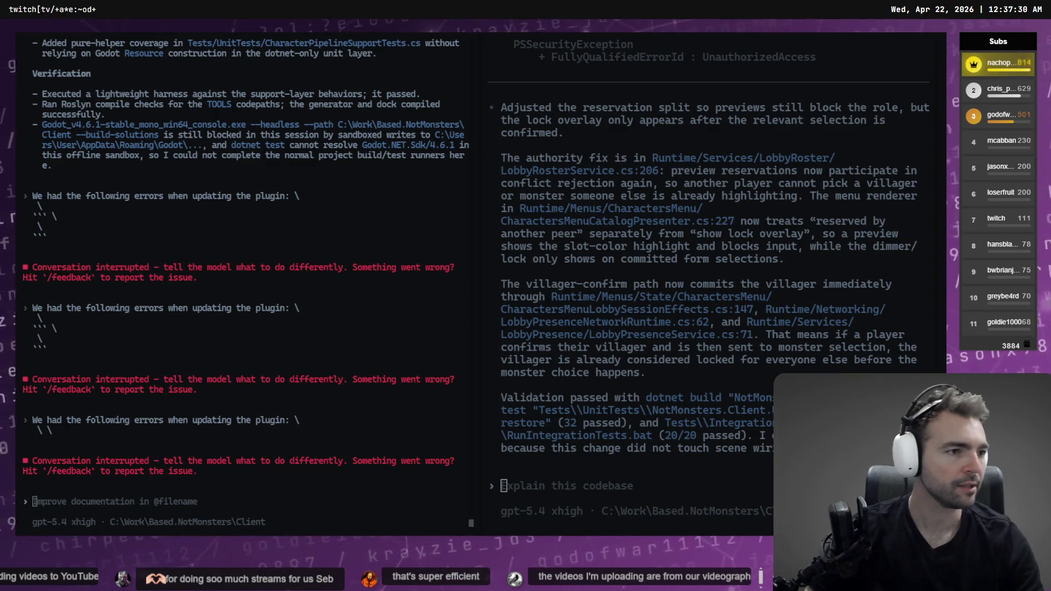
key("alt+Tab")
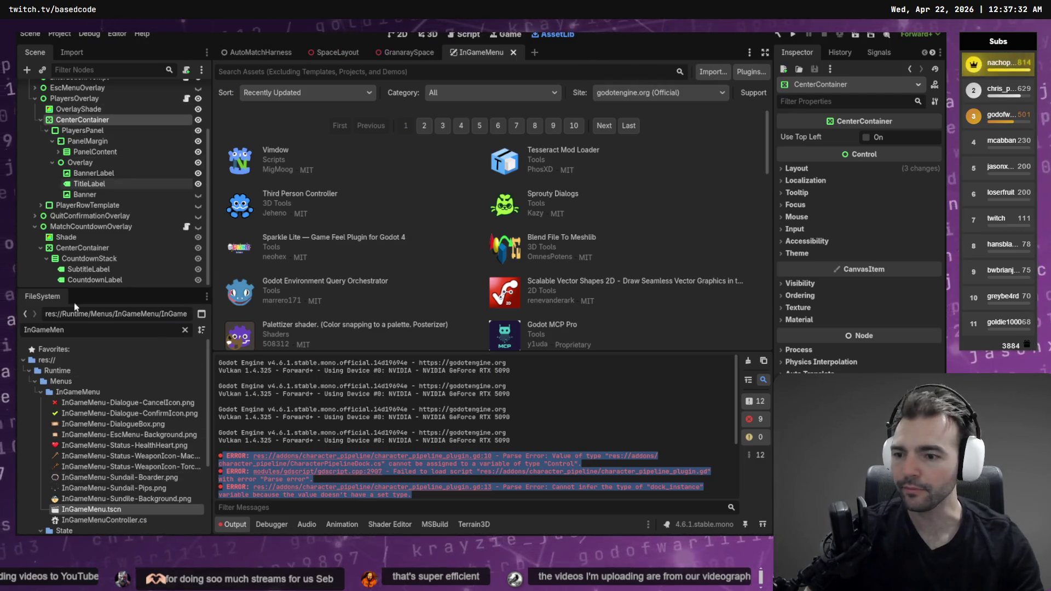
left_click(23, 359)
left_click(23, 359)
left_click(28, 371)
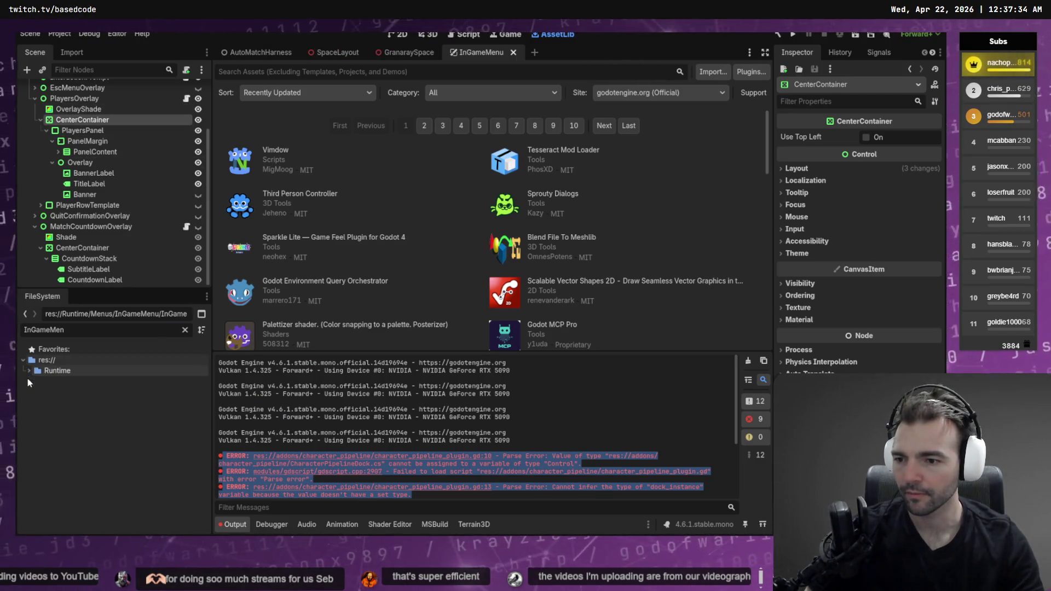
left_click(185, 330)
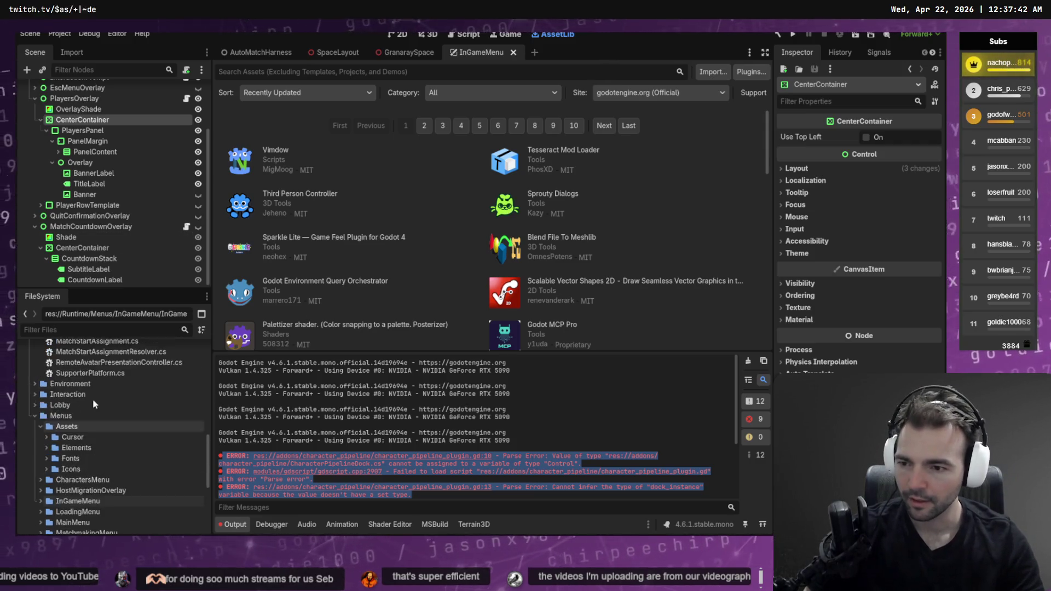
scroll(93, 398, "up", 10)
Step: Create PluginError.txt at res://, paste the errors into it, and save
right_click(42, 360)
mouse_move(65, 367)
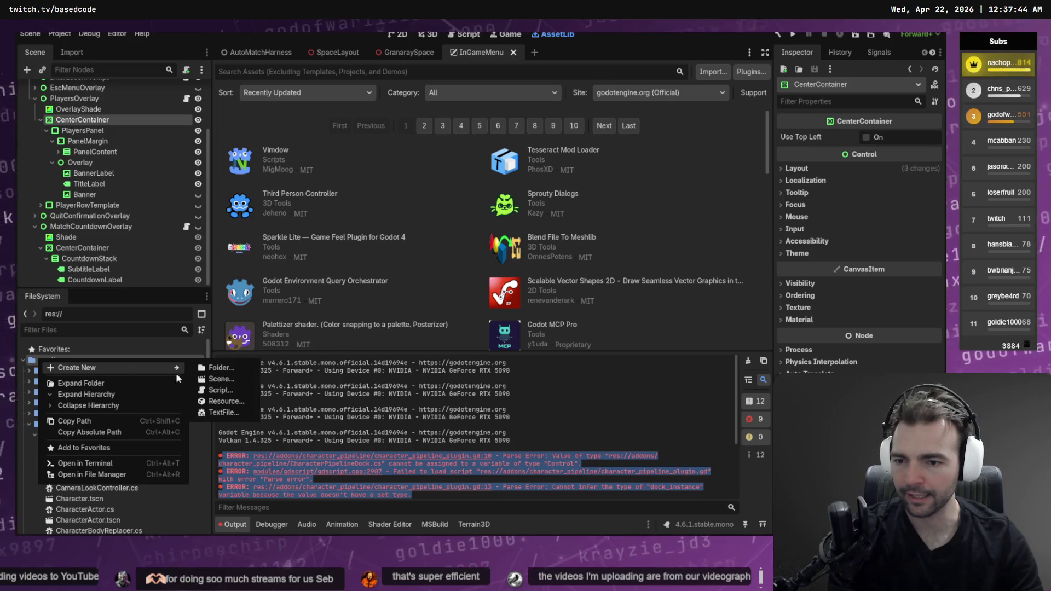
left_click(235, 414)
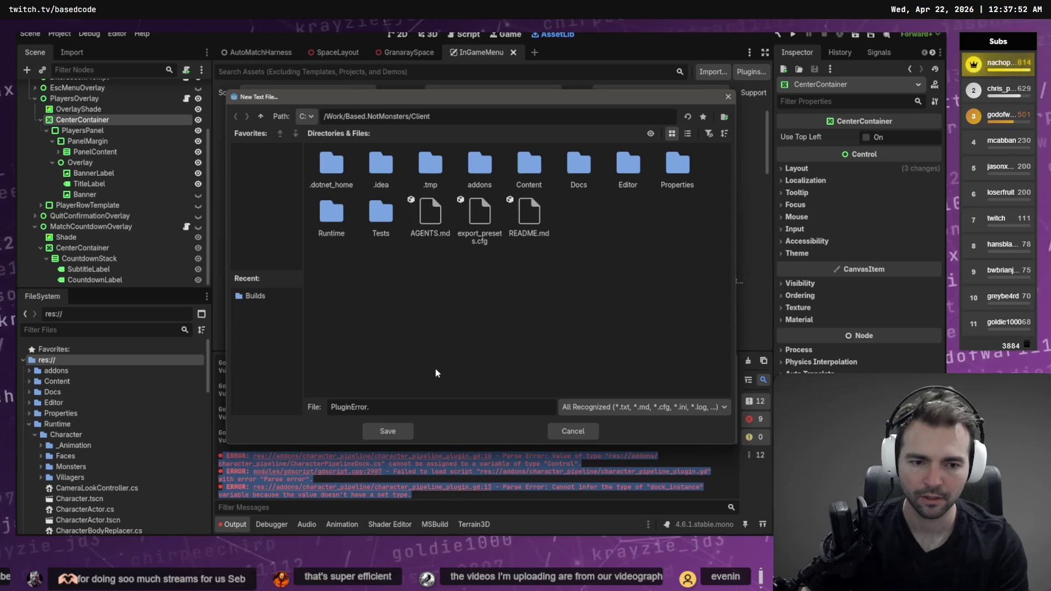
key("Return")
key("ctrl+v")
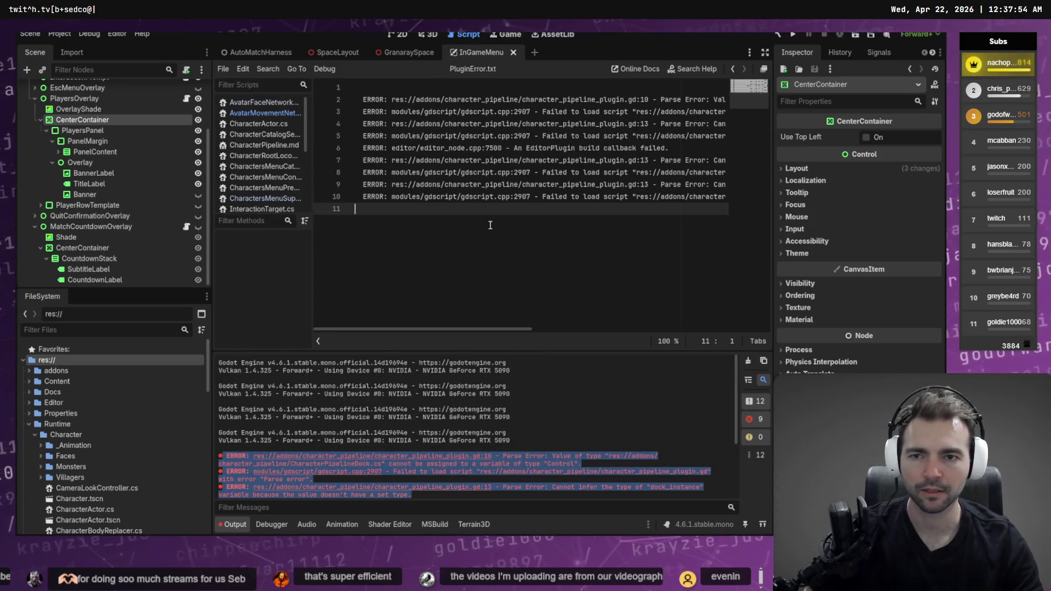
key("ctrl+s")
key("alt+Tab")
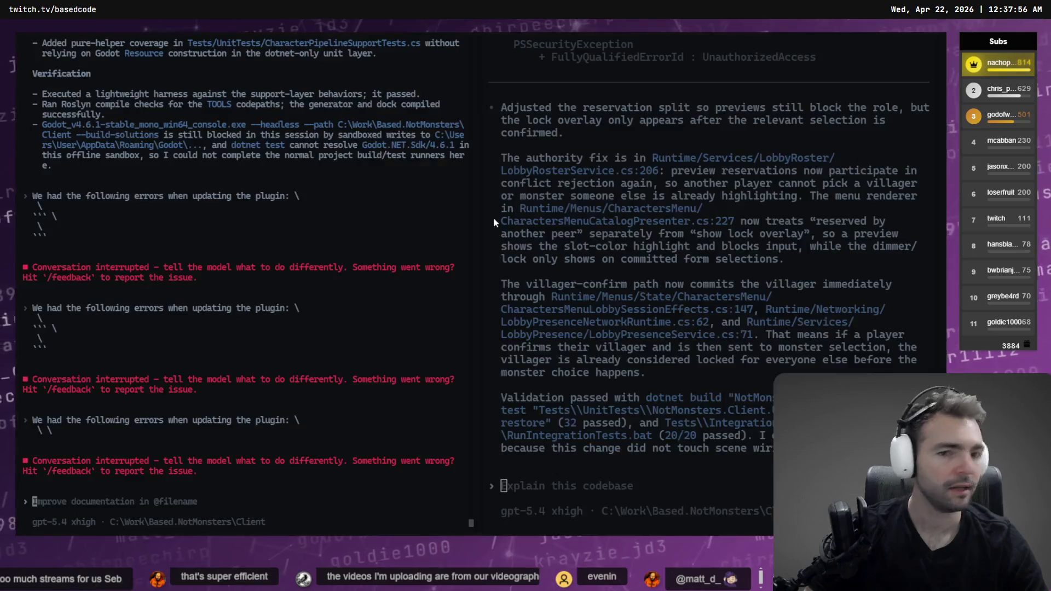
key("ctrl+v")
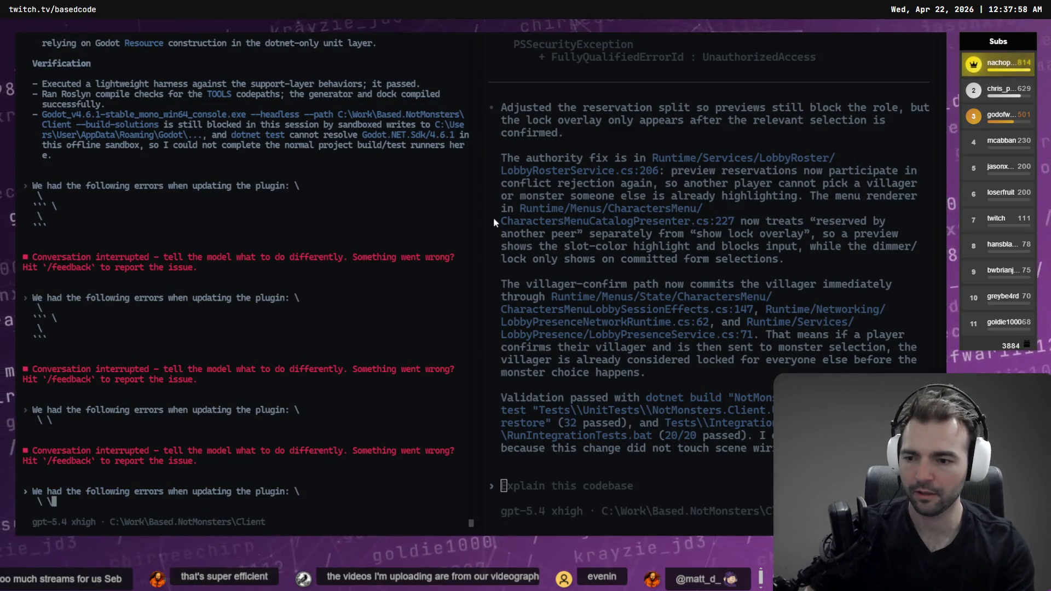
type("PluginError")
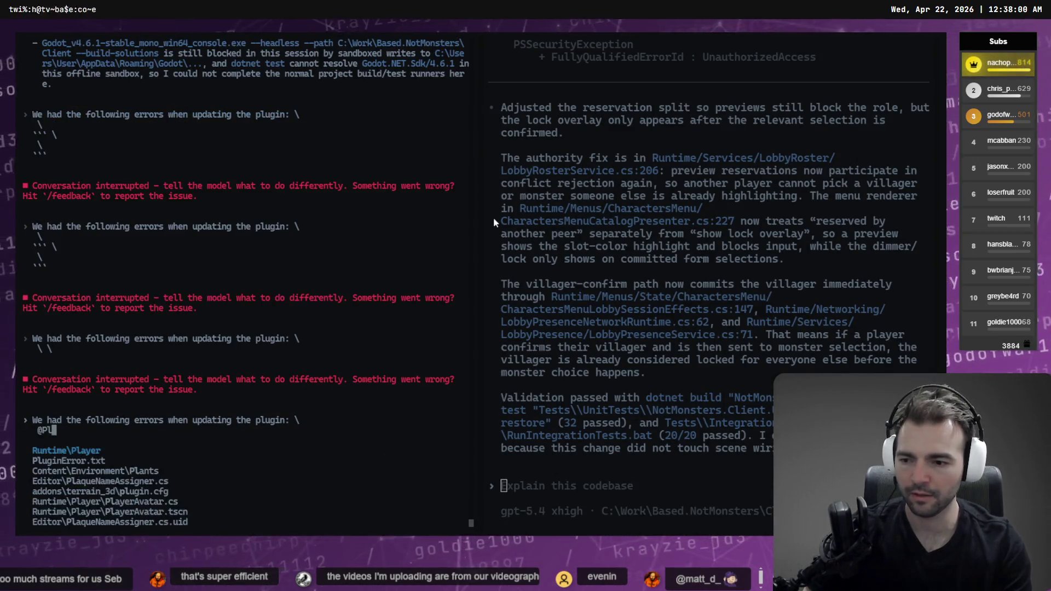
key("Tab")
key("Return")
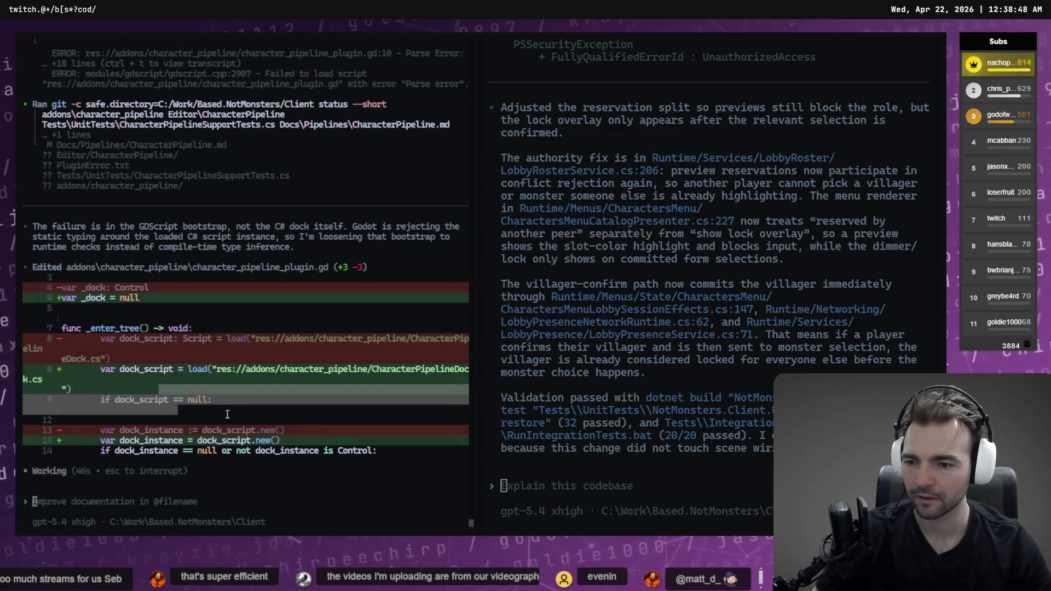
left_click(625, 379)
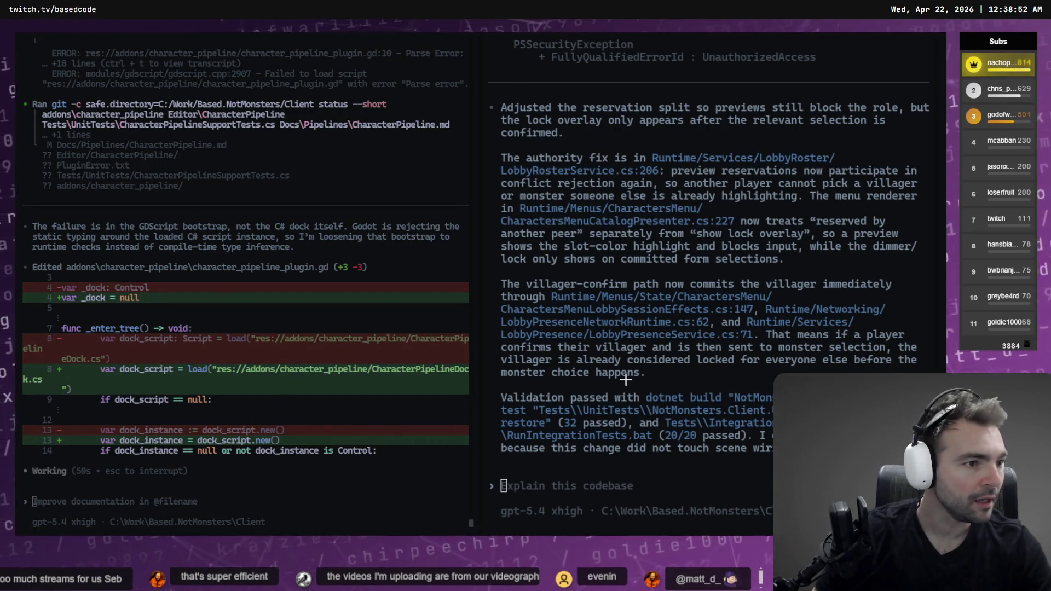
key("alt+Tab")
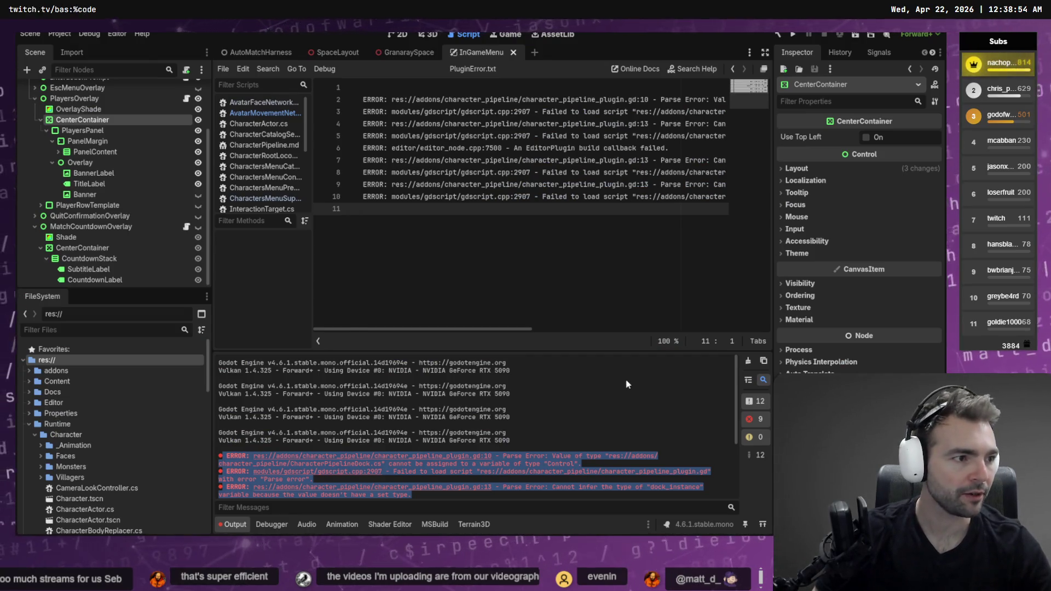
key("alt+Tab")
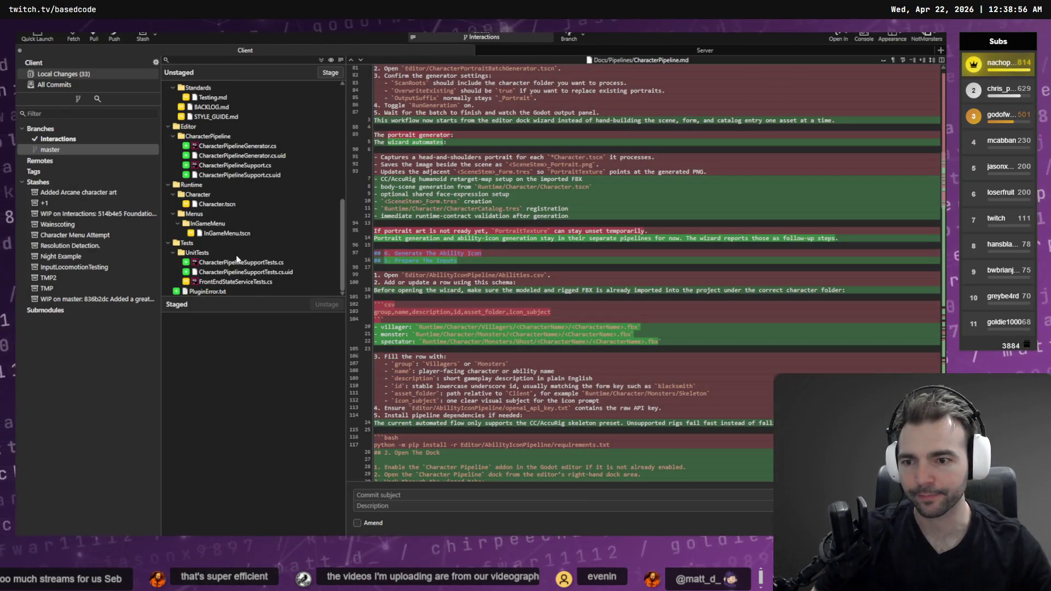
scroll(252, 191, "up", 10)
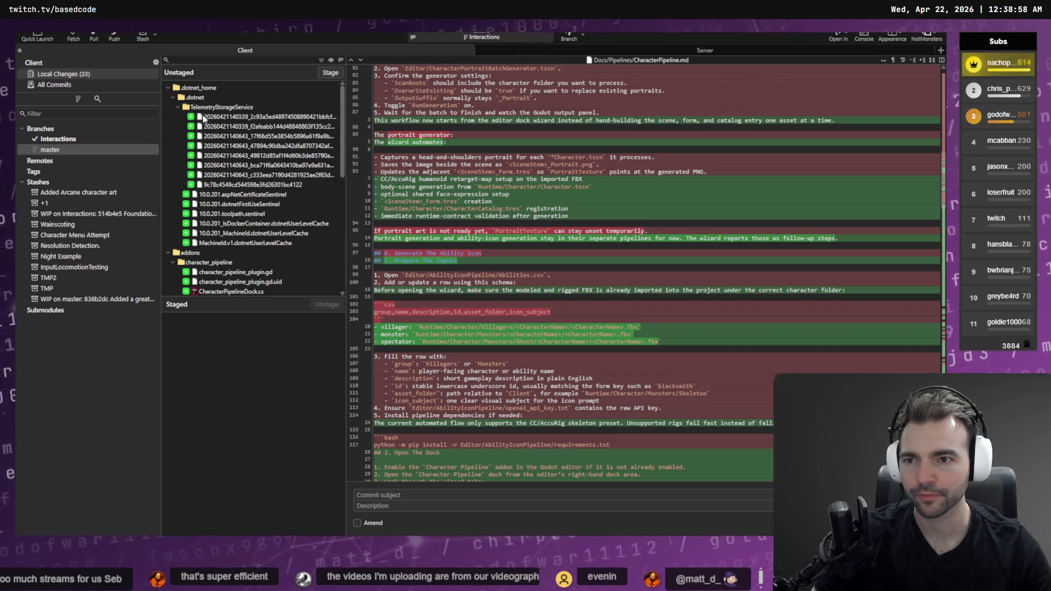
left_click(186, 97)
left_click(188, 108)
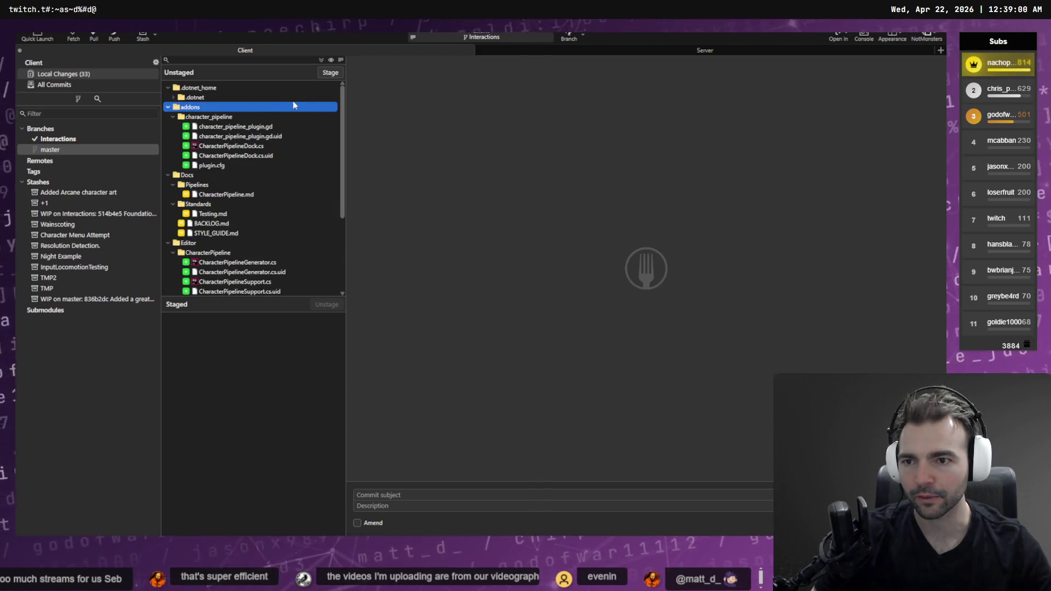
left_click(329, 72)
left_click(257, 127)
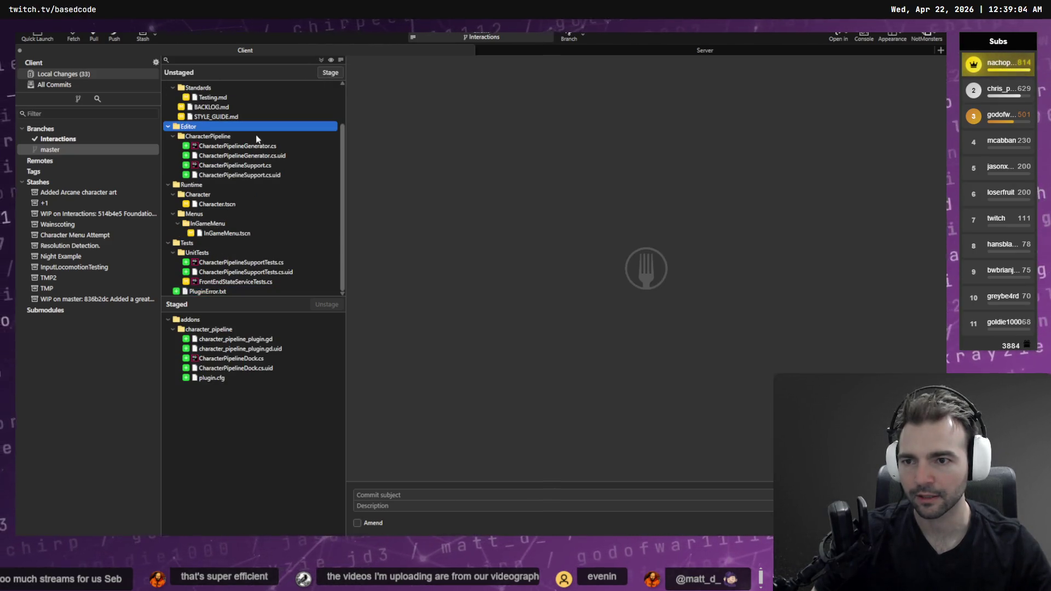
left_click(331, 72)
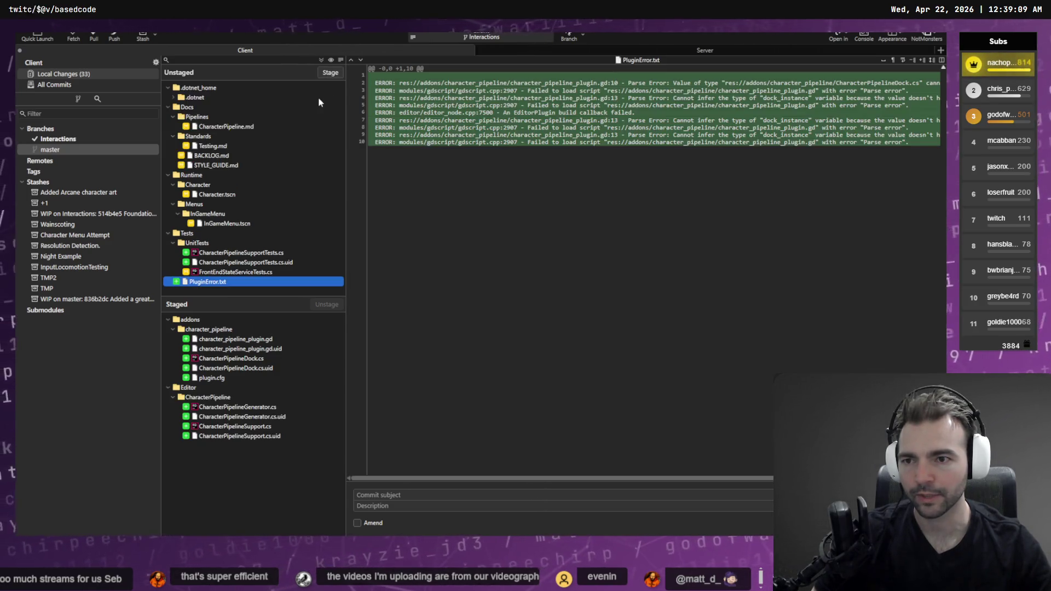
left_click(214, 117)
left_click(196, 331)
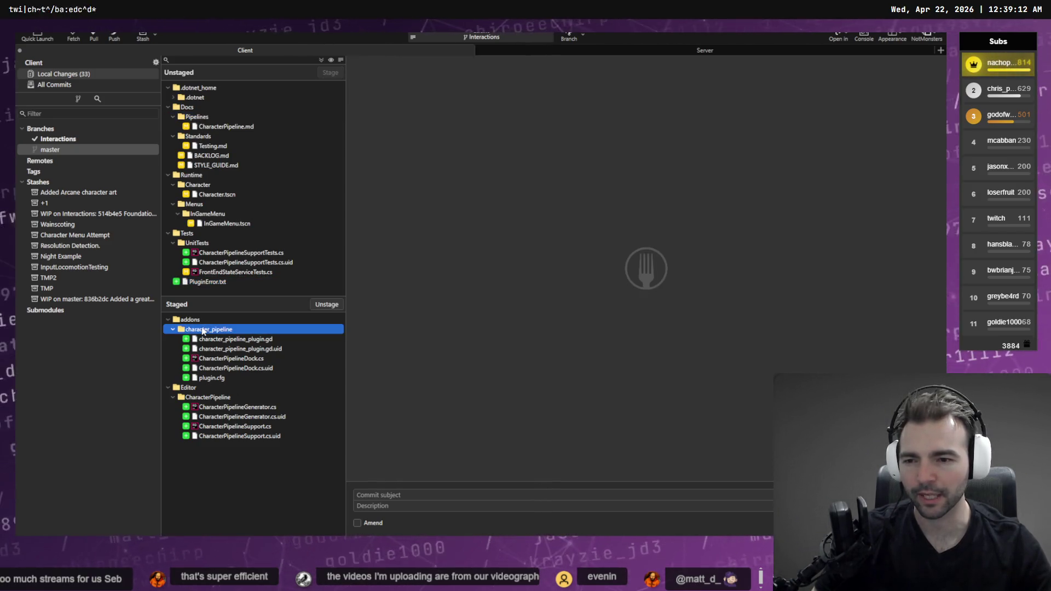
left_click(209, 340)
left_click(234, 408)
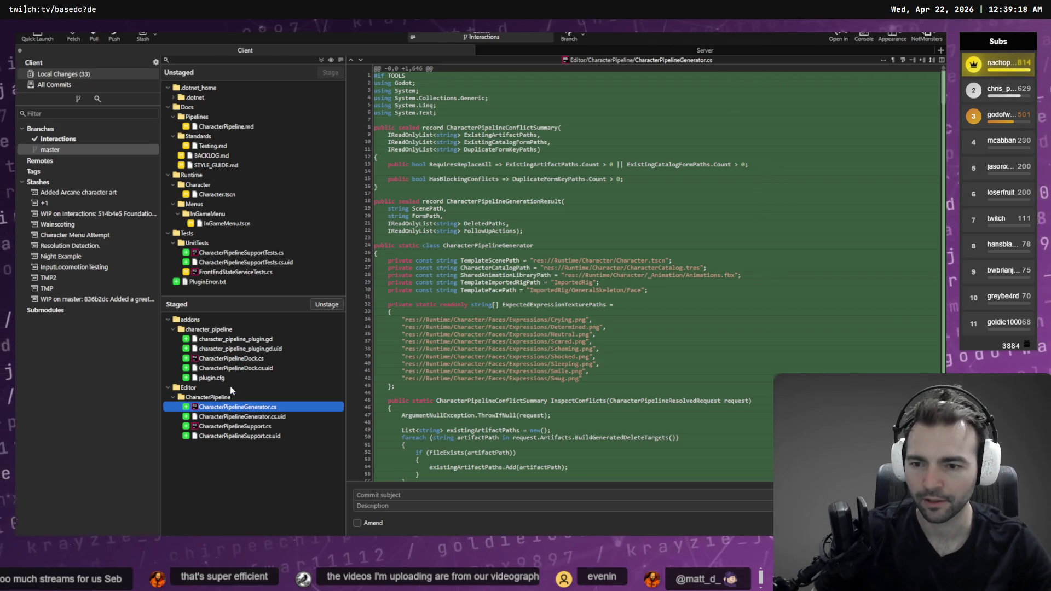
left_click(230, 358)
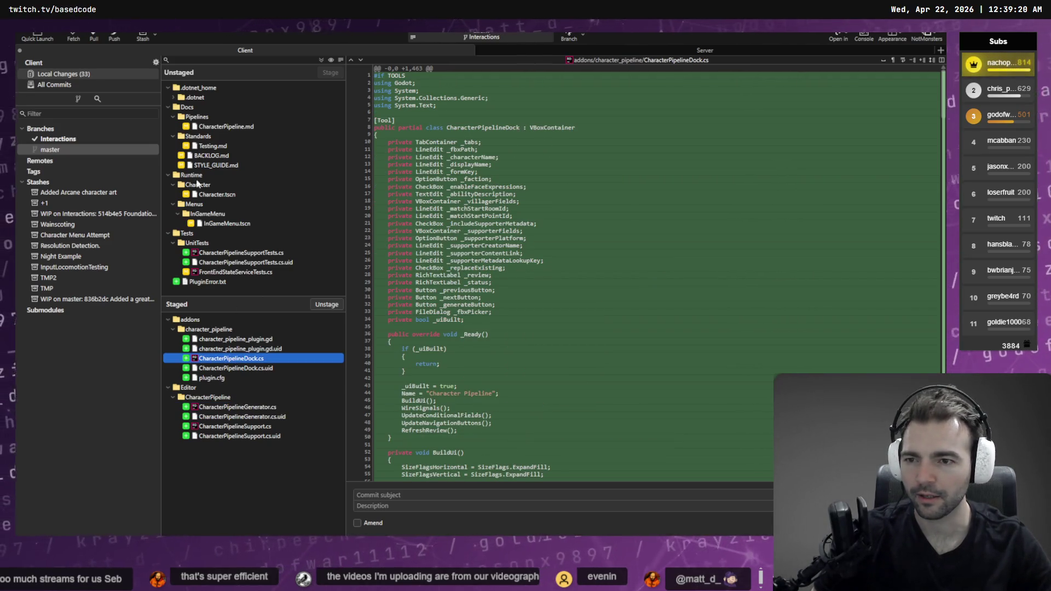
left_click(197, 117)
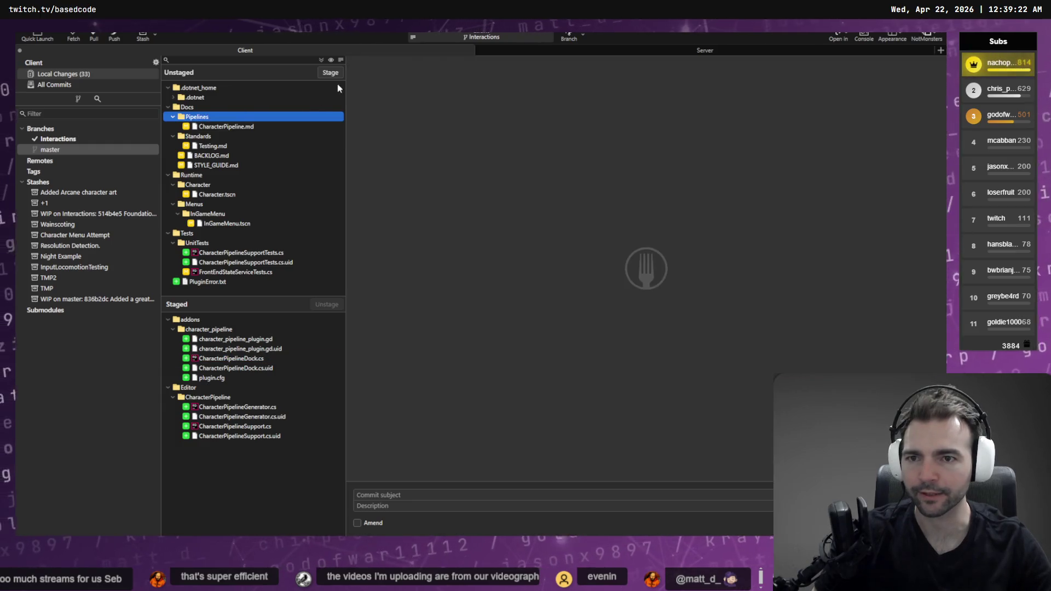
key("Down")
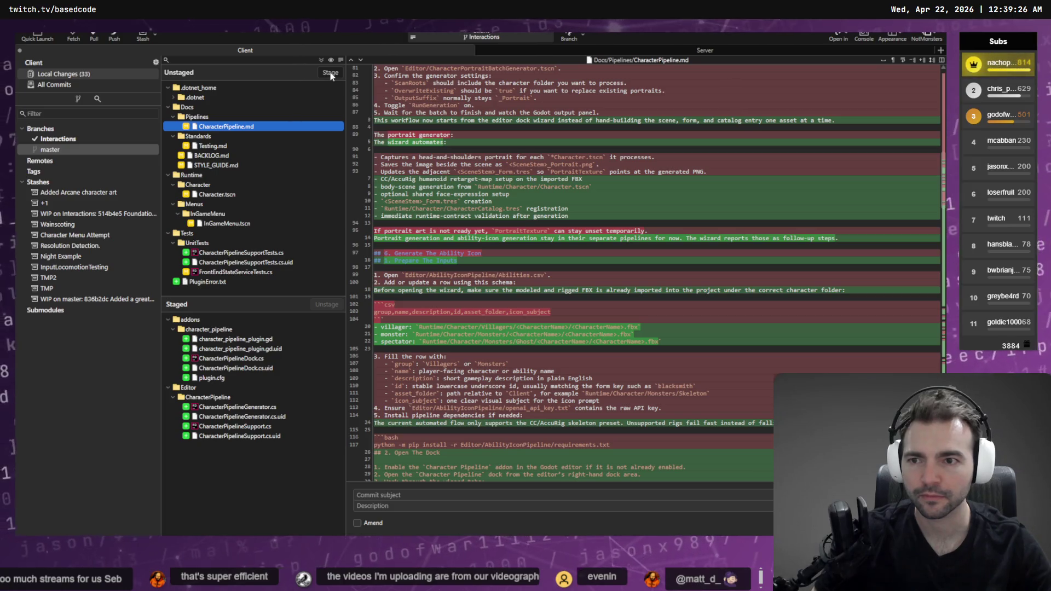
left_click(331, 73)
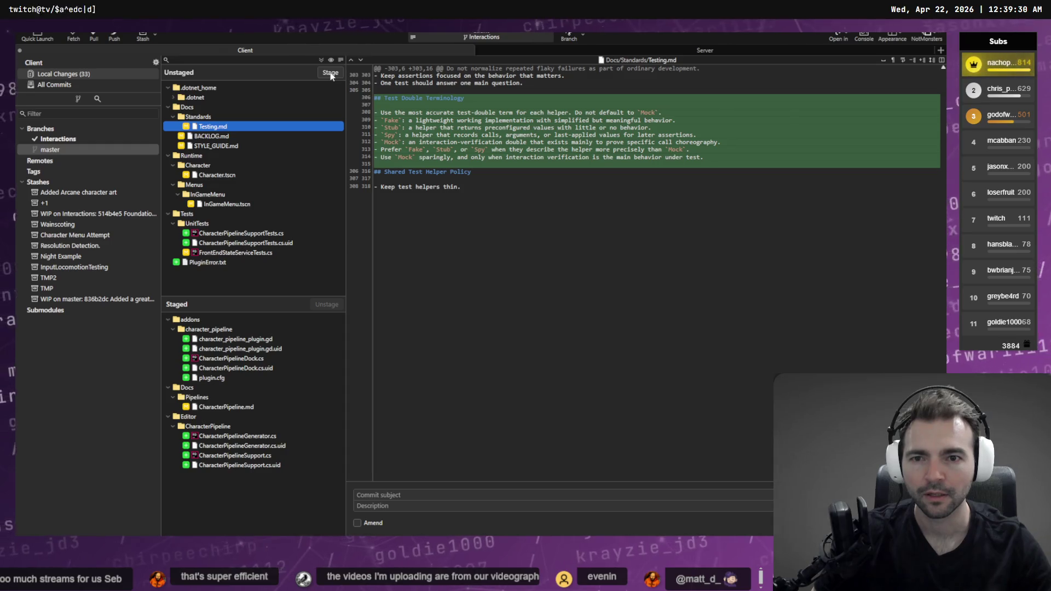
left_click(244, 136)
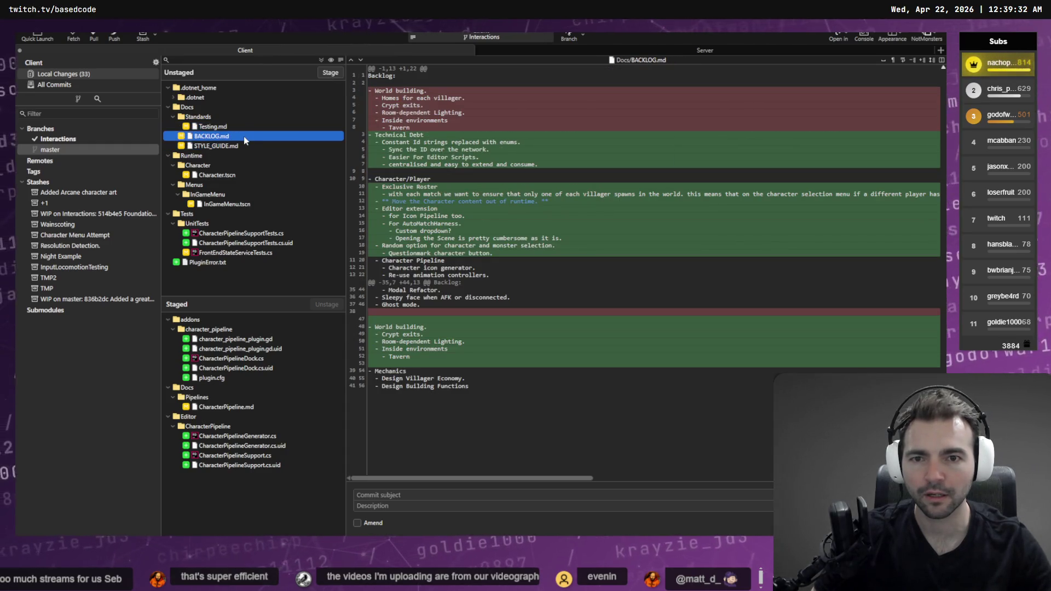
mouse_move(408, 307)
key("Down")
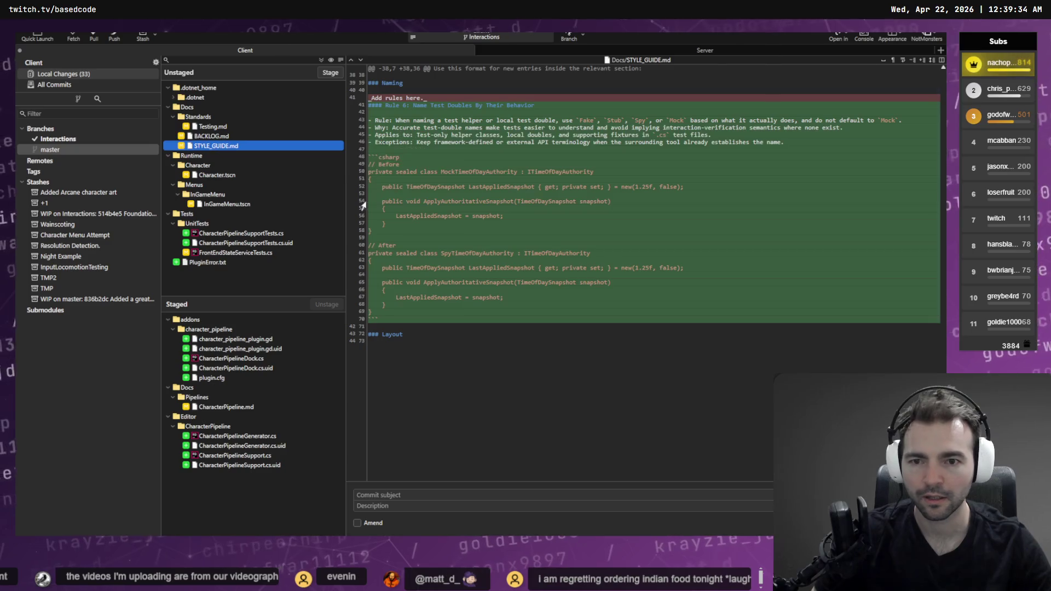
mouse_move(391, 93)
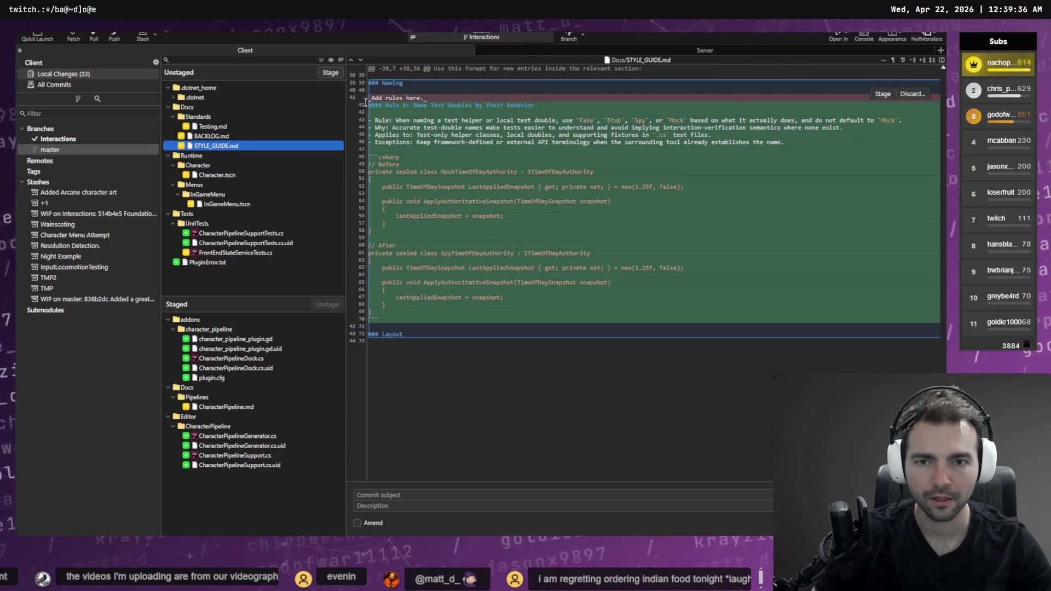
key("Down")
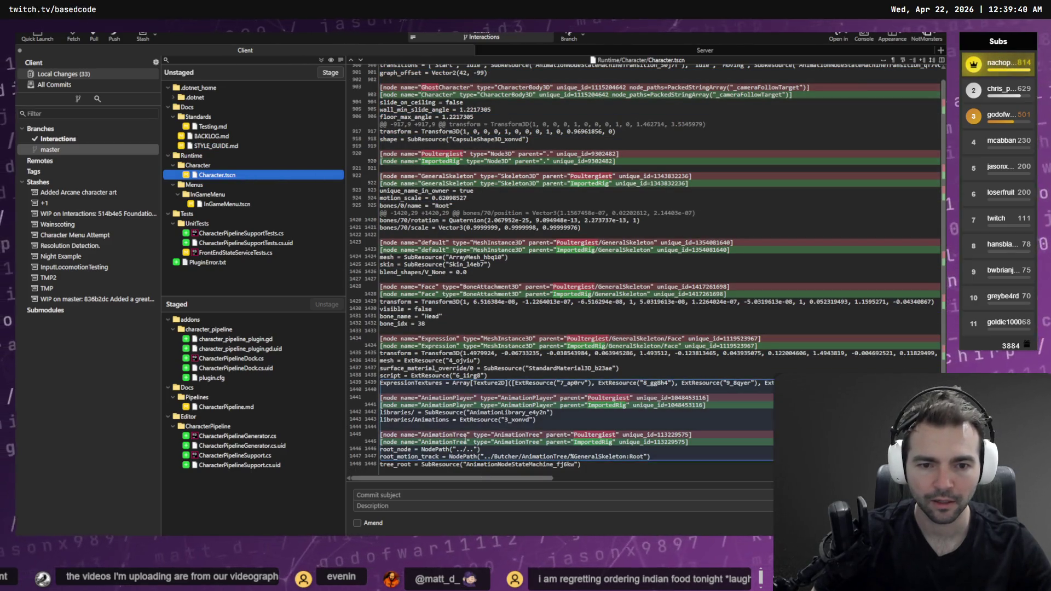
mouse_move(575, 340)
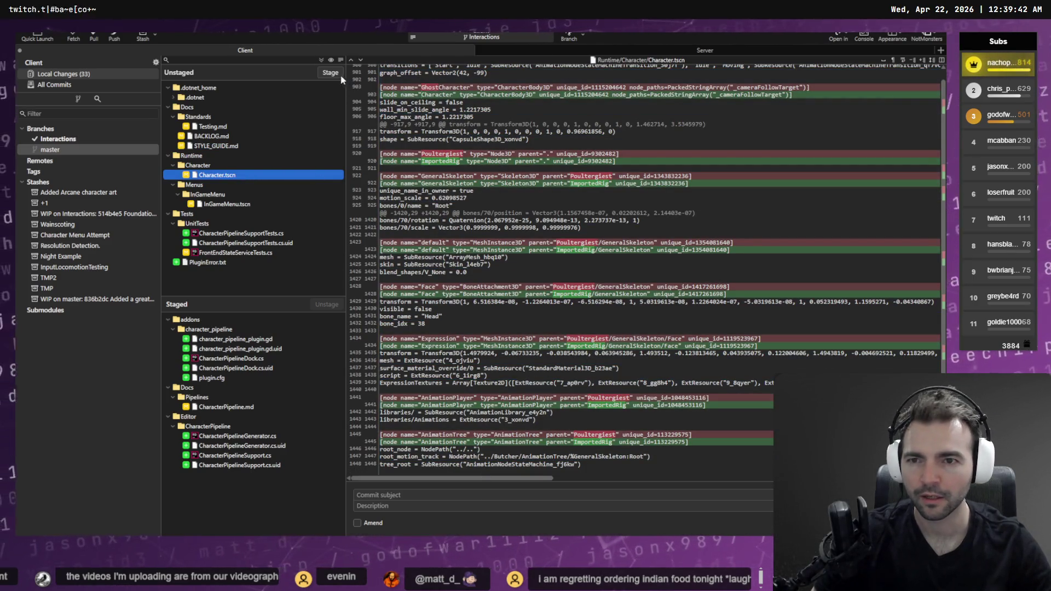
double_click(275, 178)
scroll(444, 200, "down", 4)
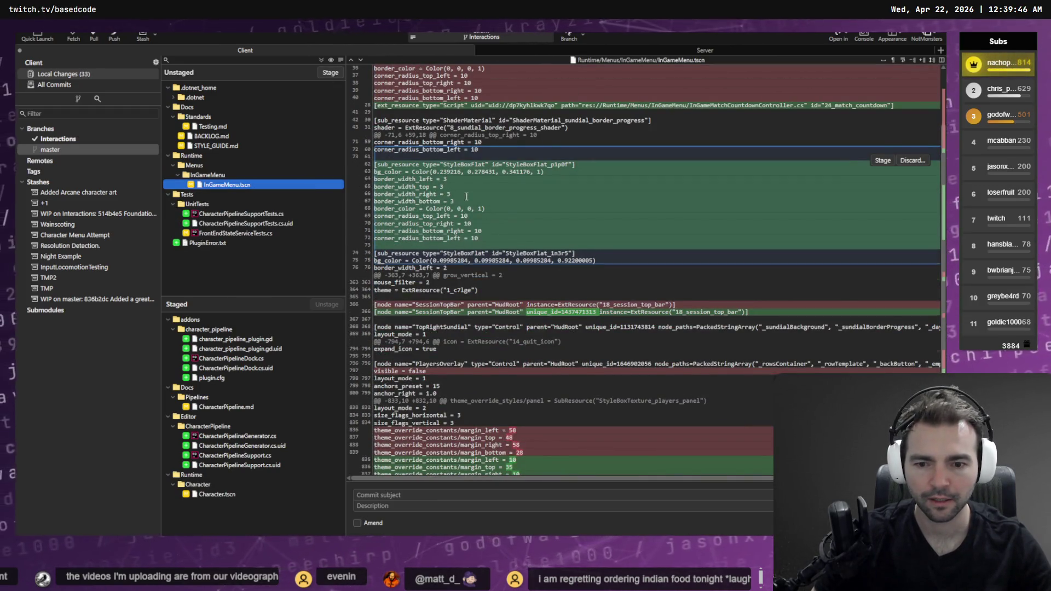
scroll(466, 196, "down", 7)
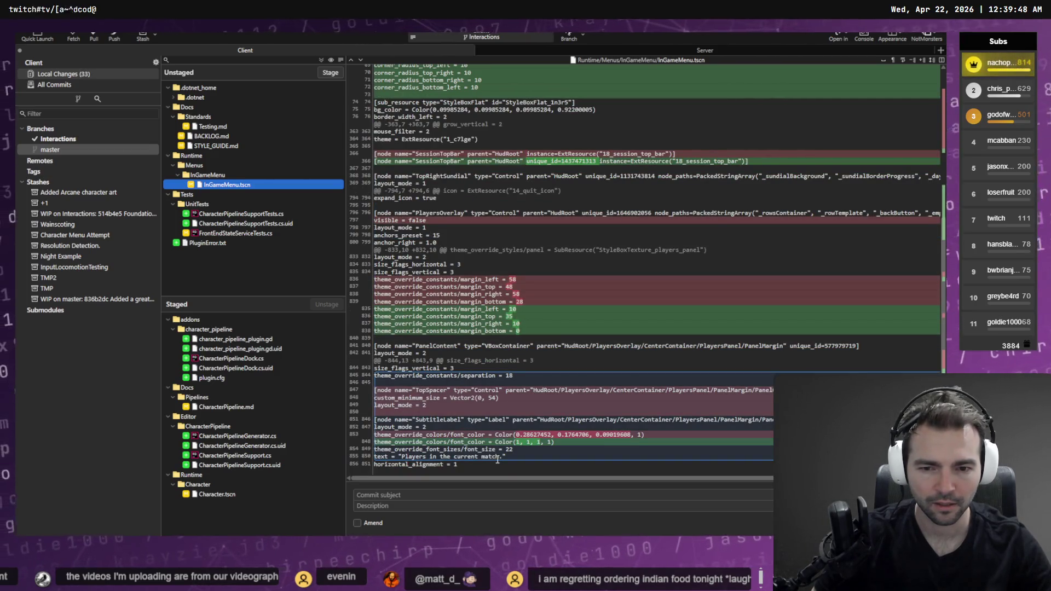
scroll(475, 161, "up", 10)
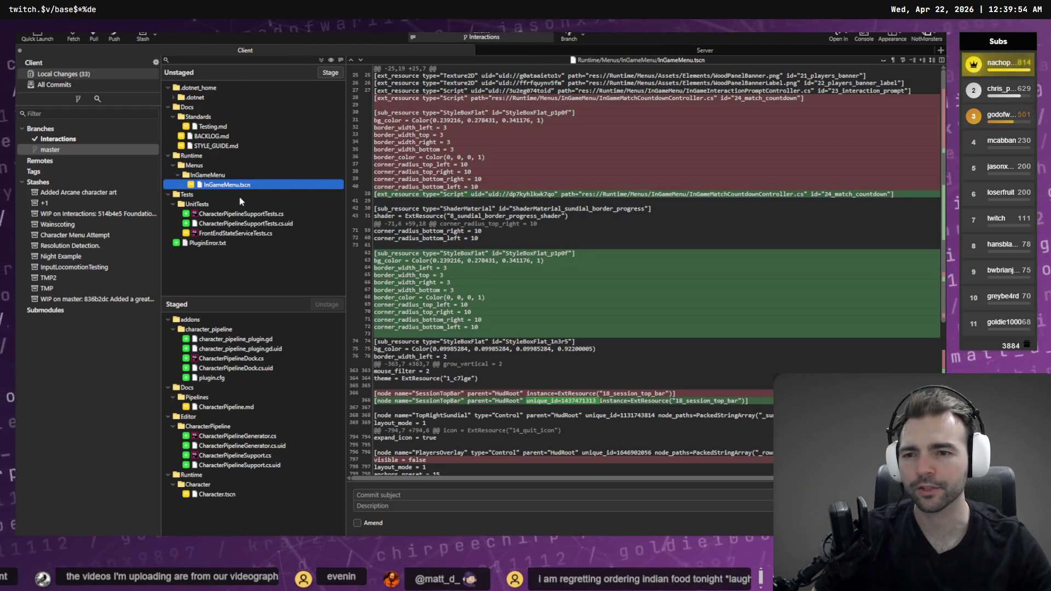
left_click(246, 214)
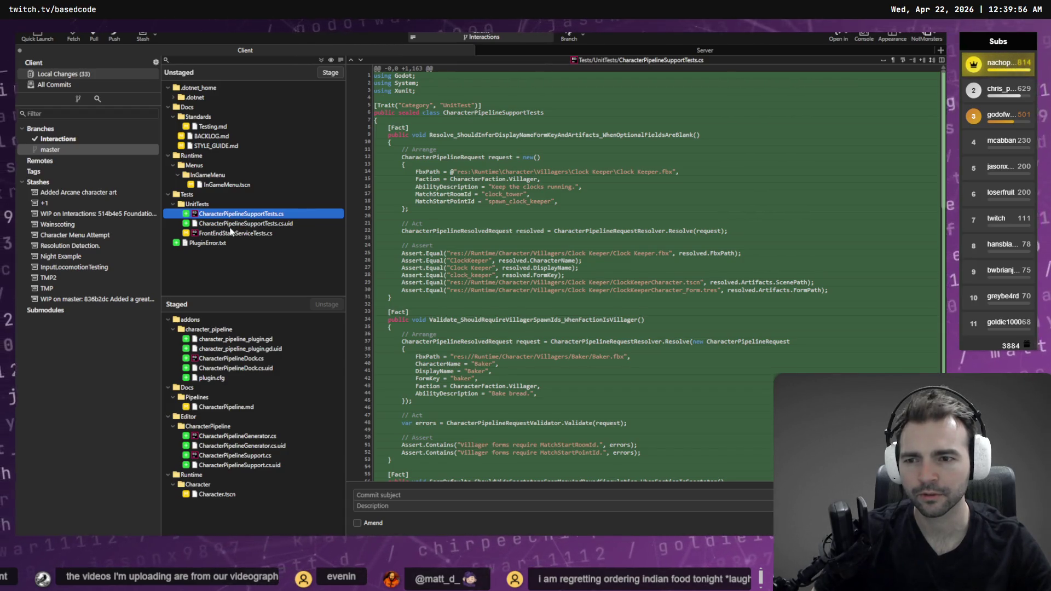
left_click(256, 233, "shift")
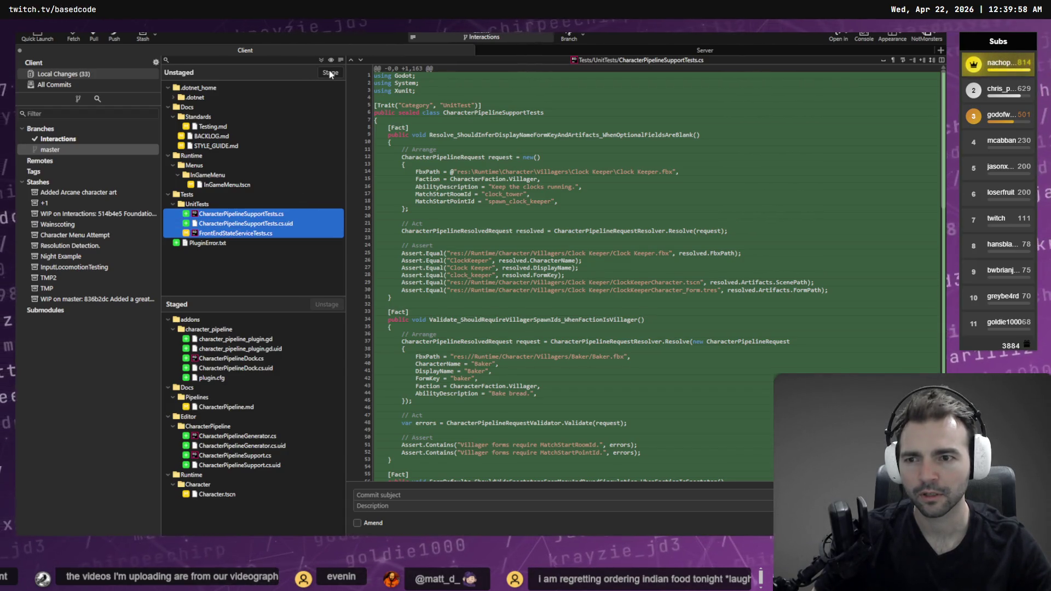
left_click(267, 319)
left_click(217, 494, "shift")
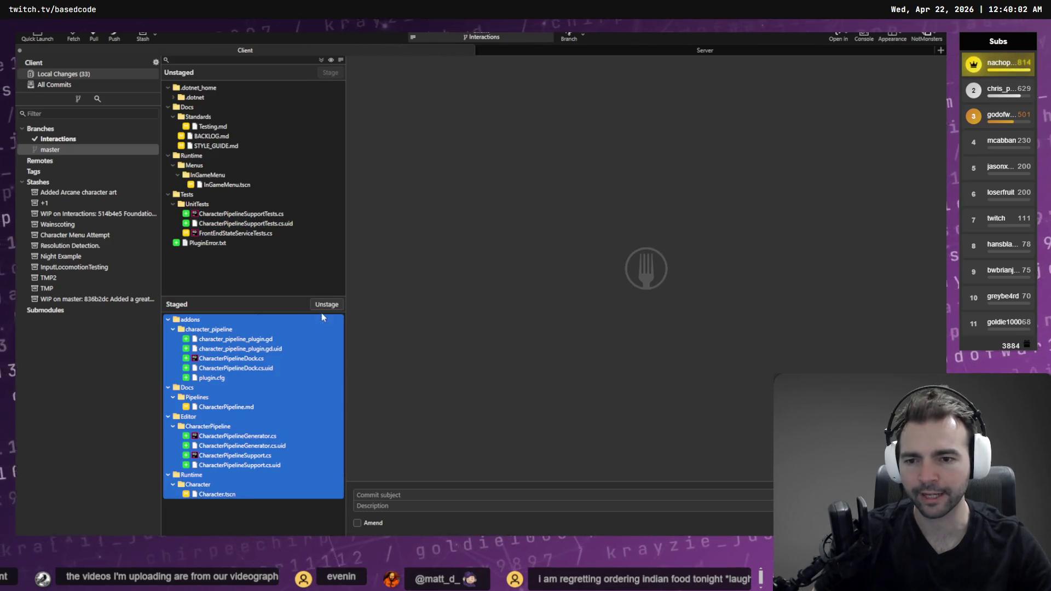
left_click(327, 304)
left_click(243, 194)
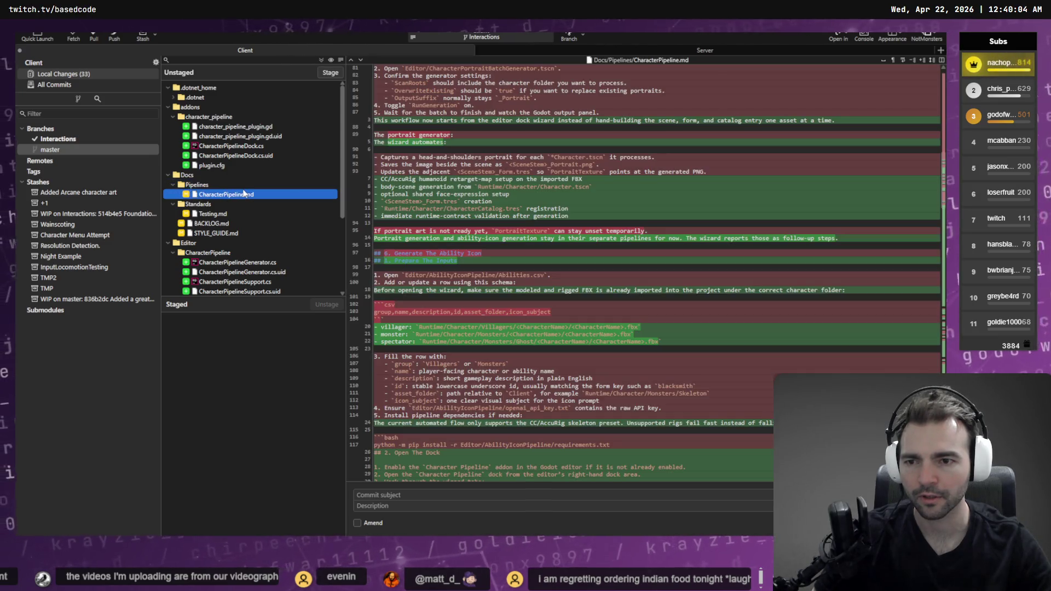
left_click(236, 213)
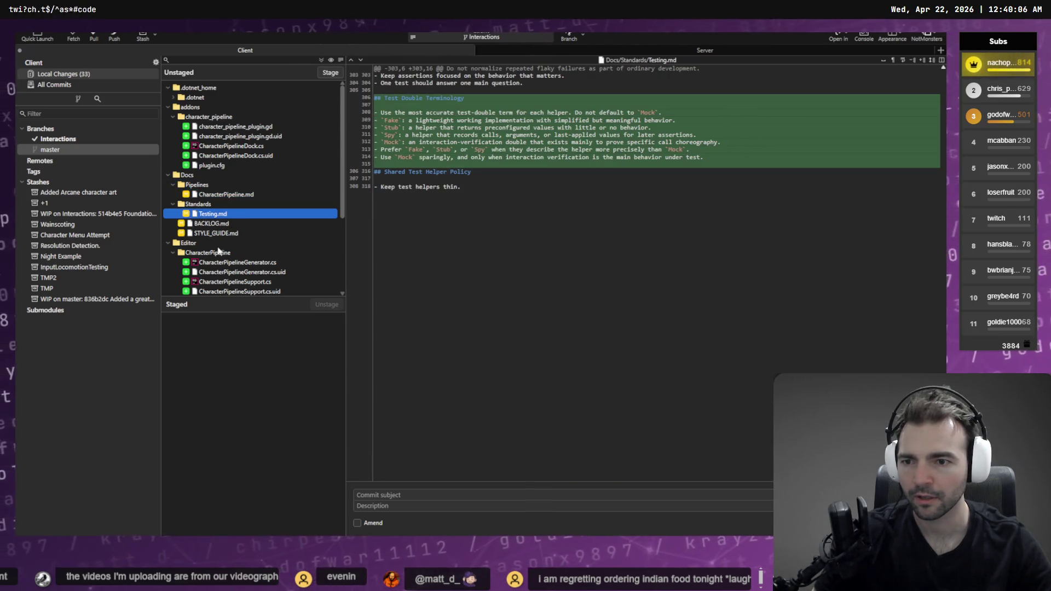
Step: Review the BACKLOG.md, STYLE_GUIDE.md, Character.tscn and InGameMenu.tscn diffs, then stage InGameMenu.tscn
scroll(219, 250, "down", 2)
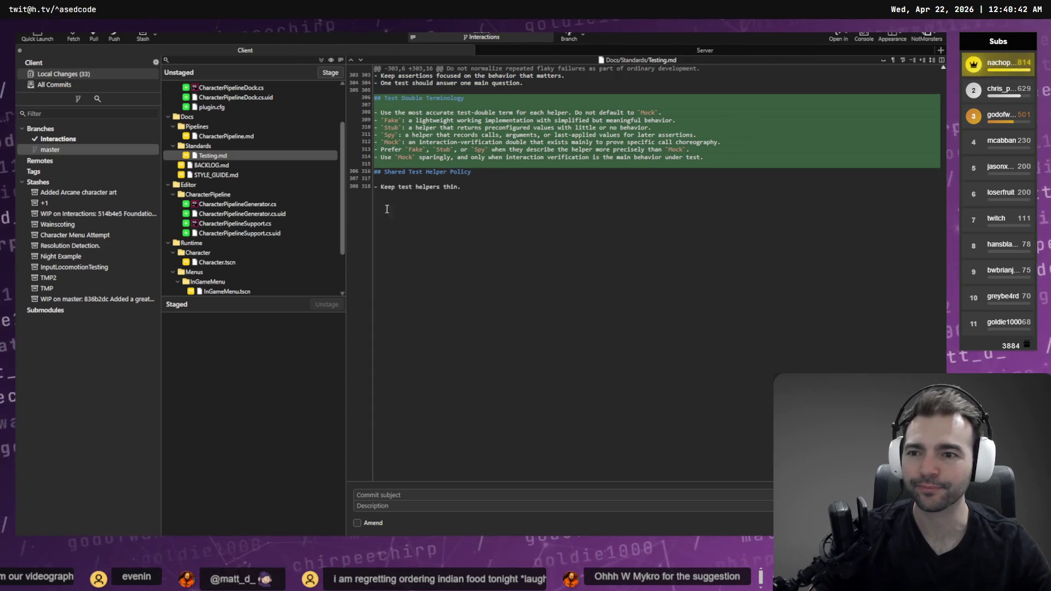
left_click(229, 169)
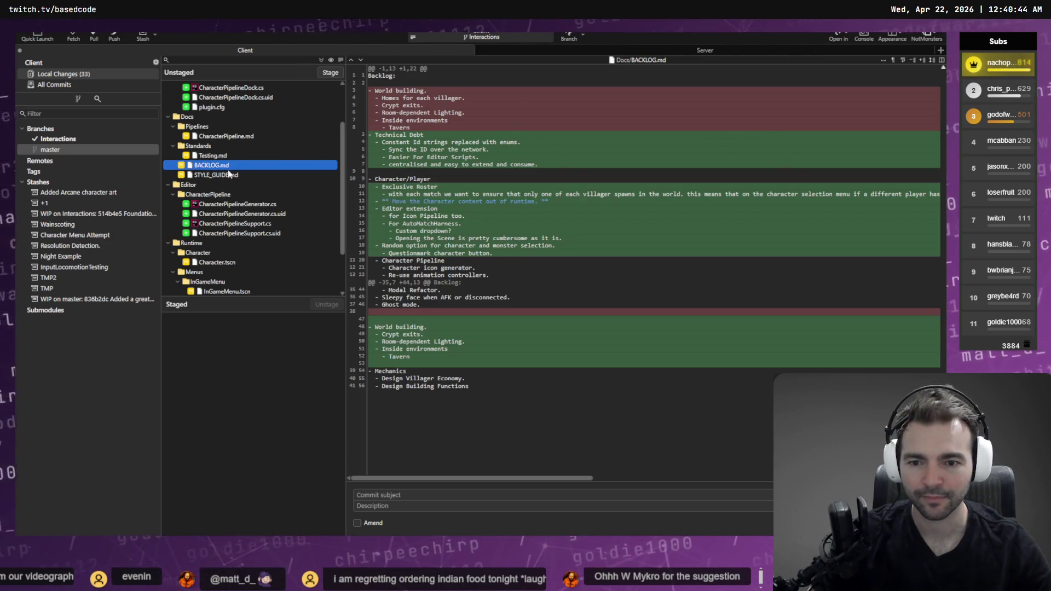
left_click(229, 174)
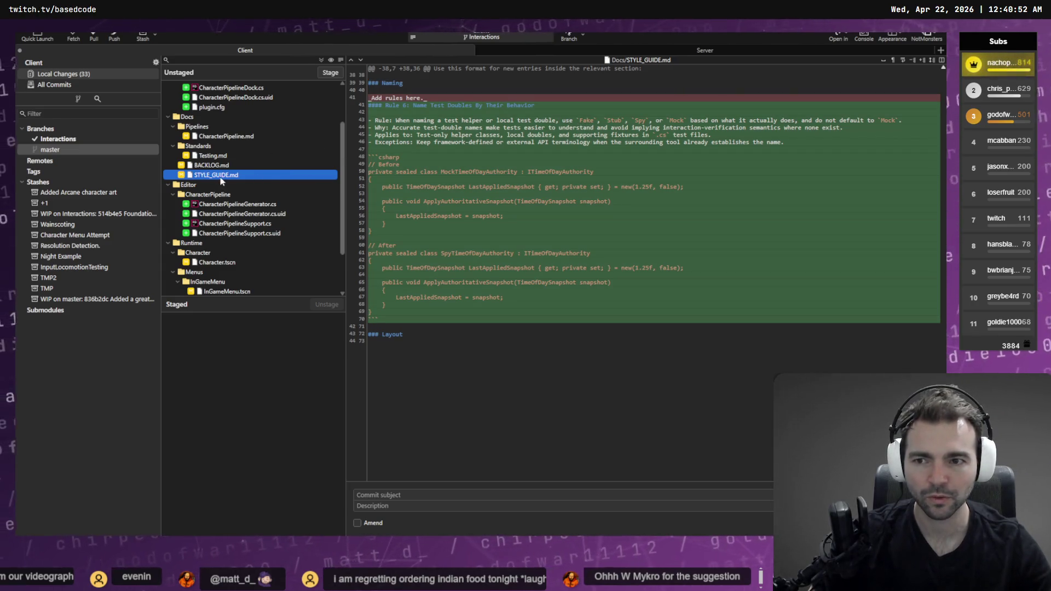
scroll(221, 181, "down", 2)
left_click(234, 205)
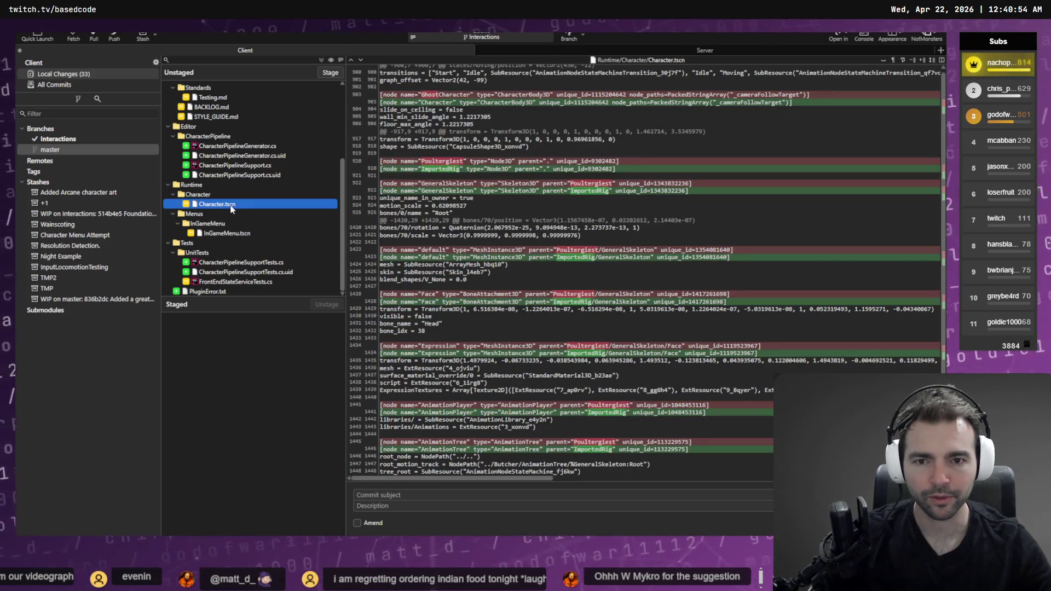
left_click(224, 234)
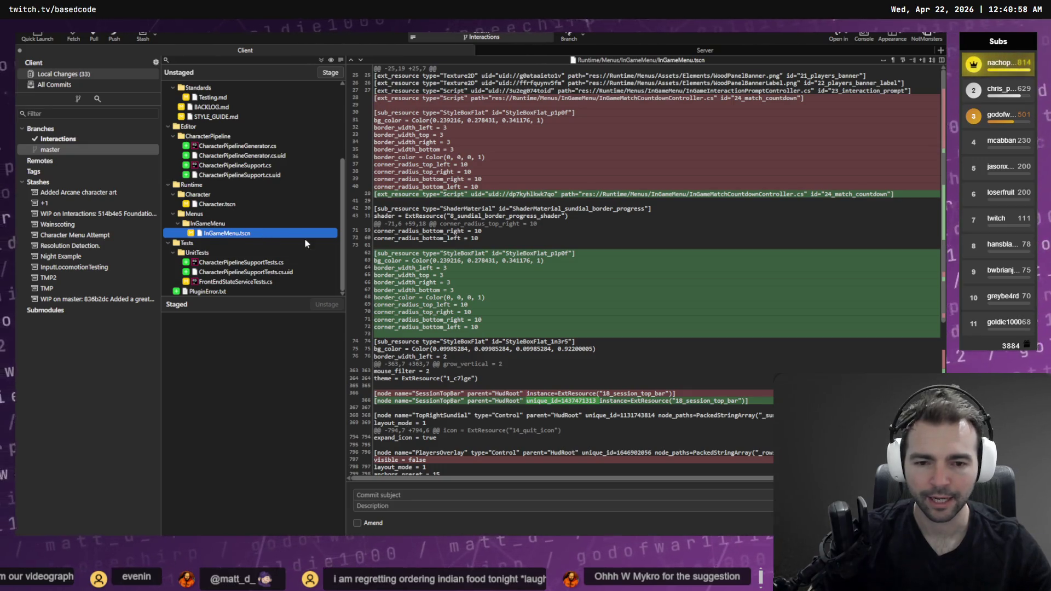
scroll(572, 254, "down", 7)
scroll(571, 254, "down", 4)
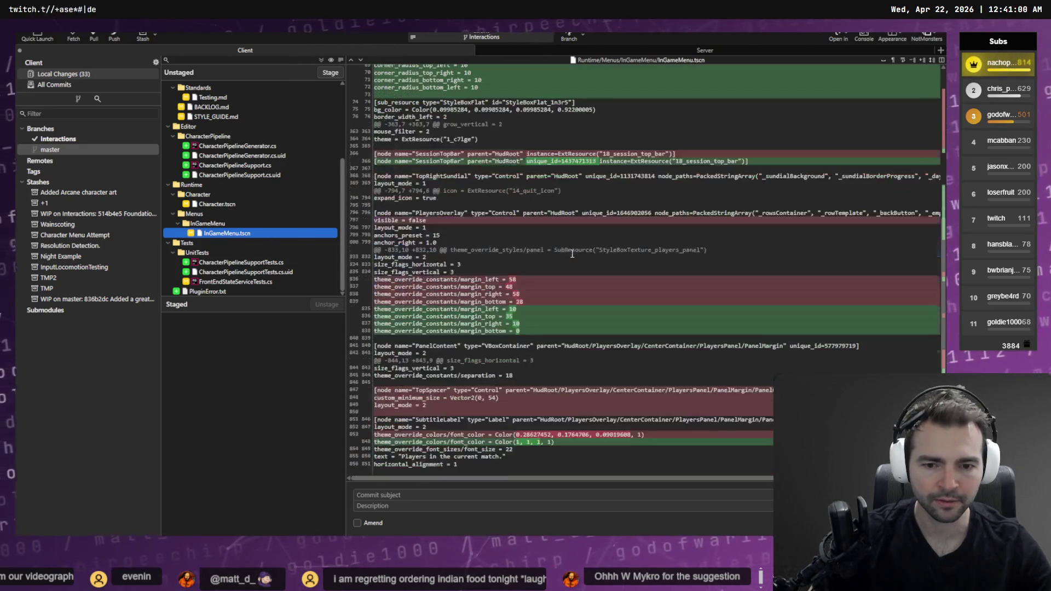
left_click(331, 73)
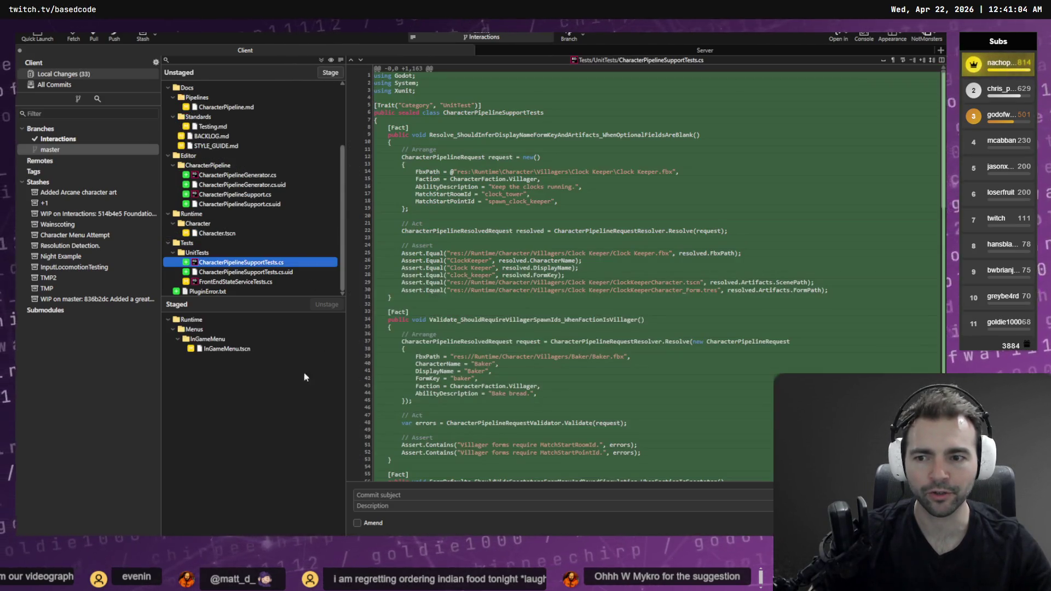
Step: Turn Amend on and back off, then stage FrontEndStateServiceTests.cs after reviewing its diff
left_click(357, 522)
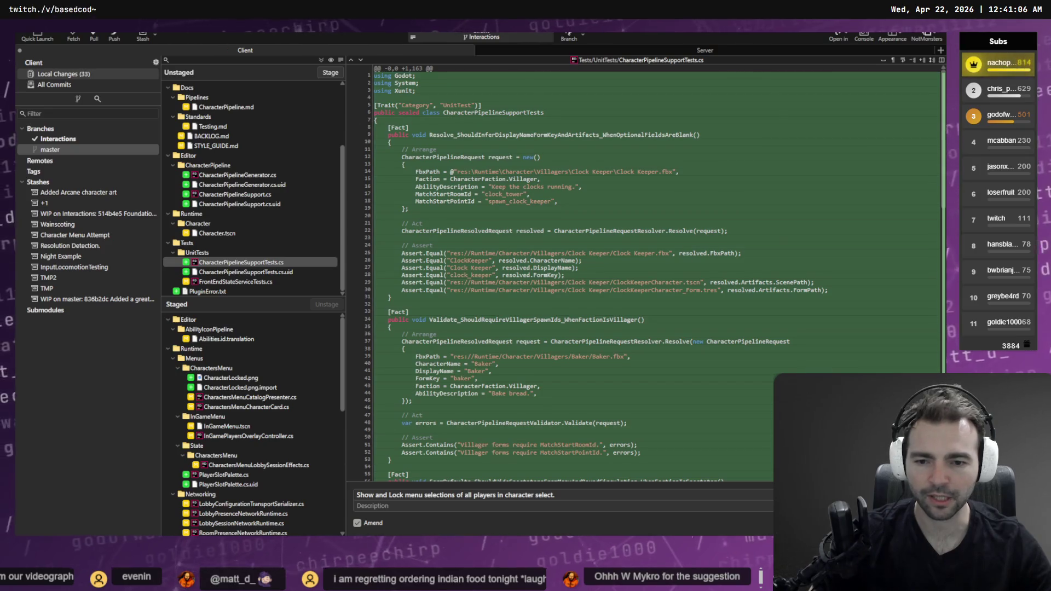
left_click(358, 522)
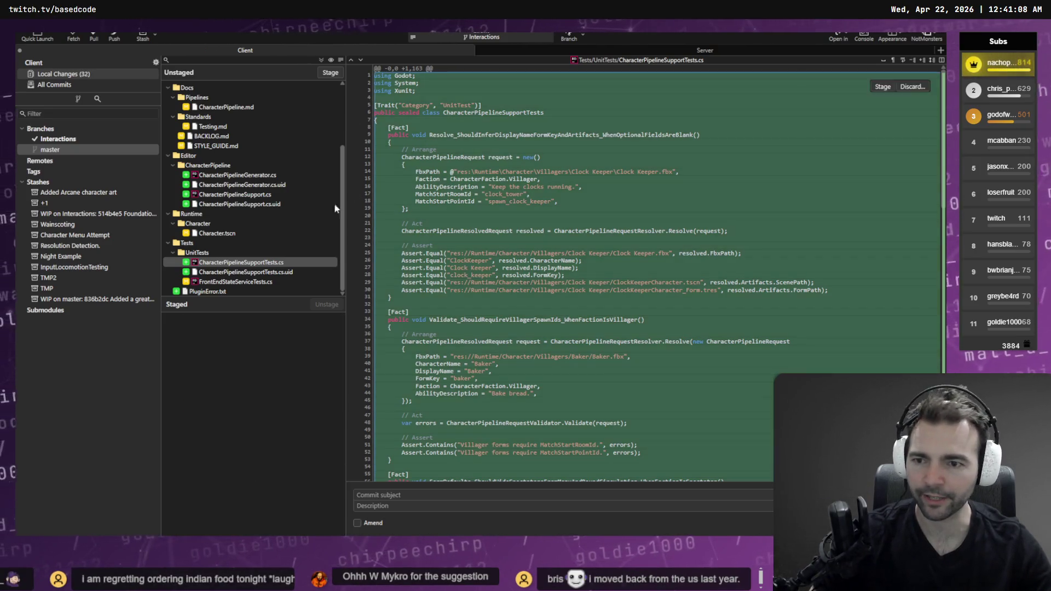
left_click(213, 291)
left_click(235, 282)
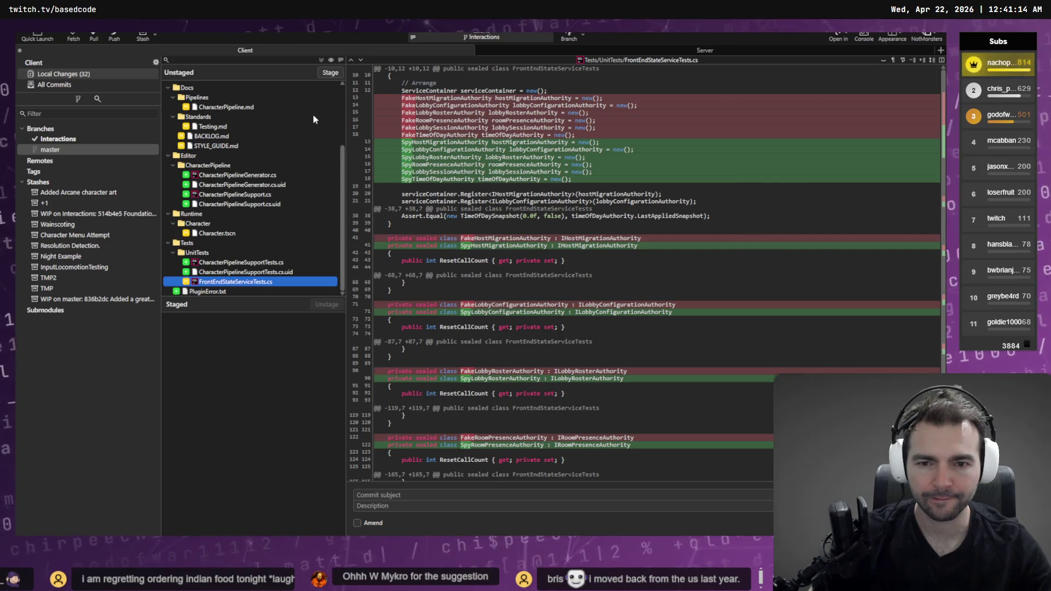
left_click(329, 73)
Step: Stage STYLE_GUIDE.md and Testing.md after reviewing their diffs
left_click(257, 146)
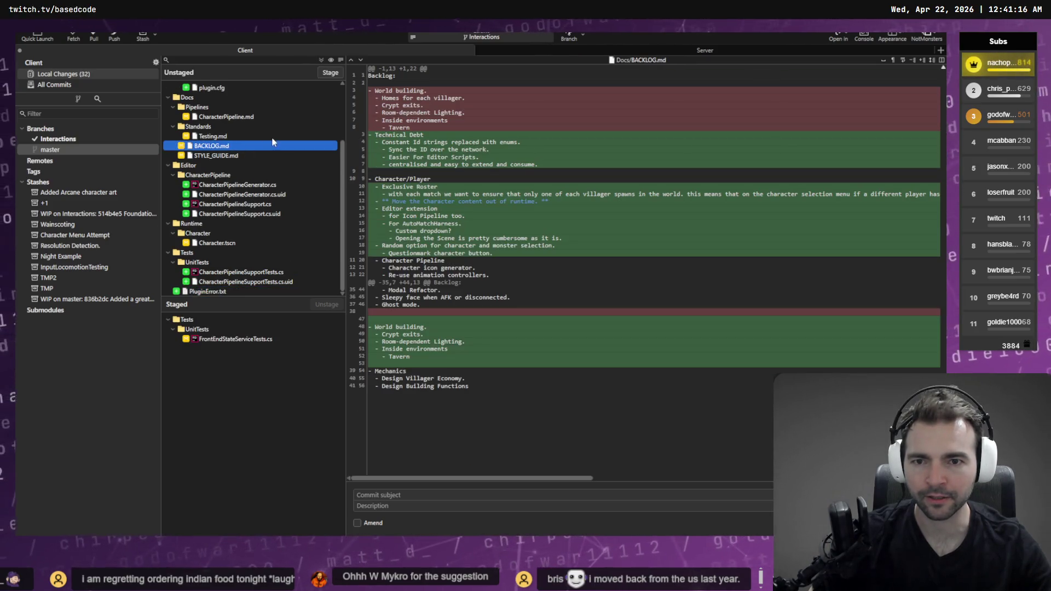
left_click(272, 155)
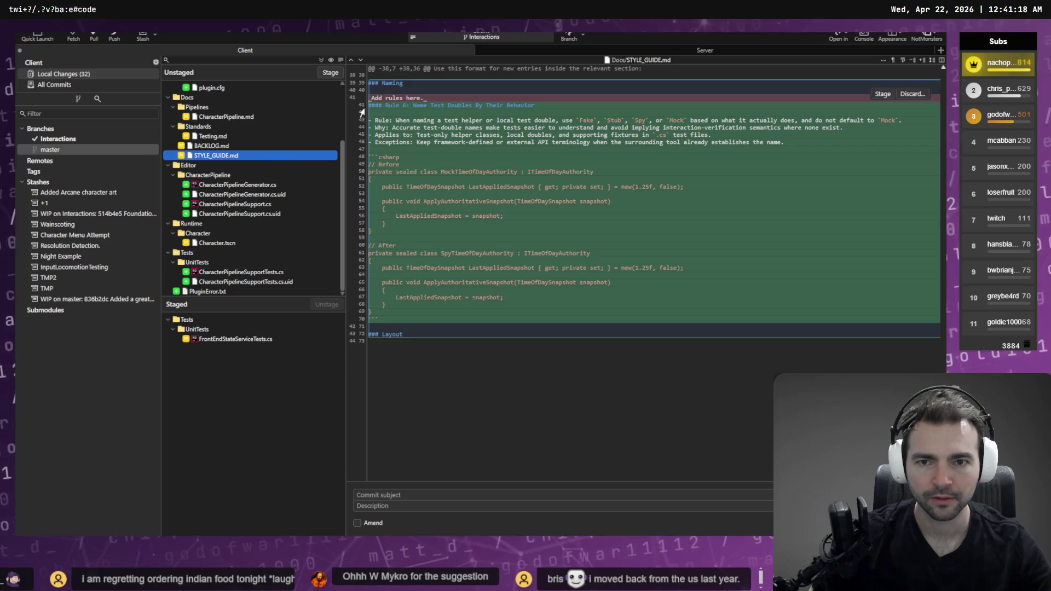
left_click(330, 72)
left_click(238, 127)
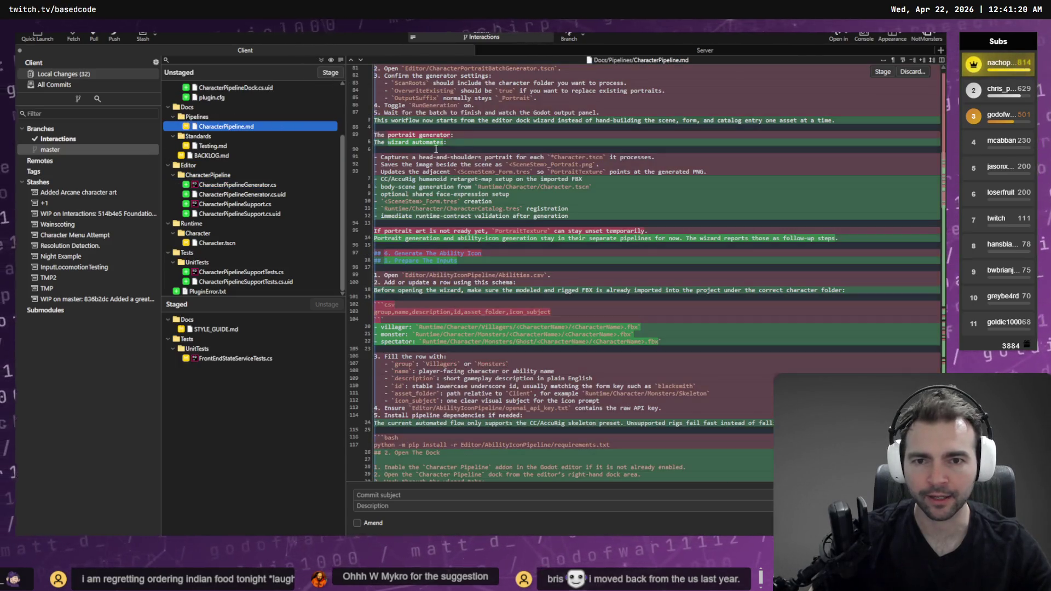
left_click(219, 146)
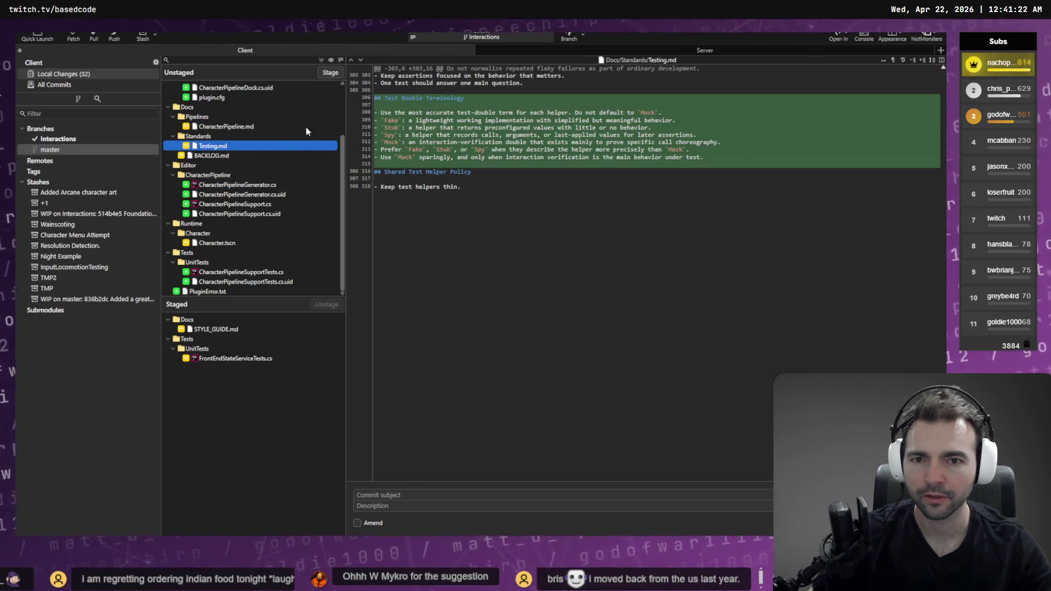
left_click(322, 74)
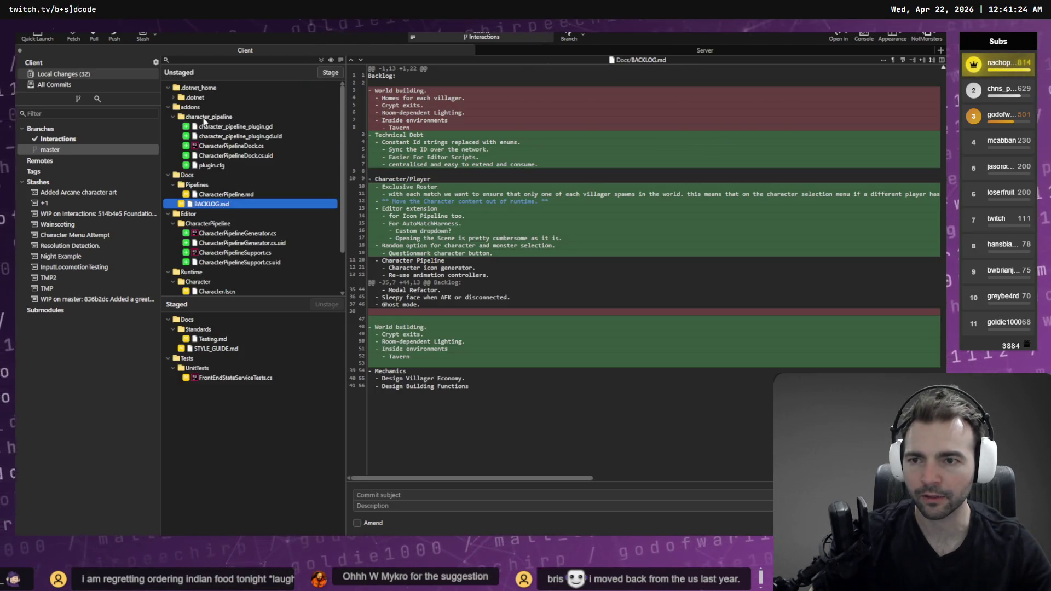
Step: Review the still-unstaged plugin error log, Character.tscn and CharacterPipeline.md diffs
left_click(221, 291)
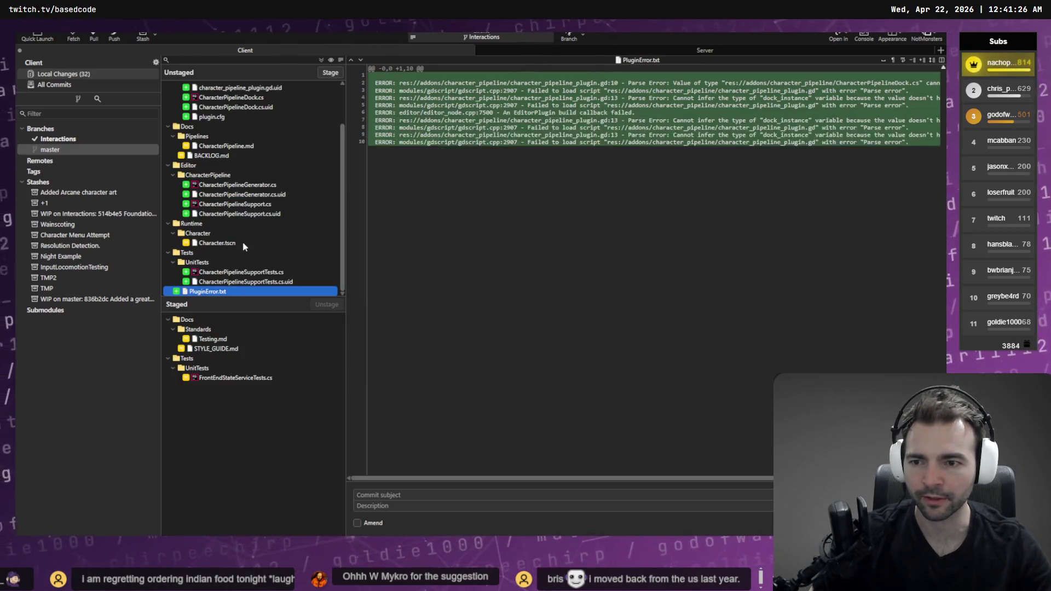
left_click(282, 242)
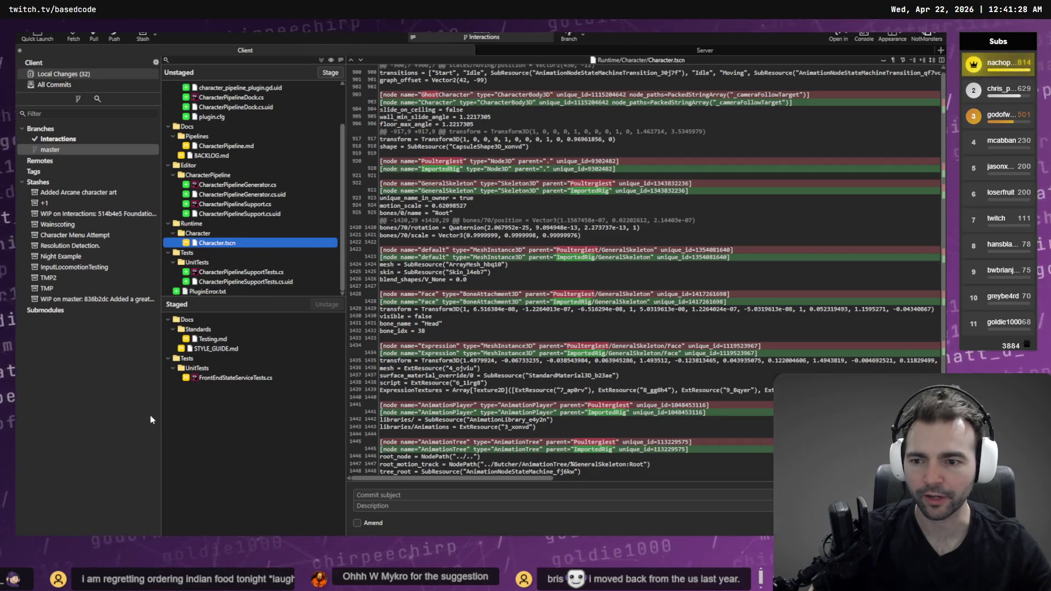
left_click(247, 148)
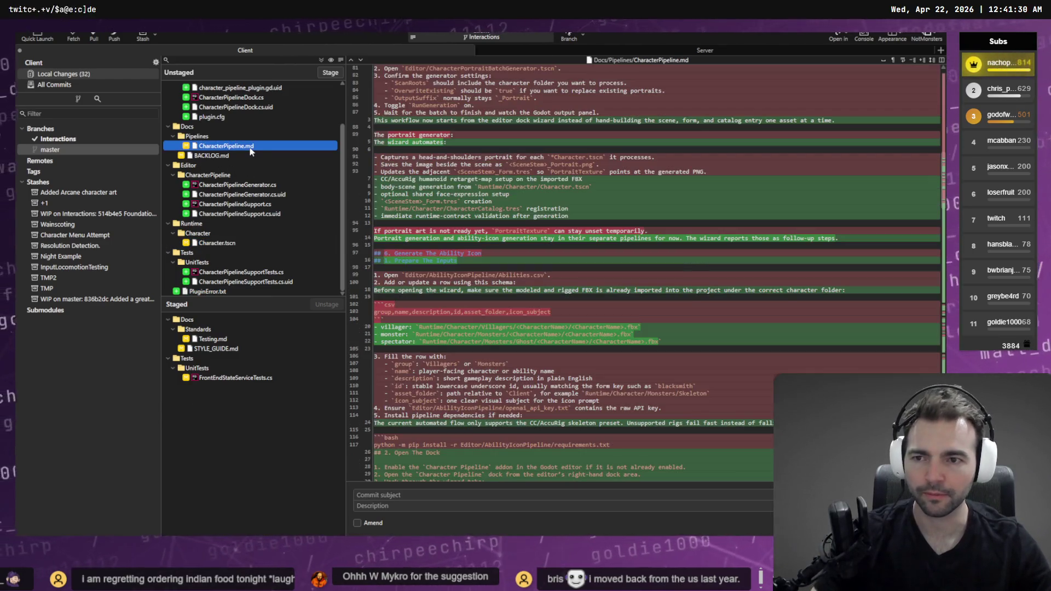
scroll(535, 366, "down", 10)
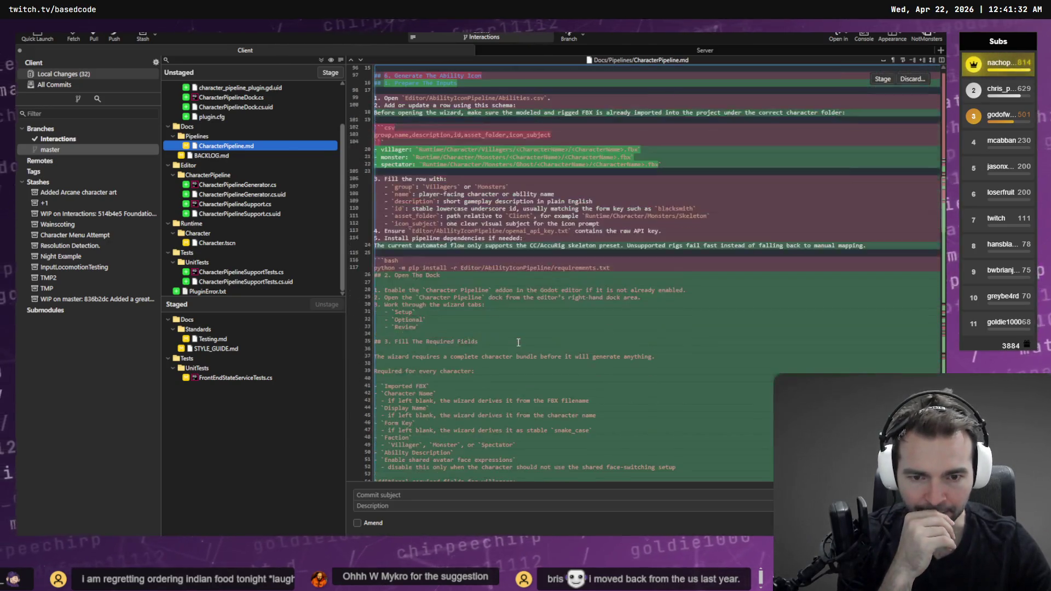
scroll(535, 367, "down", 15)
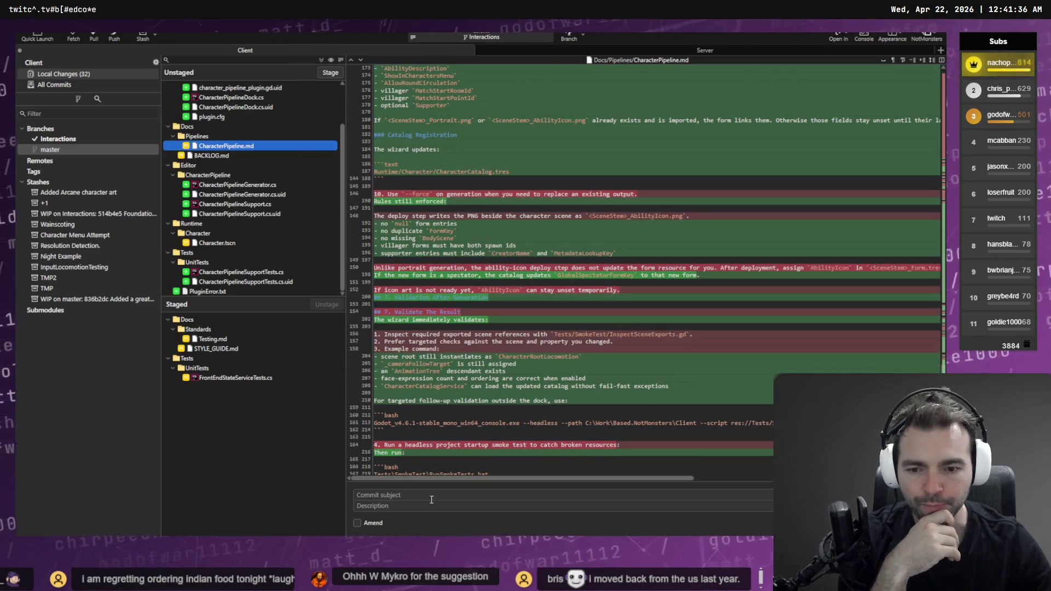
left_click(393, 495)
Step: Dictate the subject 'Clarifications around test name standards.' and review the staged STYLE_GUIDE.md and test diffs
key("super+h")
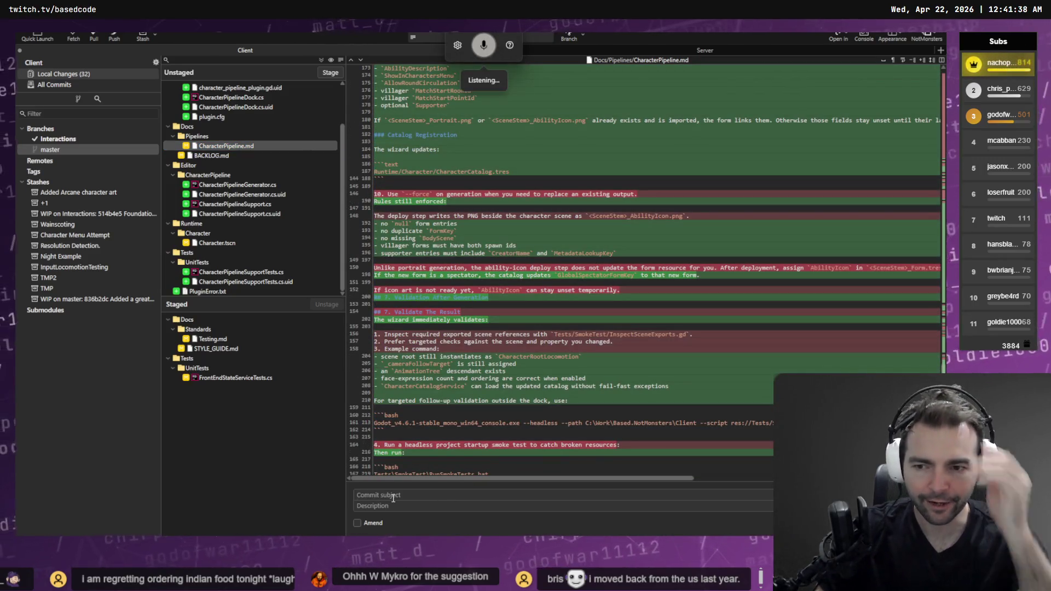
type("clarifications around")
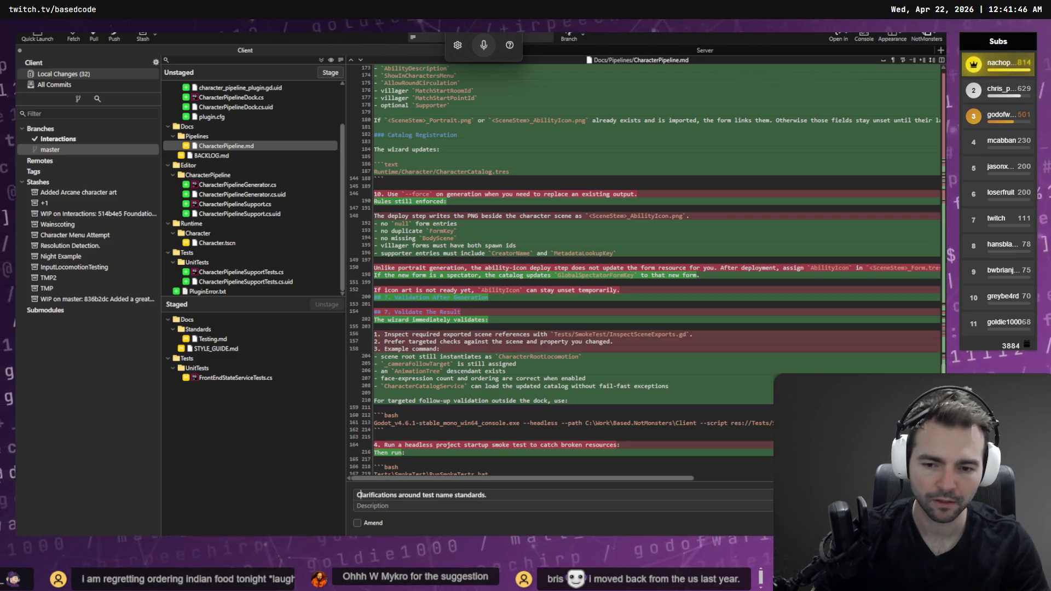
left_click(228, 349)
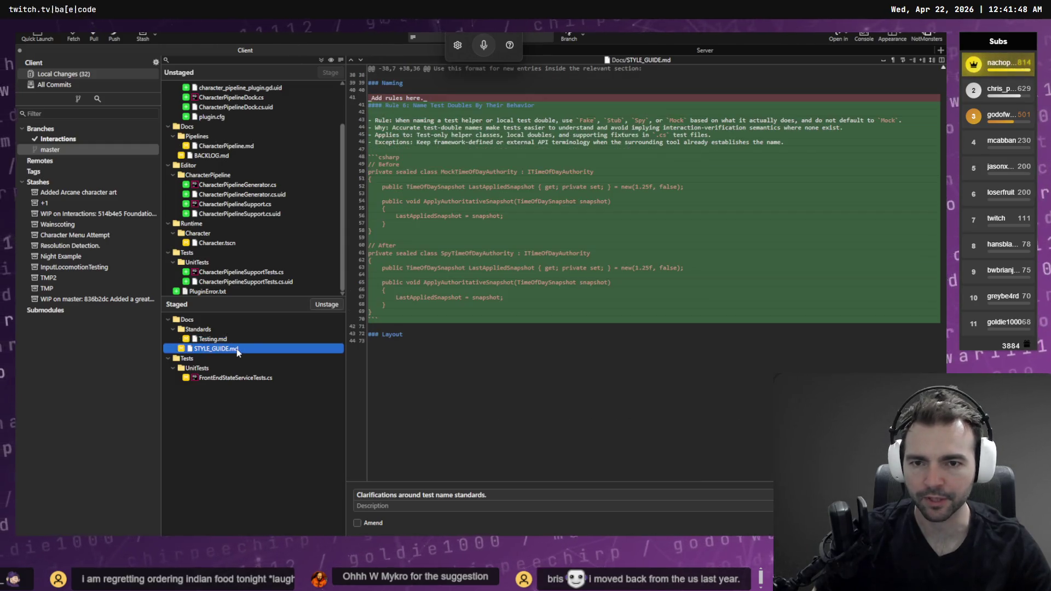
left_click(229, 378)
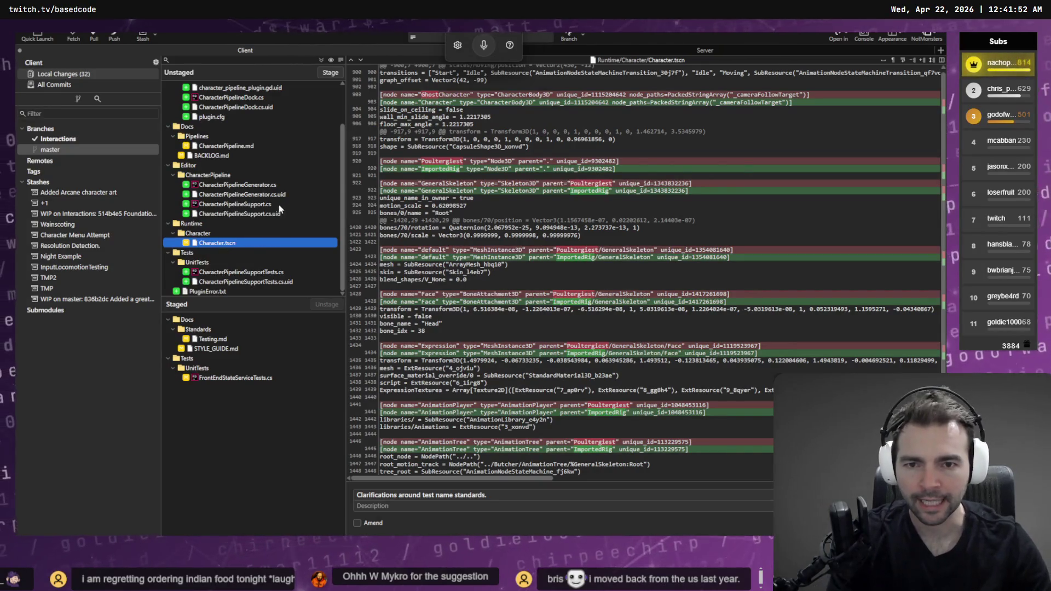
Step: Review the unstaged diffs, ending on the new CharacterPipelineSupportTests.cs test file
left_click(258, 206)
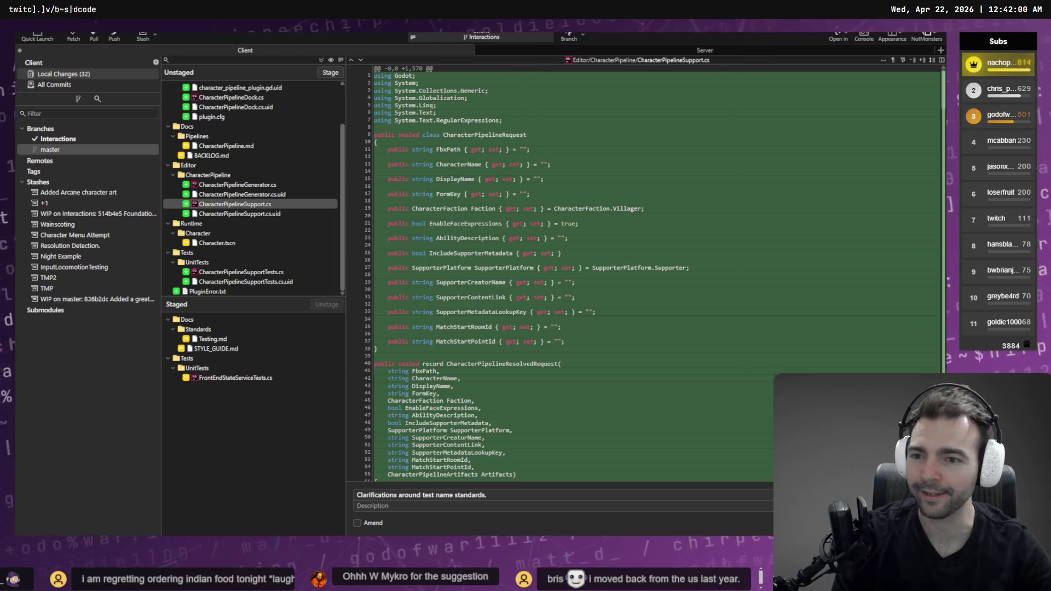
left_click(220, 156)
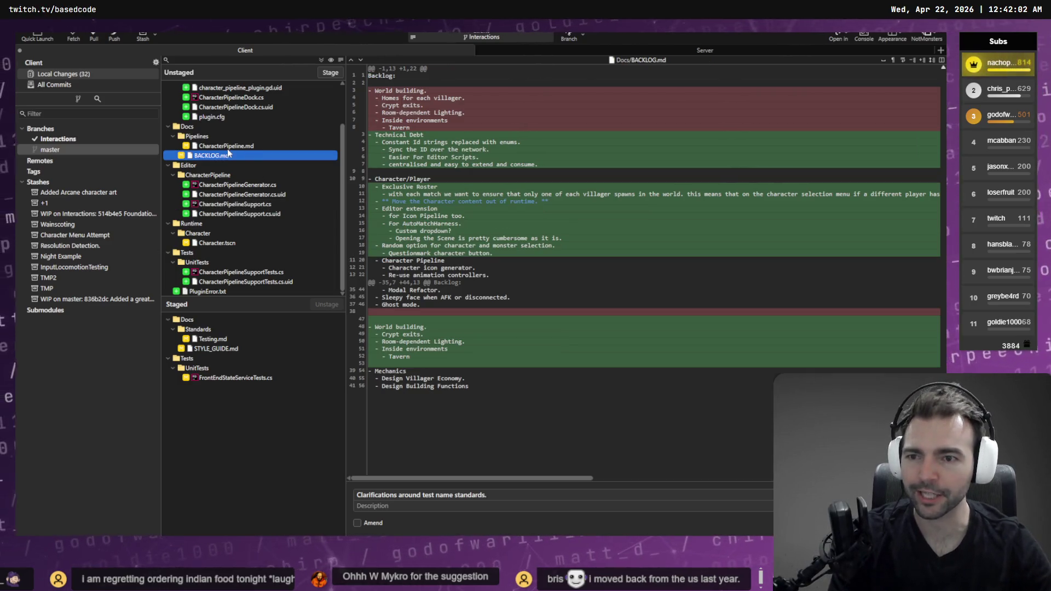
left_click(229, 146)
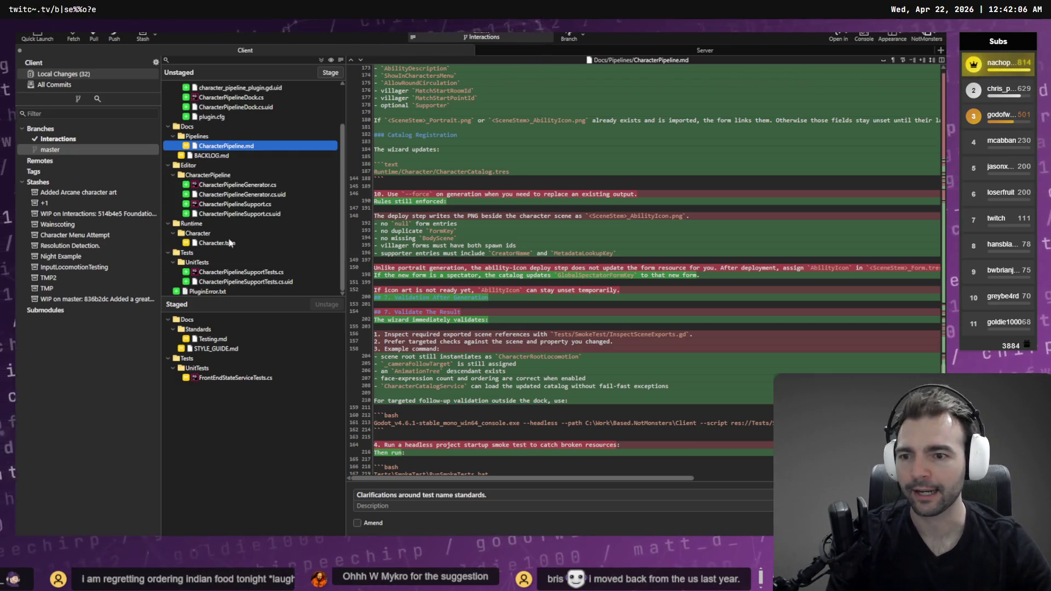
left_click(234, 242)
scroll(494, 221, "down", 1)
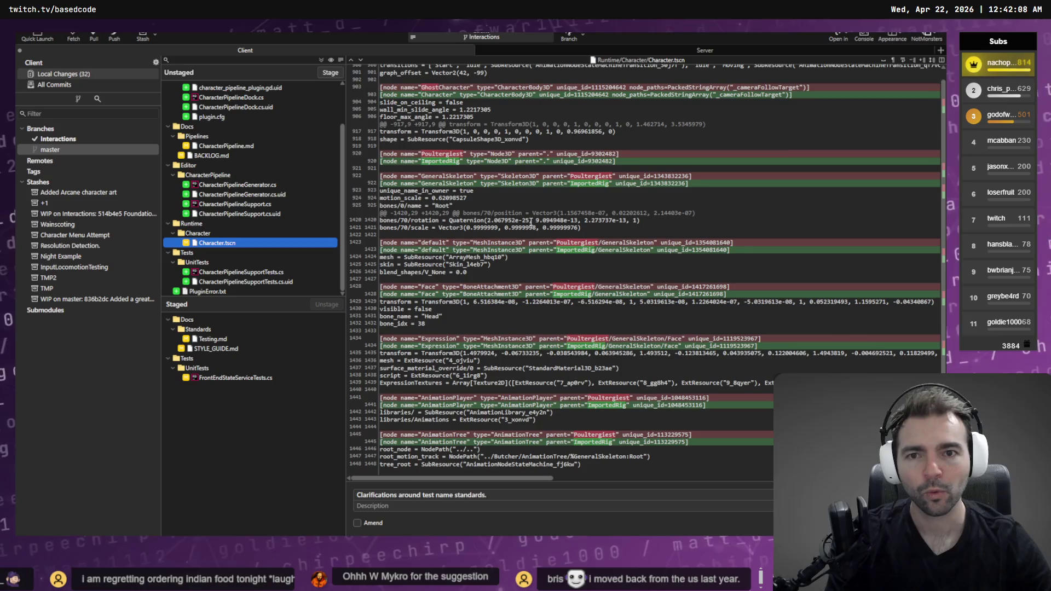
left_click(206, 293)
left_click(224, 283)
left_click(264, 274)
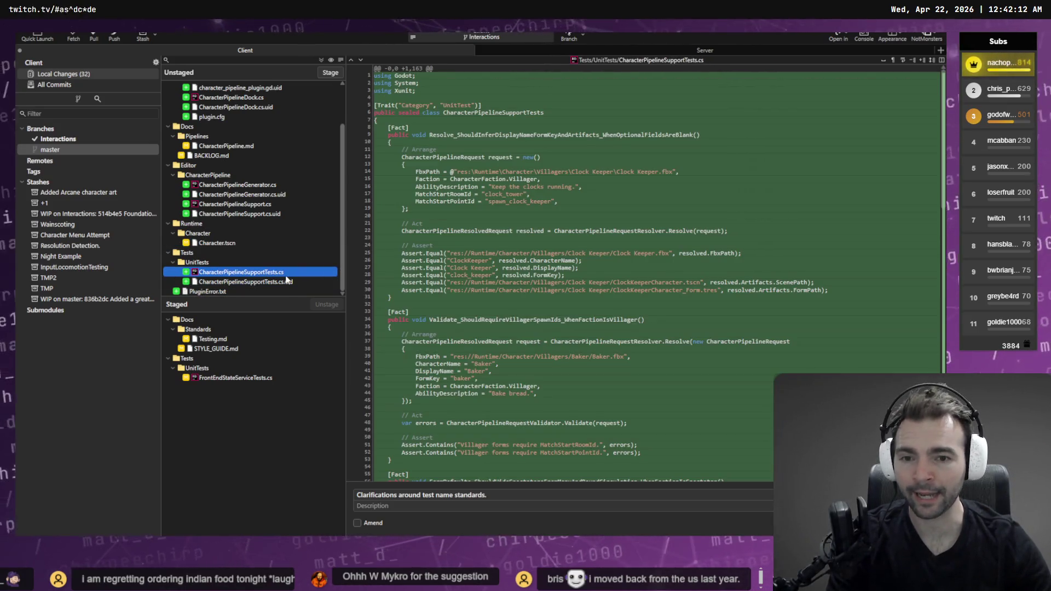
scroll(512, 243, "down", 3)
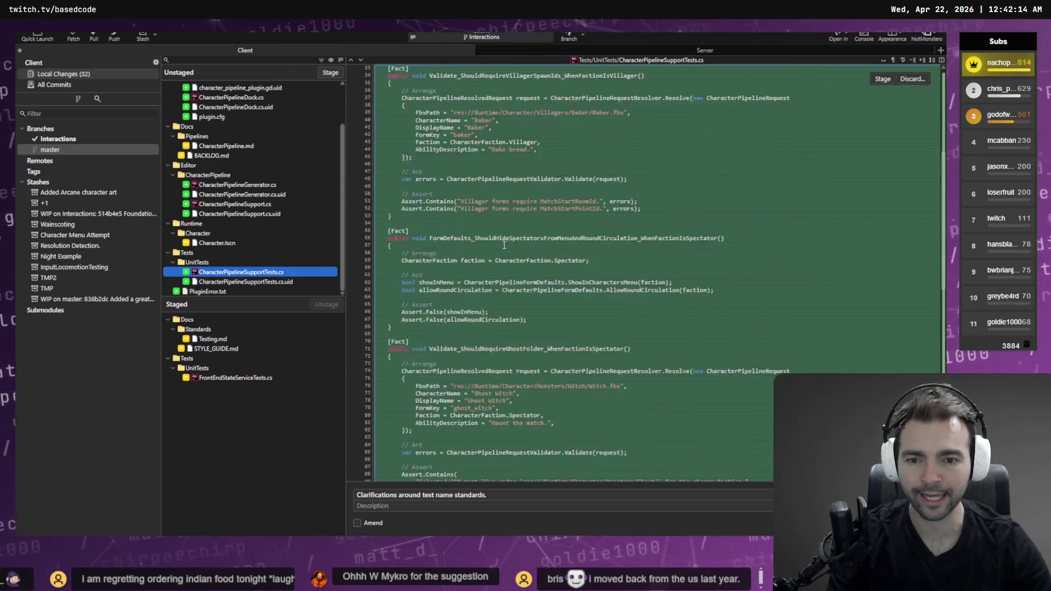
scroll(511, 243, "up", 3)
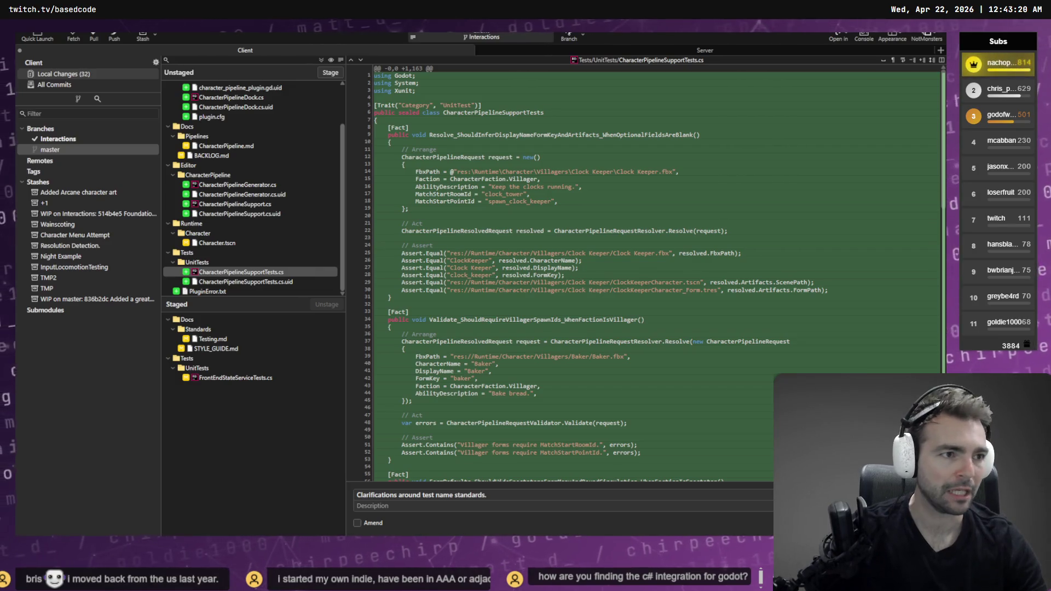
Step: Compare the character_pipeline_plugin.gd parse errors in Godot's Output log with the fix Codex describes
key("alt+Tab")
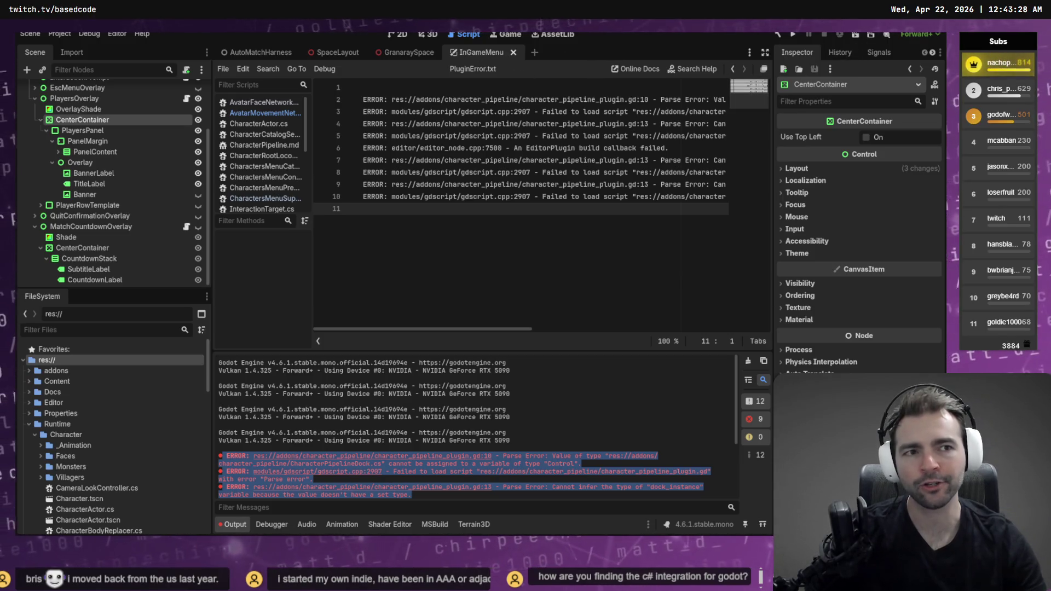
scroll(531, 421, "down", 3)
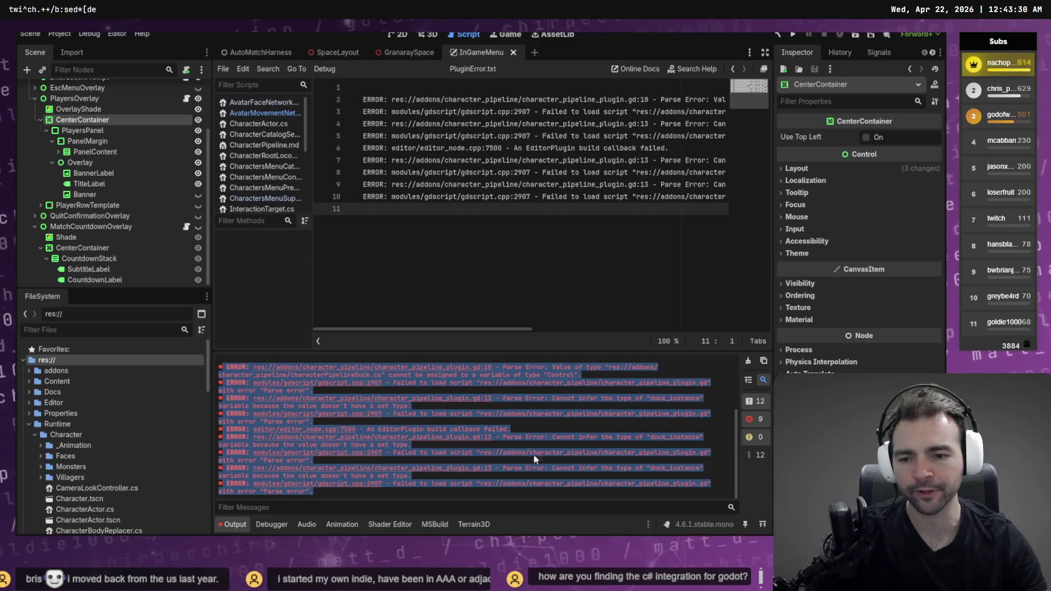
left_click(401, 494)
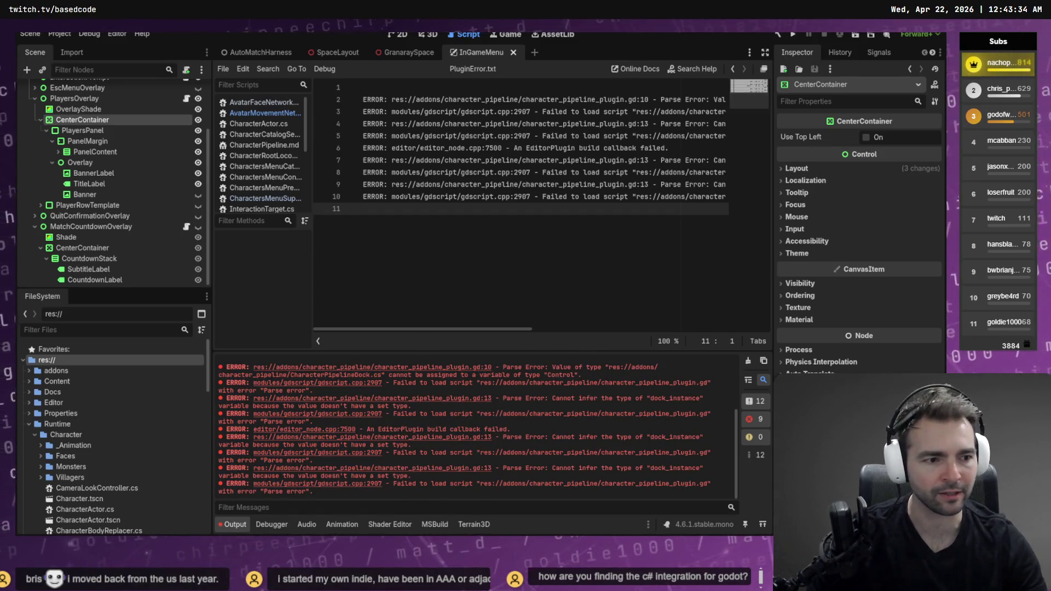
key("alt+Tab")
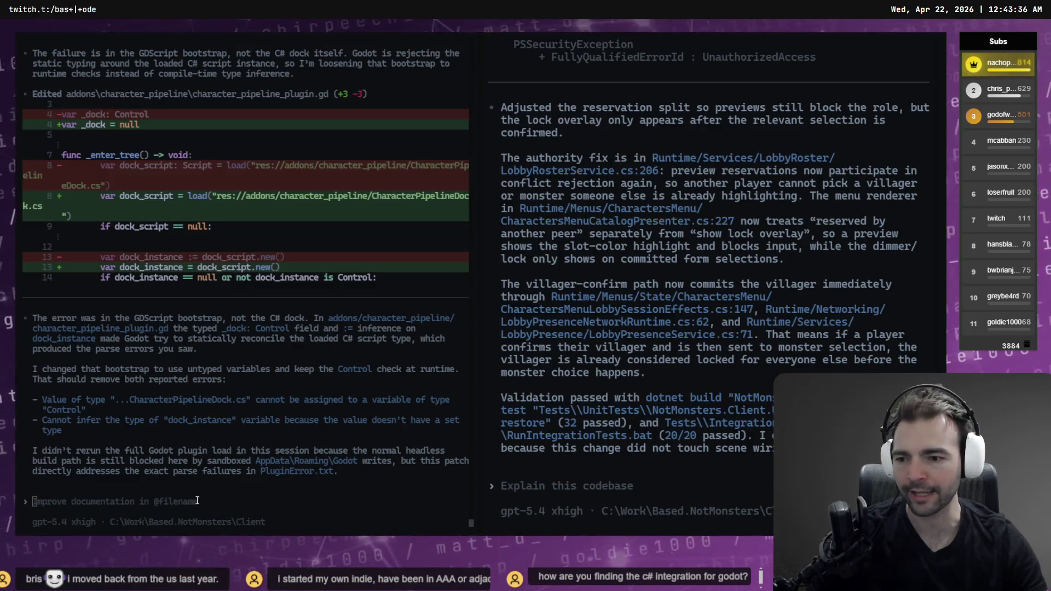
scroll(197, 481, "up", 10)
scroll(208, 471, "down", 10)
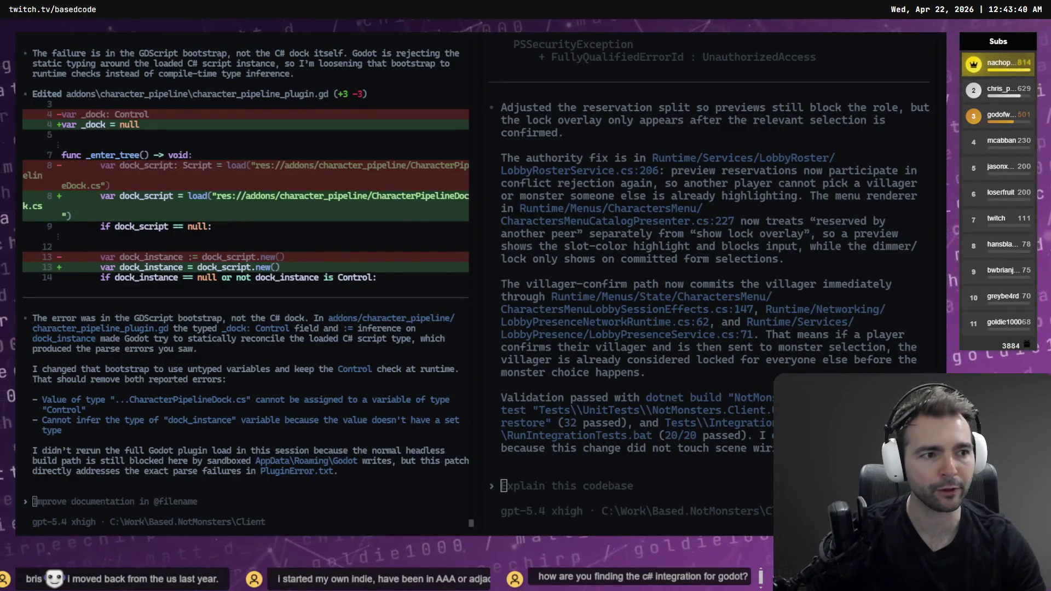
key("alt+Tab")
left_click(441, 136)
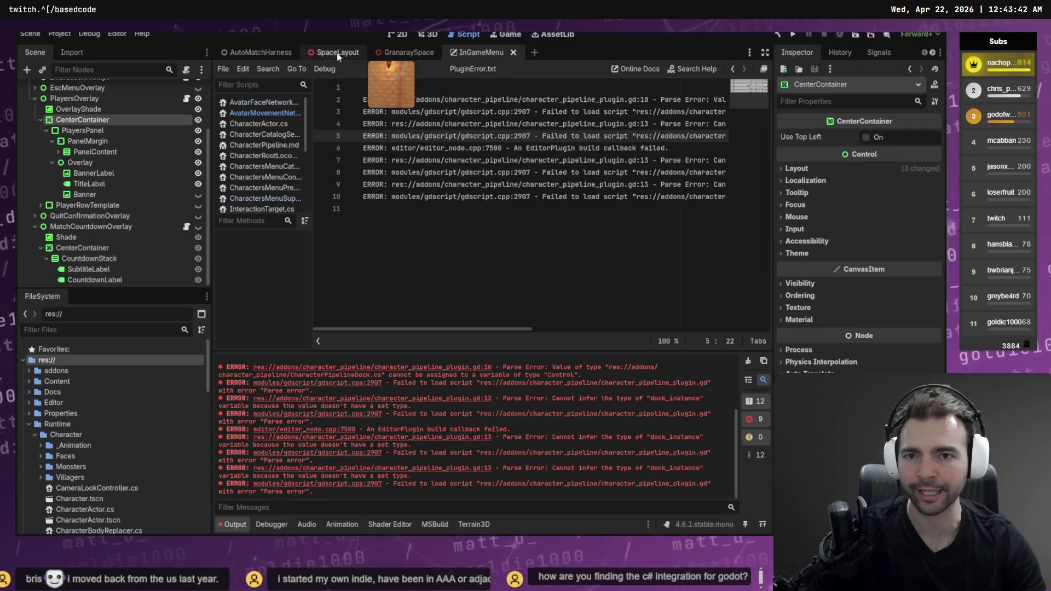
Step: Enable Character Pipeline in AssetLib's installed Plugins list, then return to the script editor
left_click(115, 36)
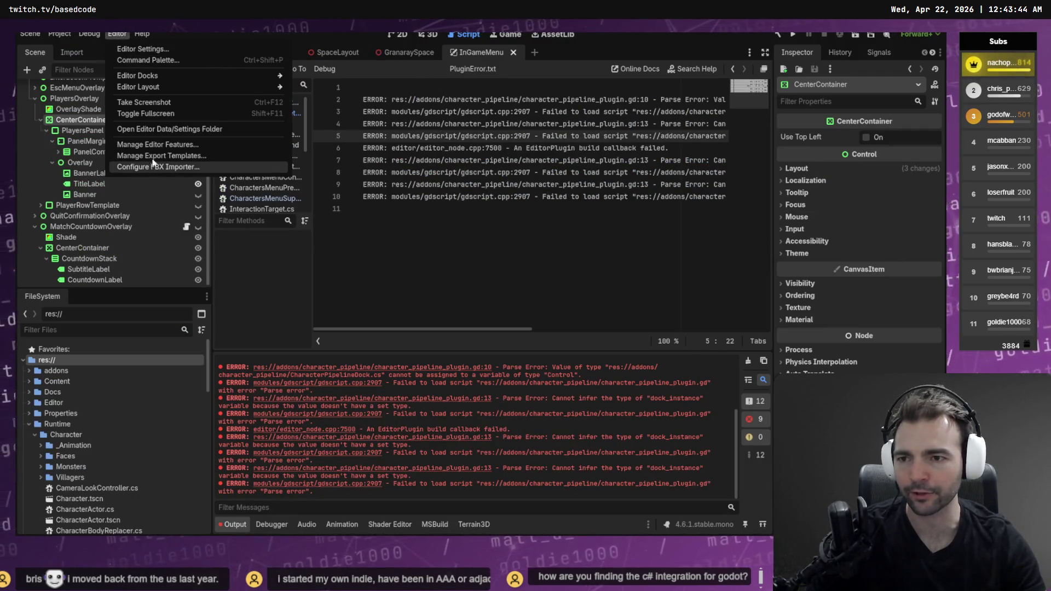
left_click(562, 40)
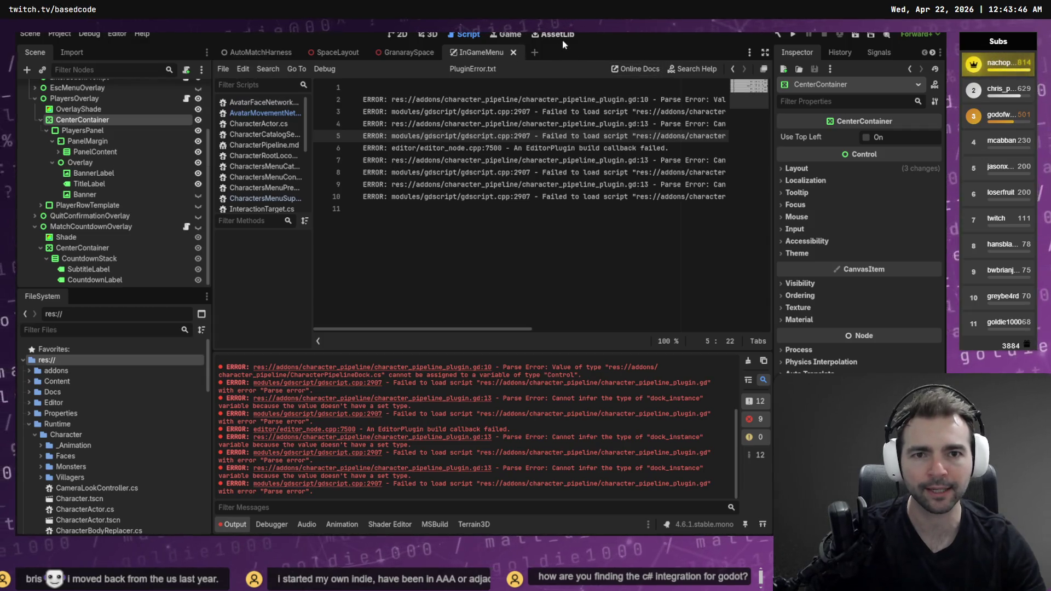
left_click(563, 39)
left_click(748, 72)
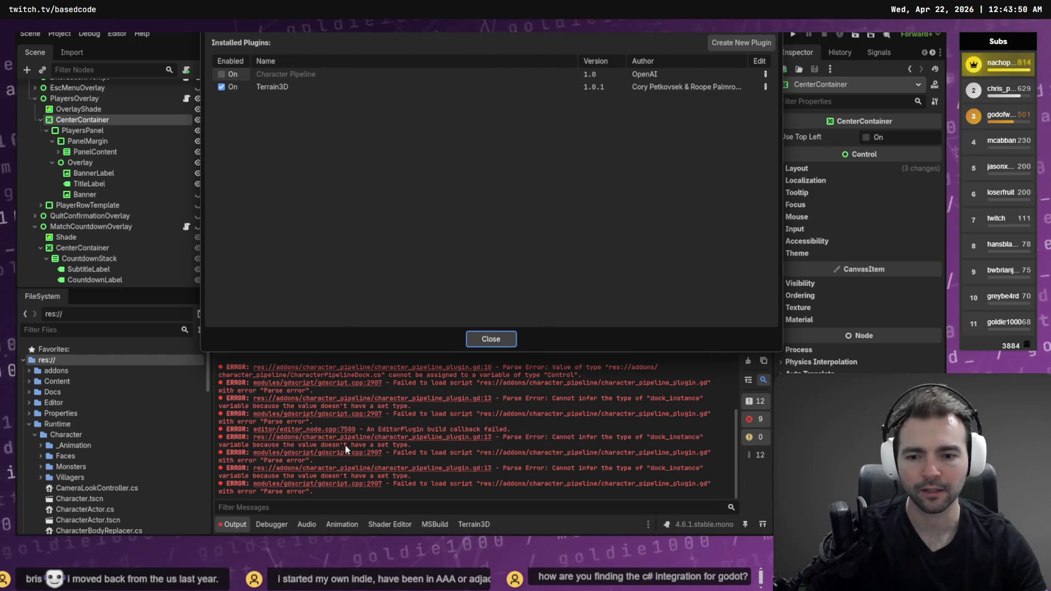
left_click(490, 340)
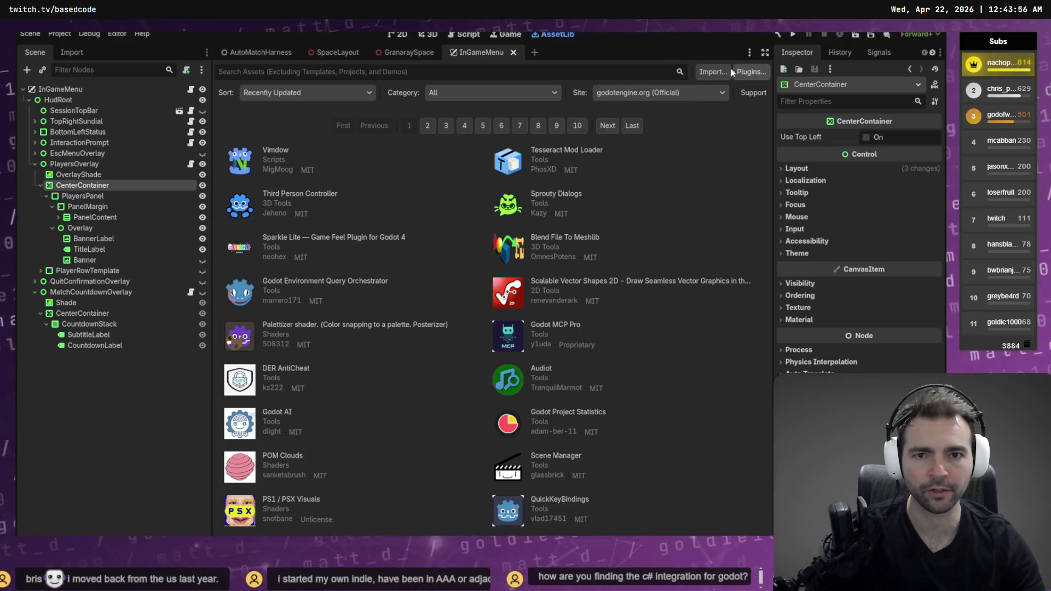
left_click(750, 72)
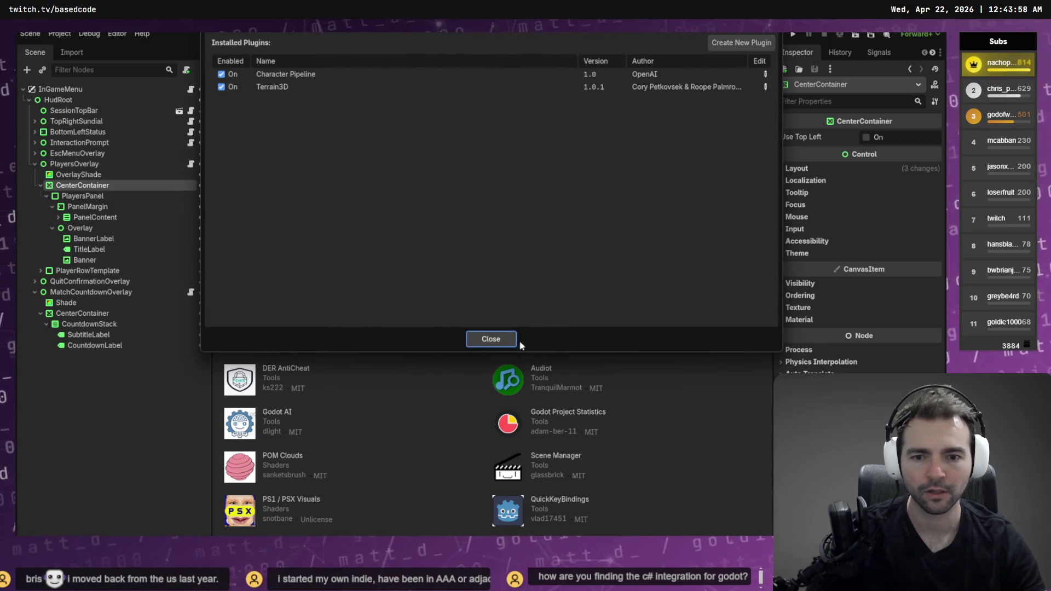
left_click(490, 339)
left_click(428, 35)
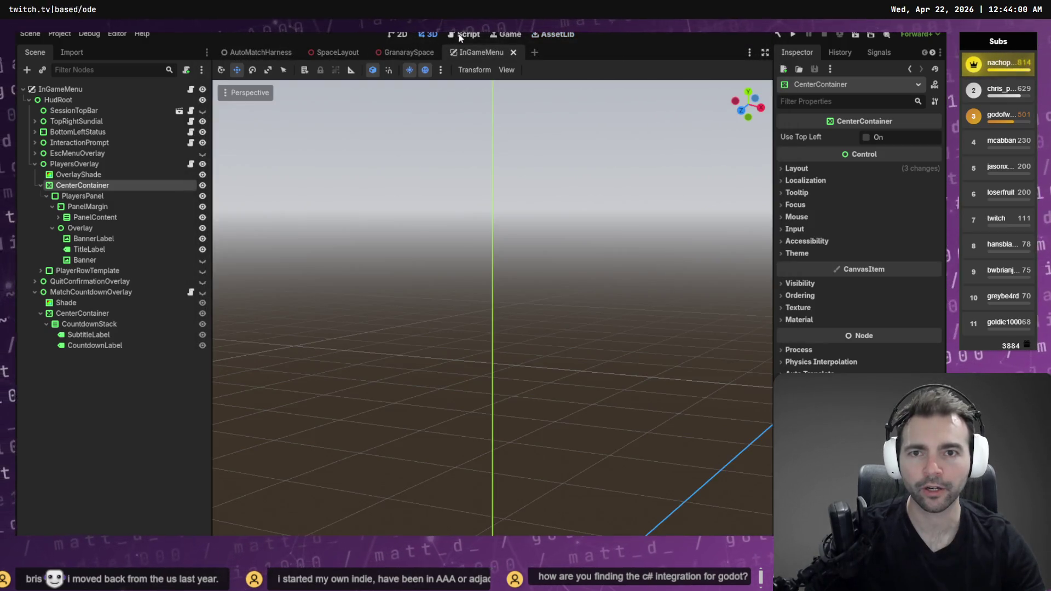
left_click(462, 34)
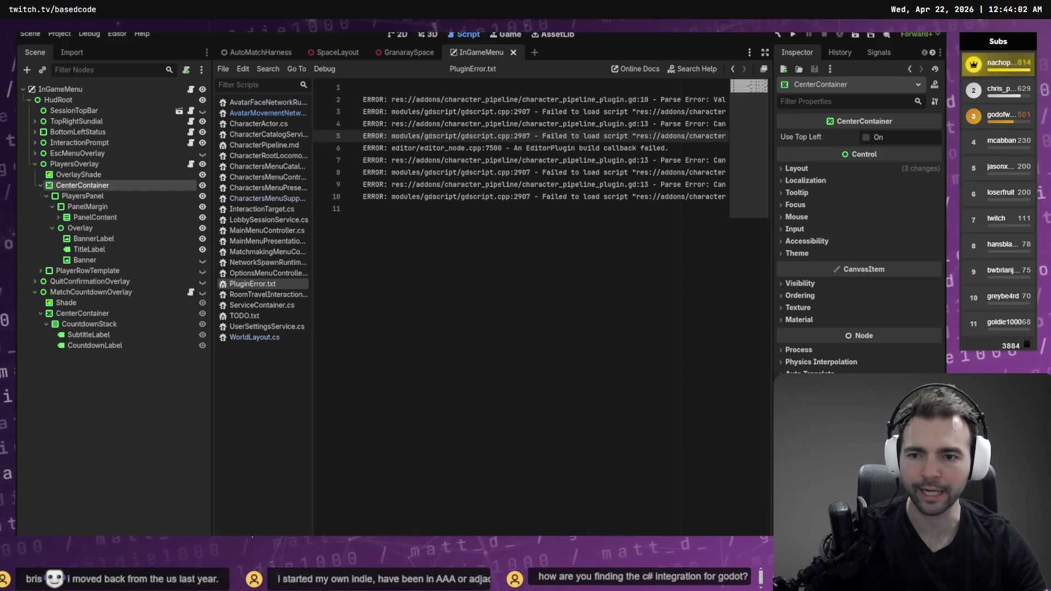
Step: Switch to the AutoMatchHarness scene and open the Character Pipeline plugin's Edit dialog
left_click(260, 52)
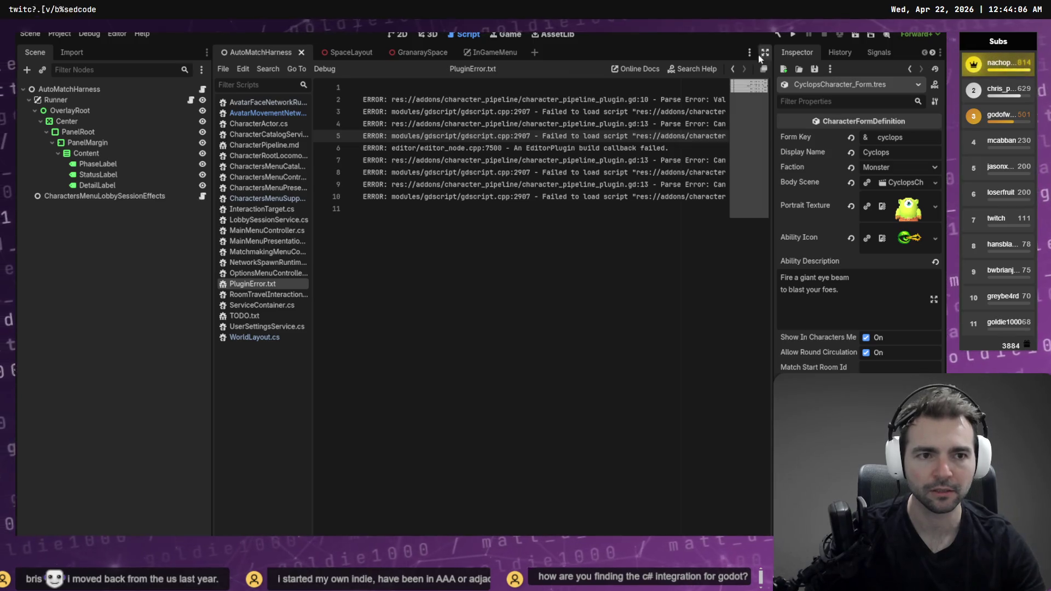
left_click(557, 34)
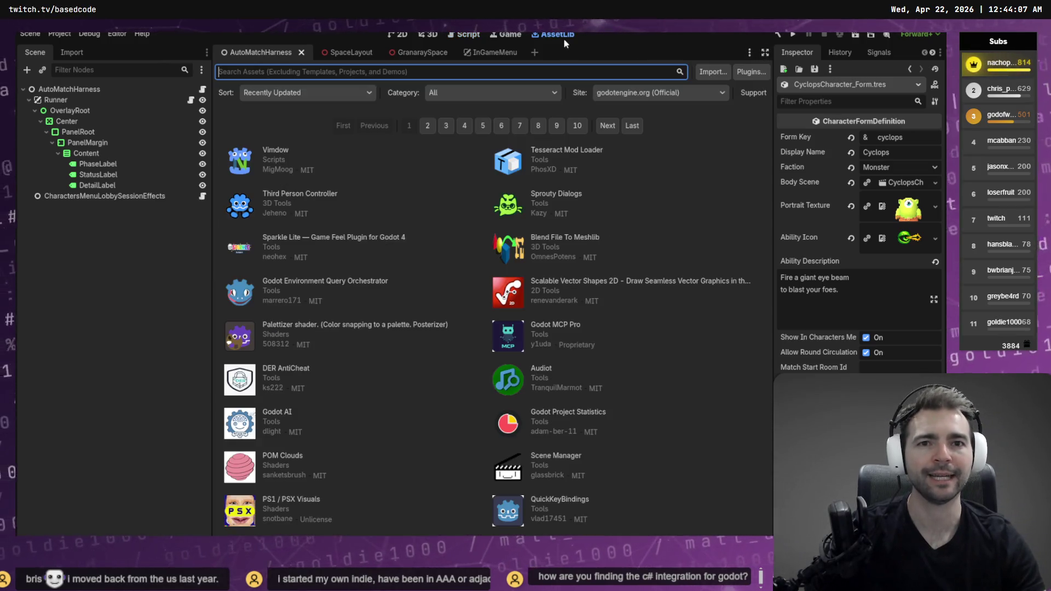
left_click(757, 71)
left_click(321, 75)
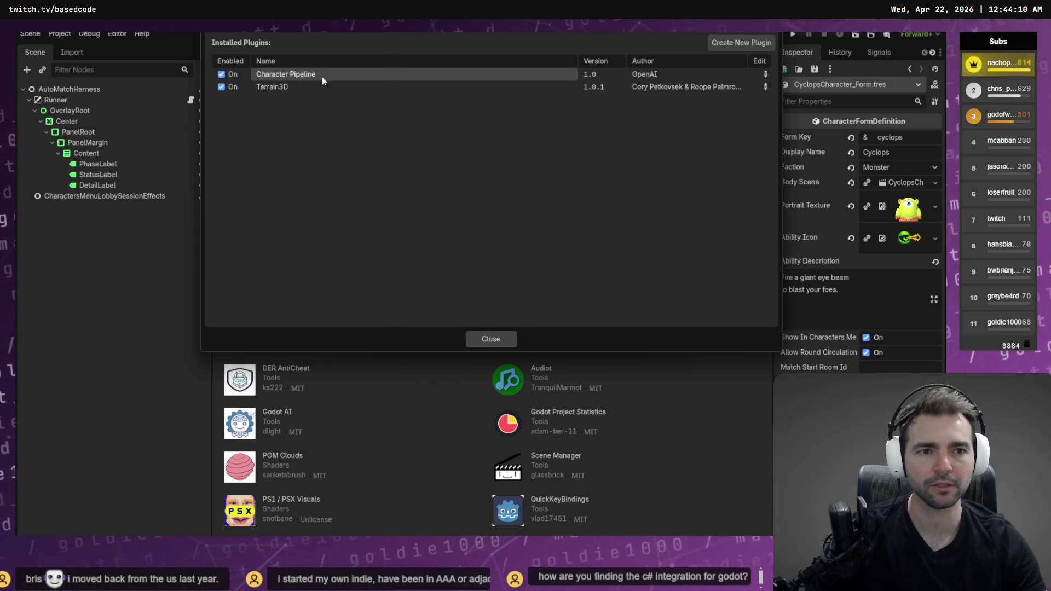
left_click(765, 74)
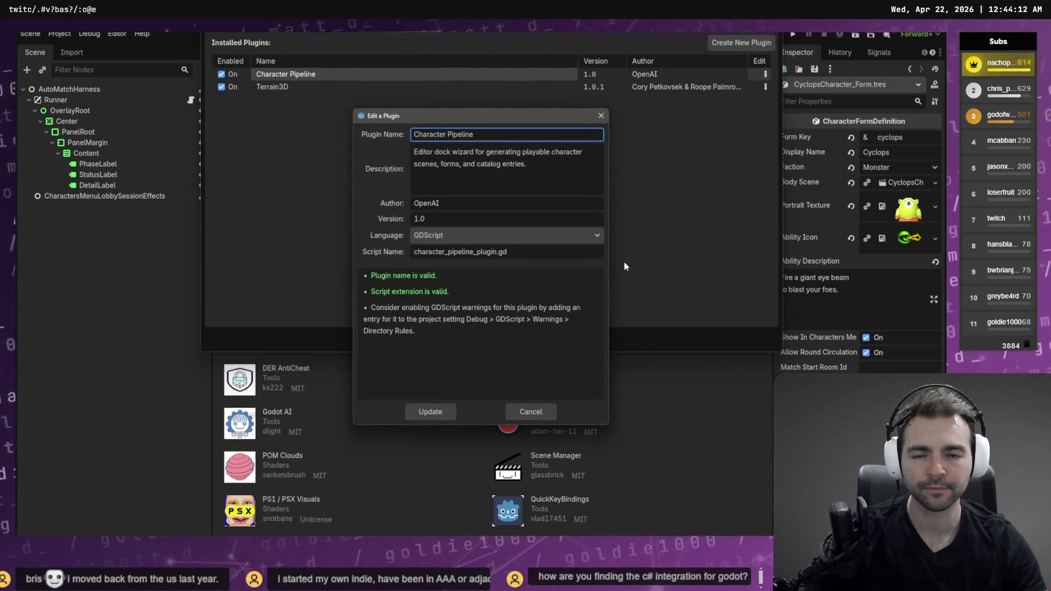
Step: Close the Edit a Plugin dialog, check Project Settings > Autoload, and close the Plugins list
left_click(600, 115)
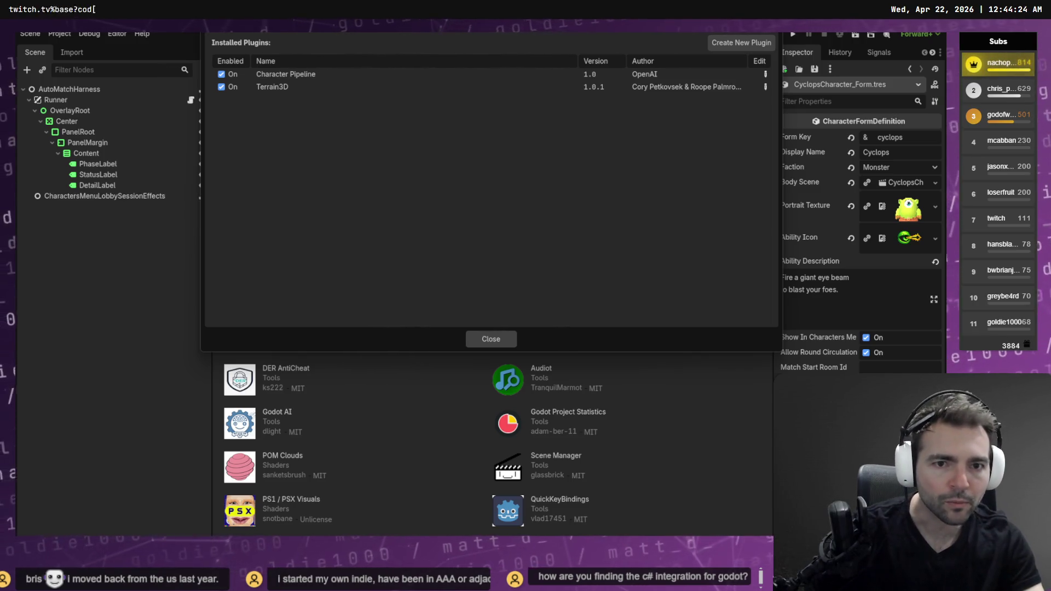
left_click(231, 44)
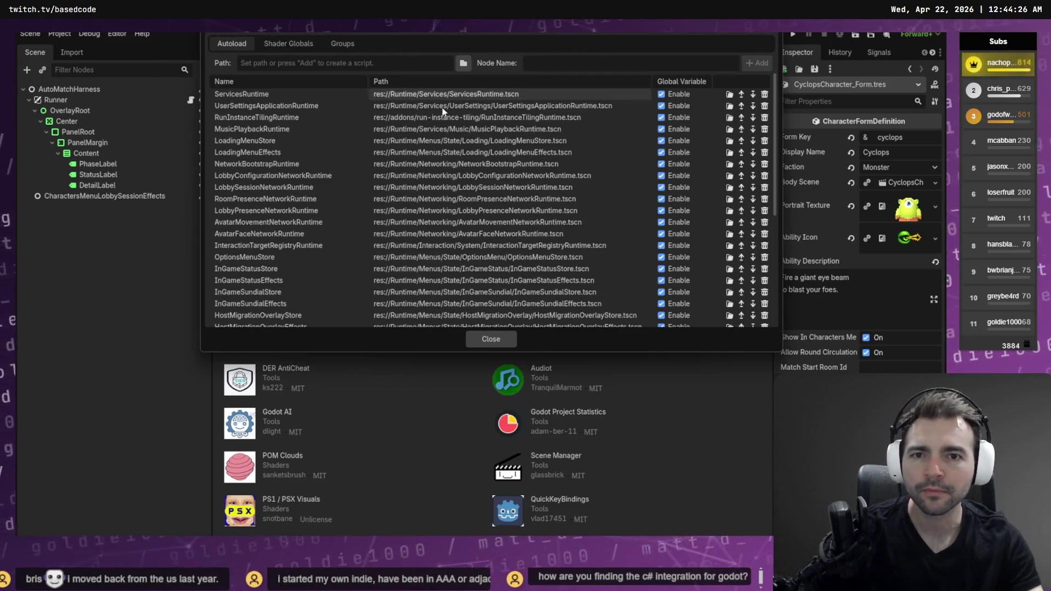
key("ctrl+Tab")
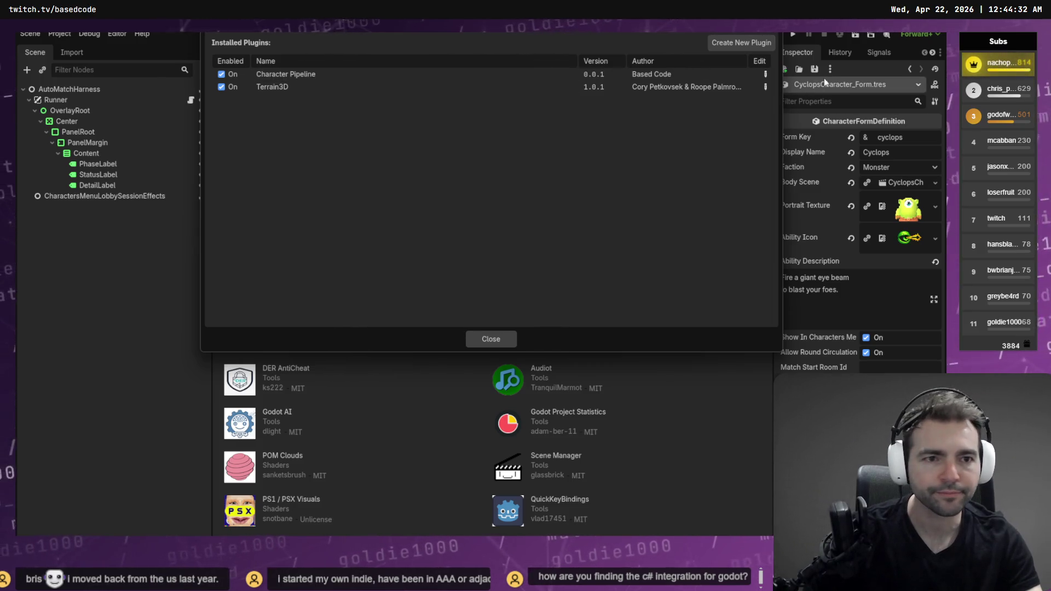
left_click(490, 339)
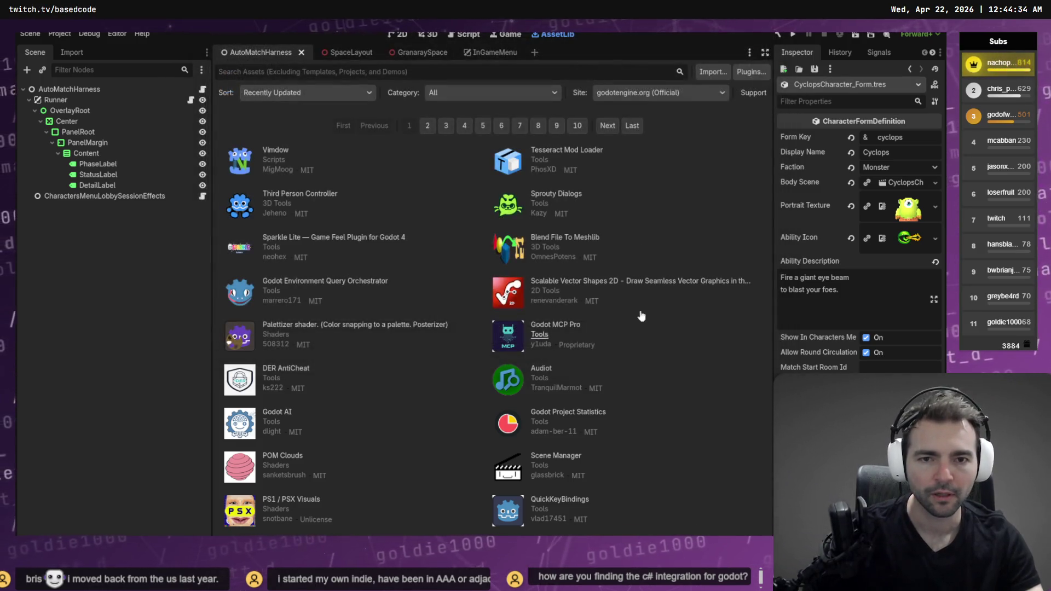
Step: Reopen and close the Plugins list, then scroll the dock tabs back to the Inspector
left_click(751, 74)
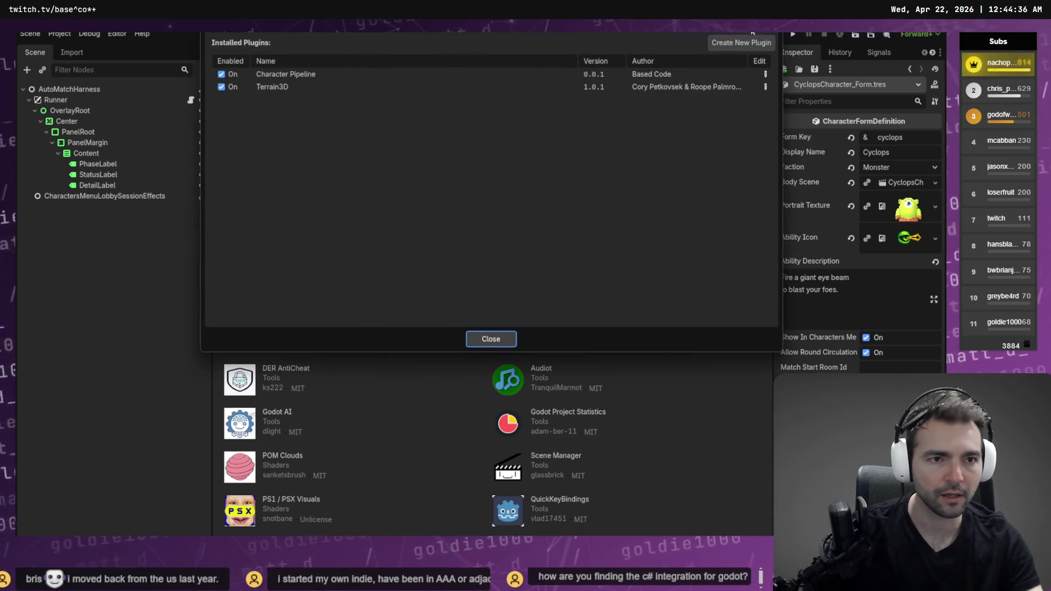
left_click(491, 338)
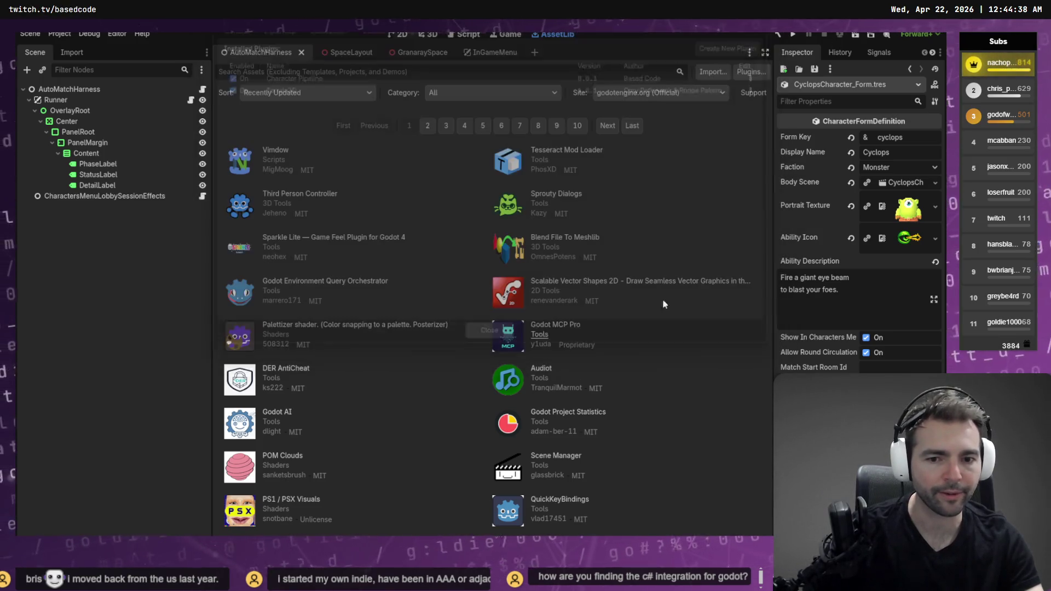
left_click(924, 52)
left_click(924, 52)
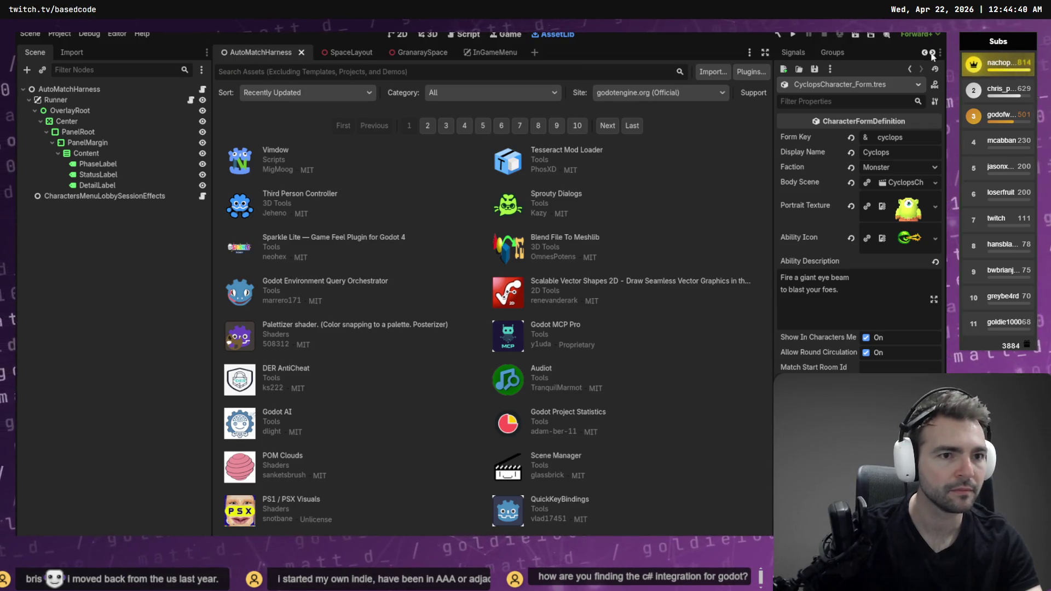
left_click(924, 53)
left_click(924, 53)
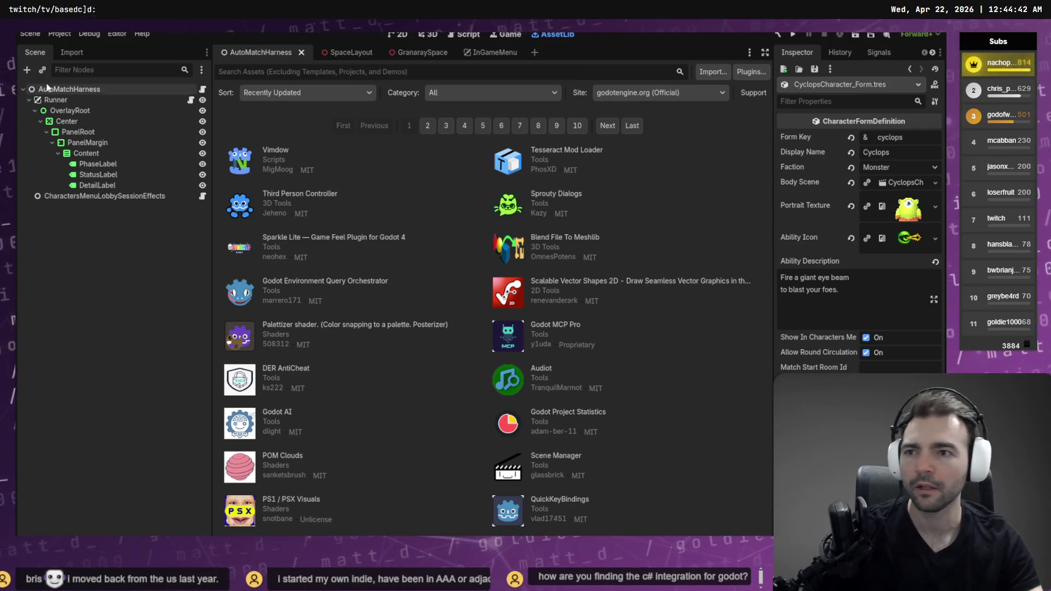
Step: Show the Character Pipeline dock via Editor > Editor Docks and clear the Output log's plugin errors
left_click(118, 34)
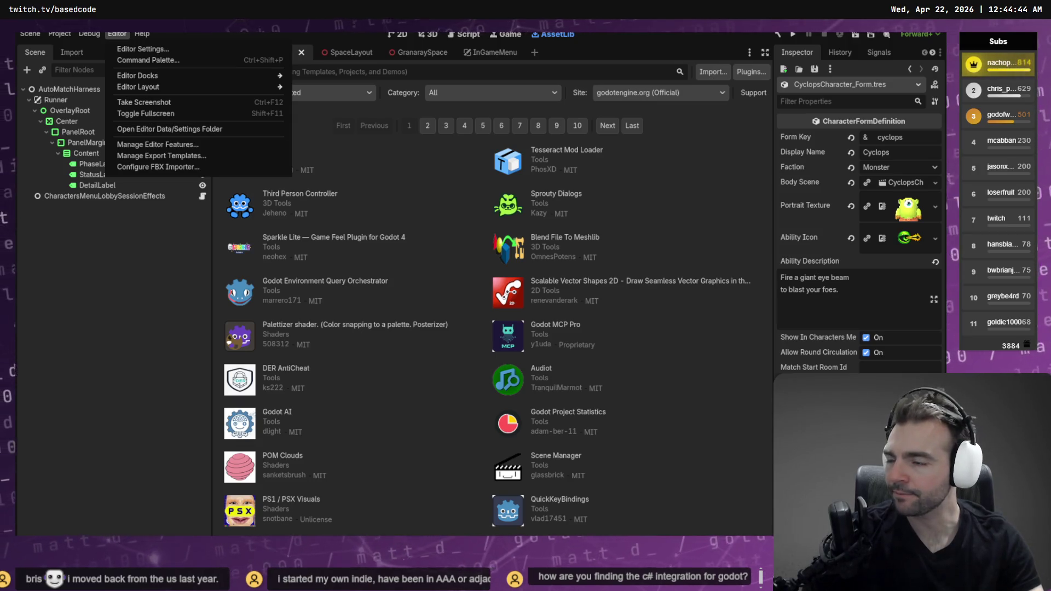
mouse_move(232, 74)
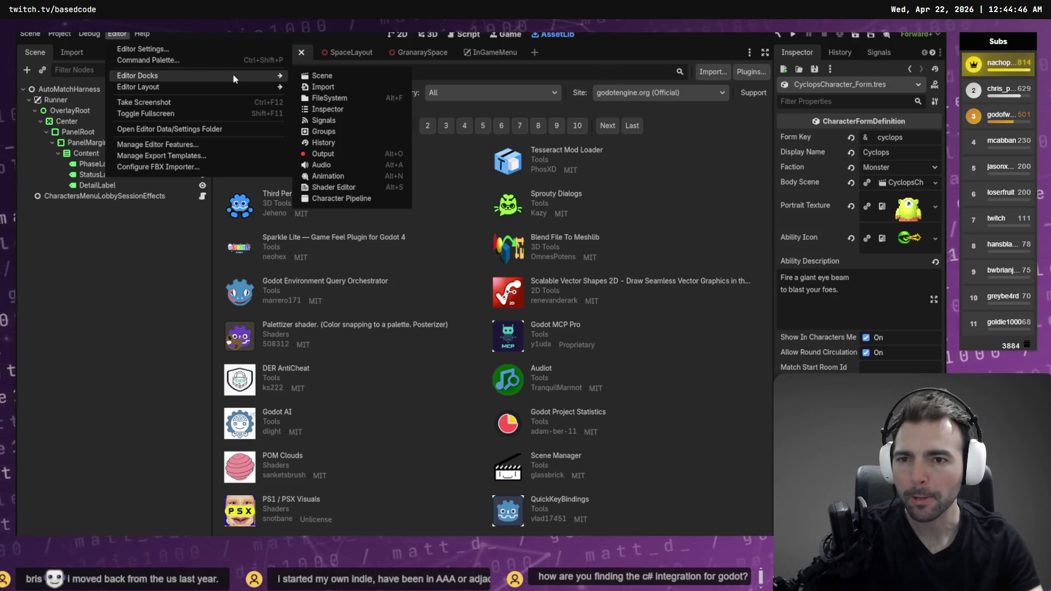
left_click(339, 199)
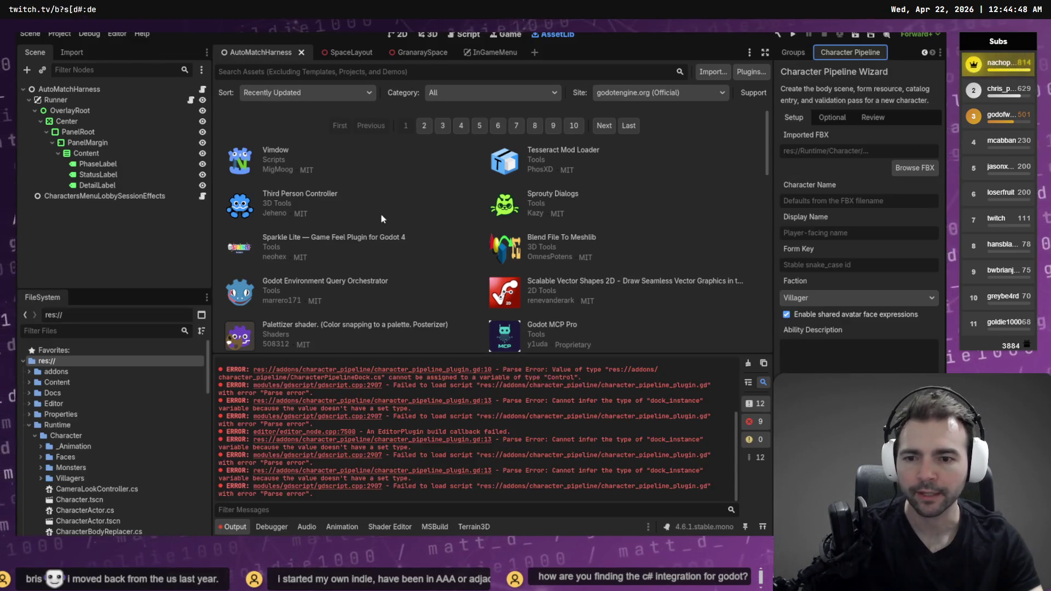
left_click(527, 454)
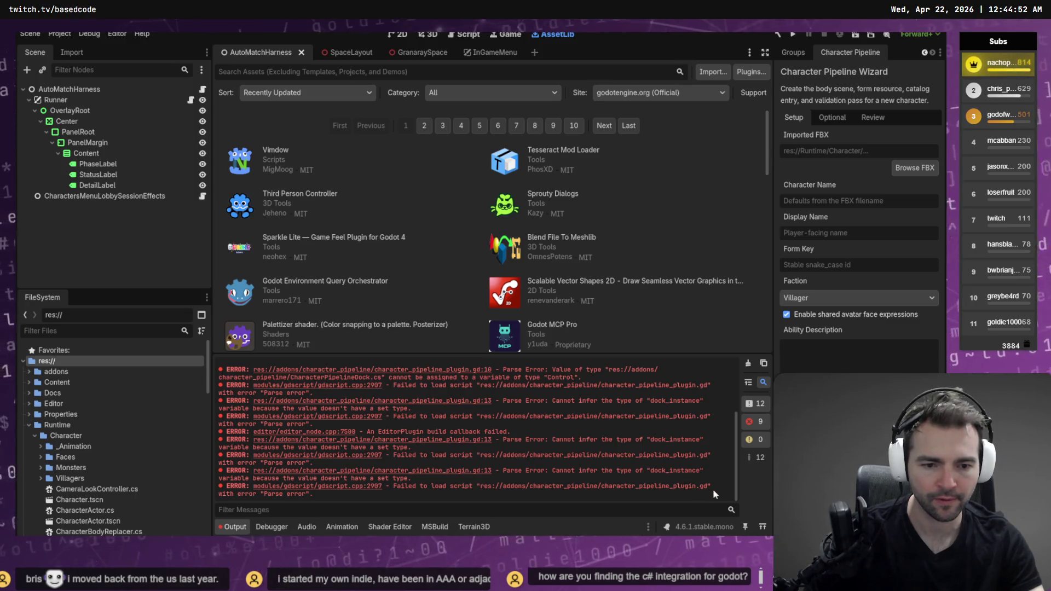
left_click_drag(712, 488, 598, 471)
left_click_drag(586, 429, 580, 433)
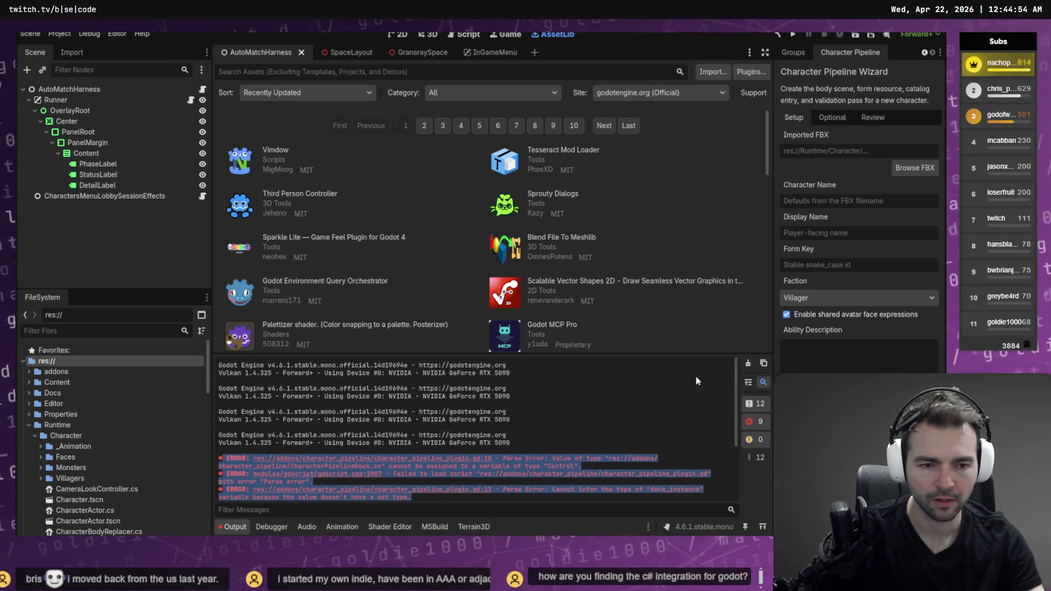
left_click(748, 363)
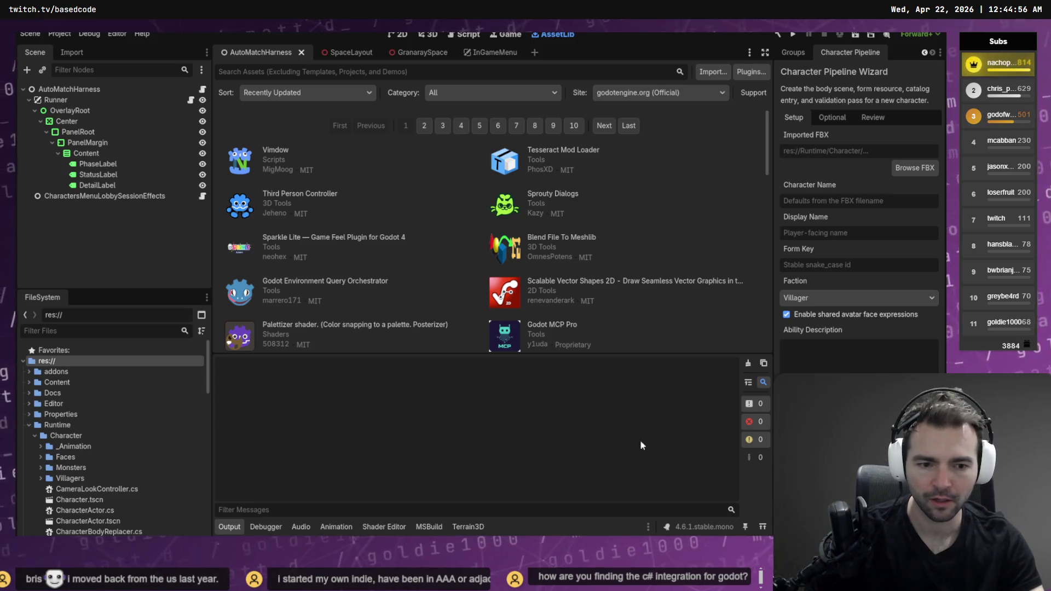
Step: Close the Character Pipeline dock and reopen it from Editor > Editor Docks
right_click(855, 54)
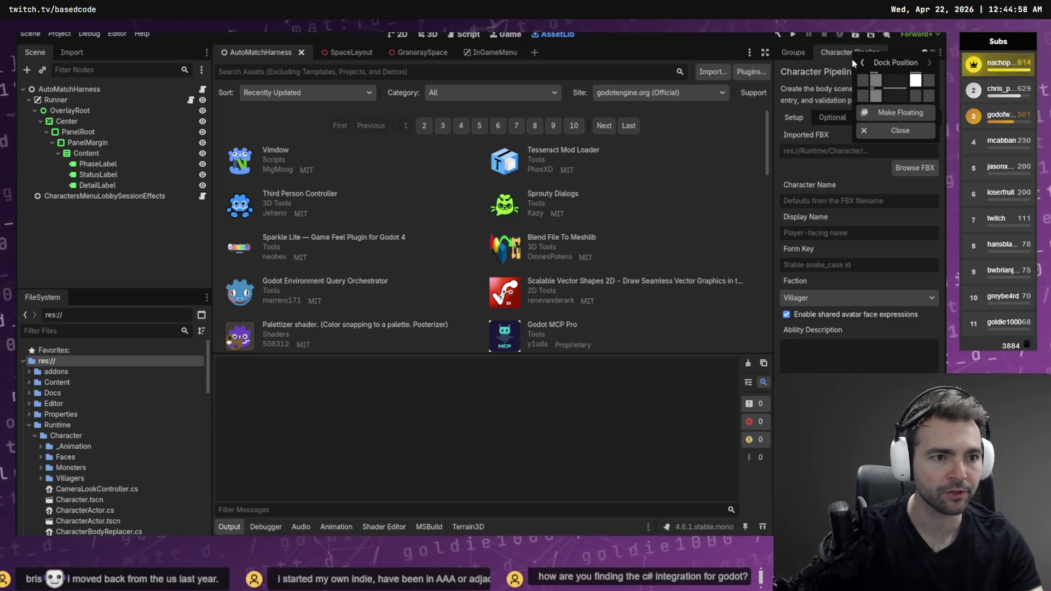
left_click(893, 135)
left_click(116, 35)
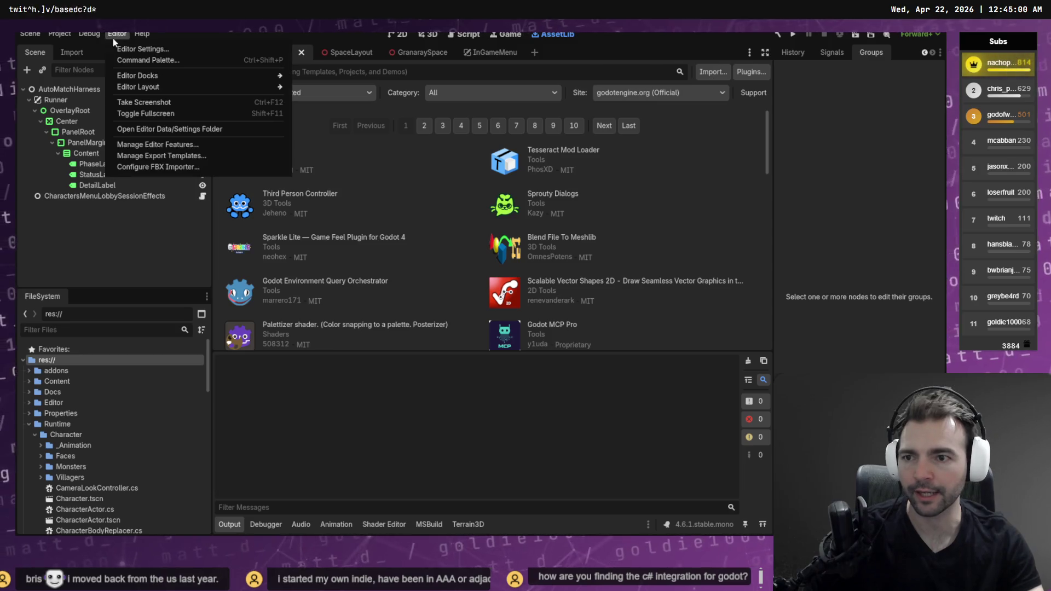
mouse_move(230, 75)
left_click(343, 201)
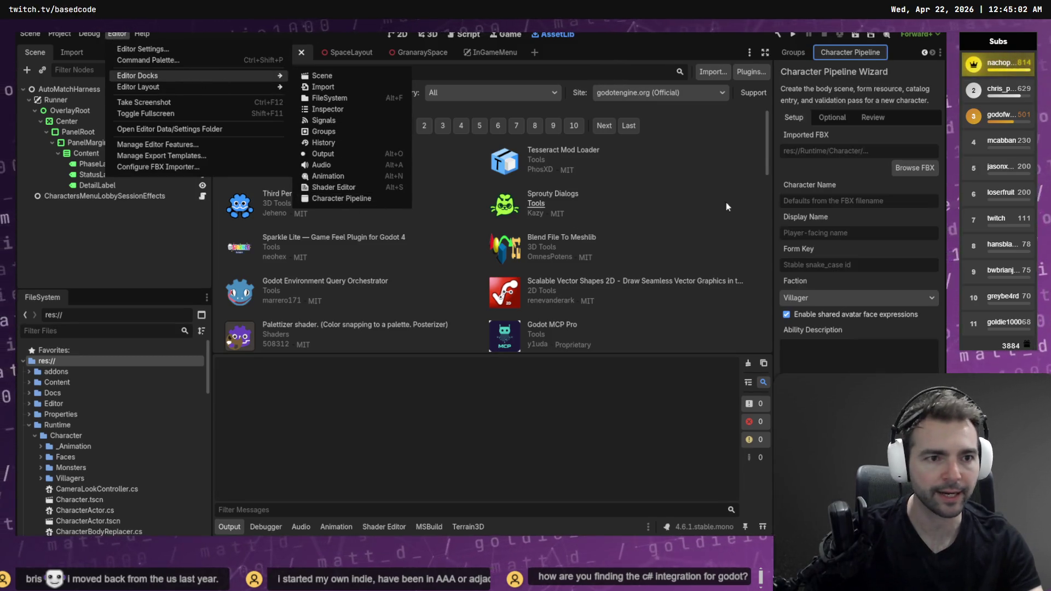
left_click(879, 89)
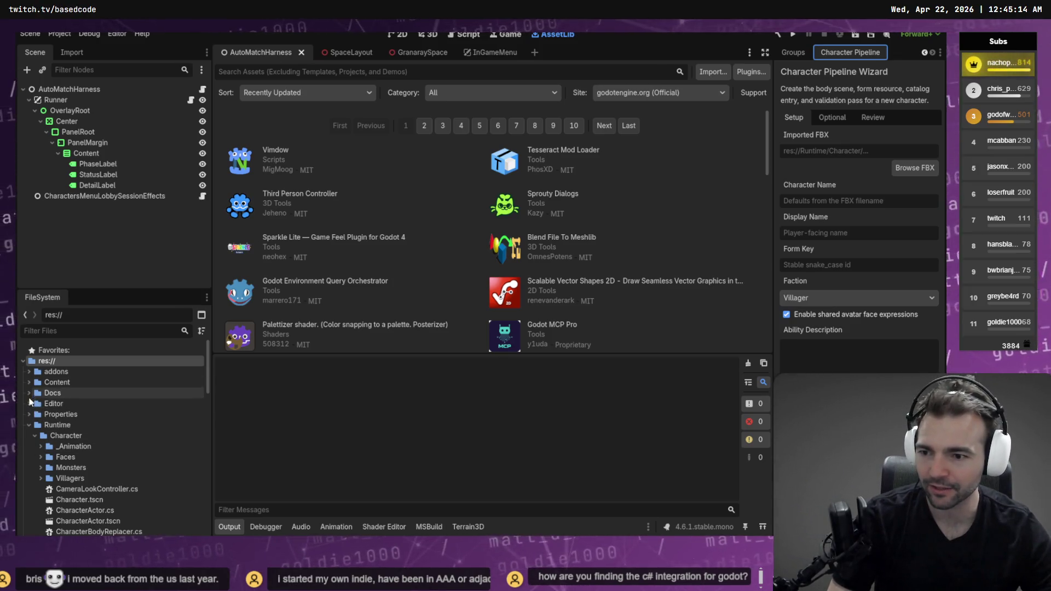
Step: Tidy the FileSystem tree by collapsing the Runtime Character and Menus folders
scroll(48, 468, "down", 3)
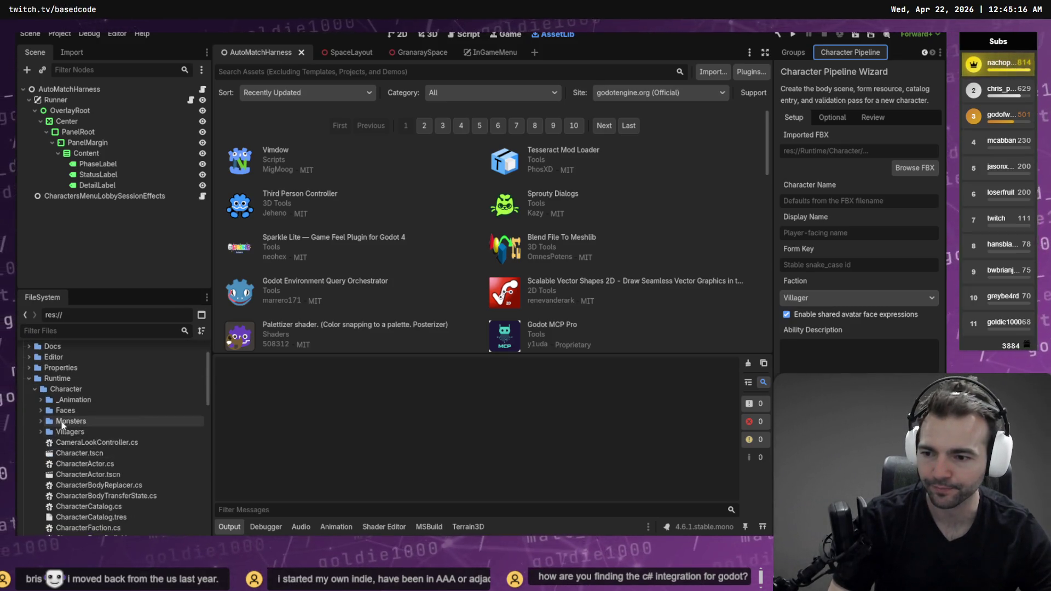
scroll(40, 433, "up", 2)
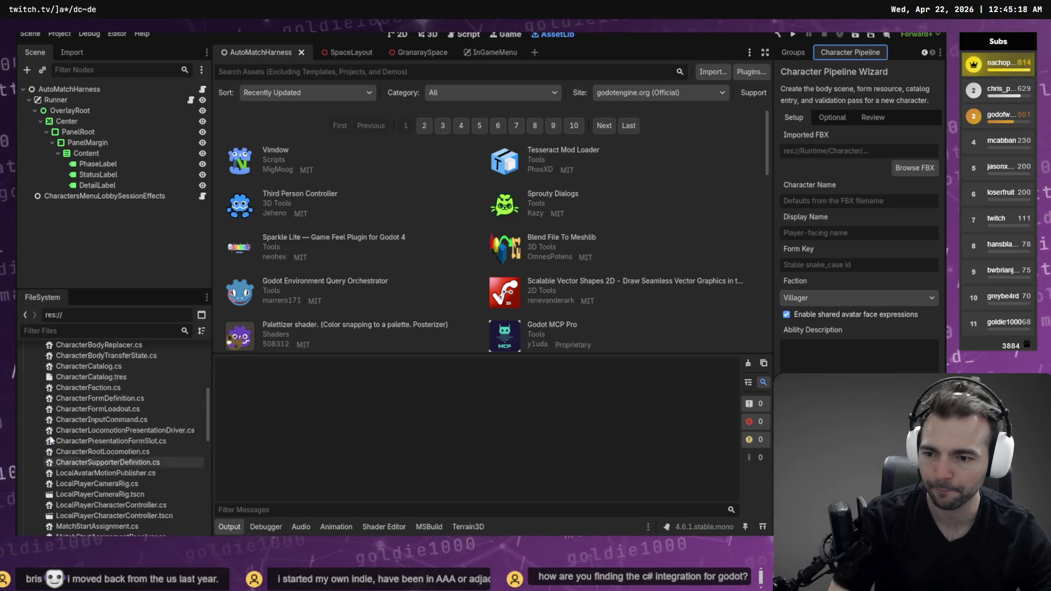
left_click(35, 412)
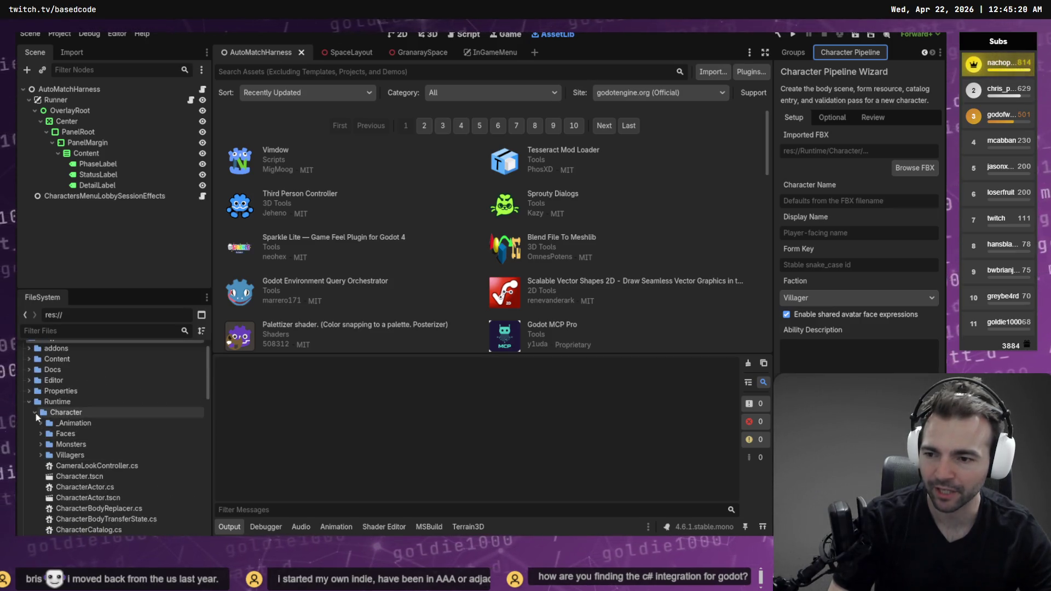
left_click(35, 455)
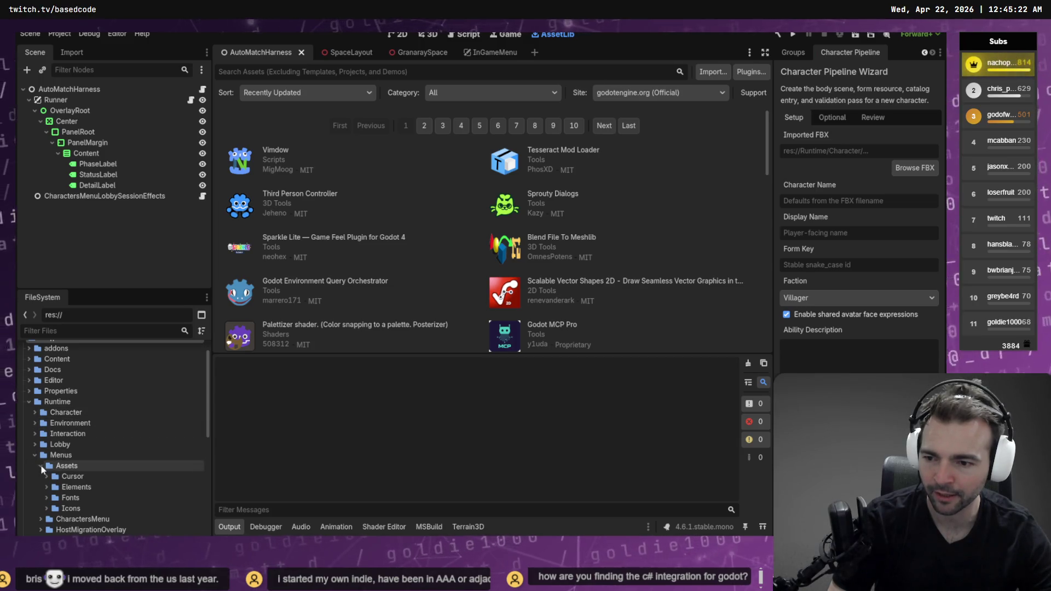
left_click(40, 466)
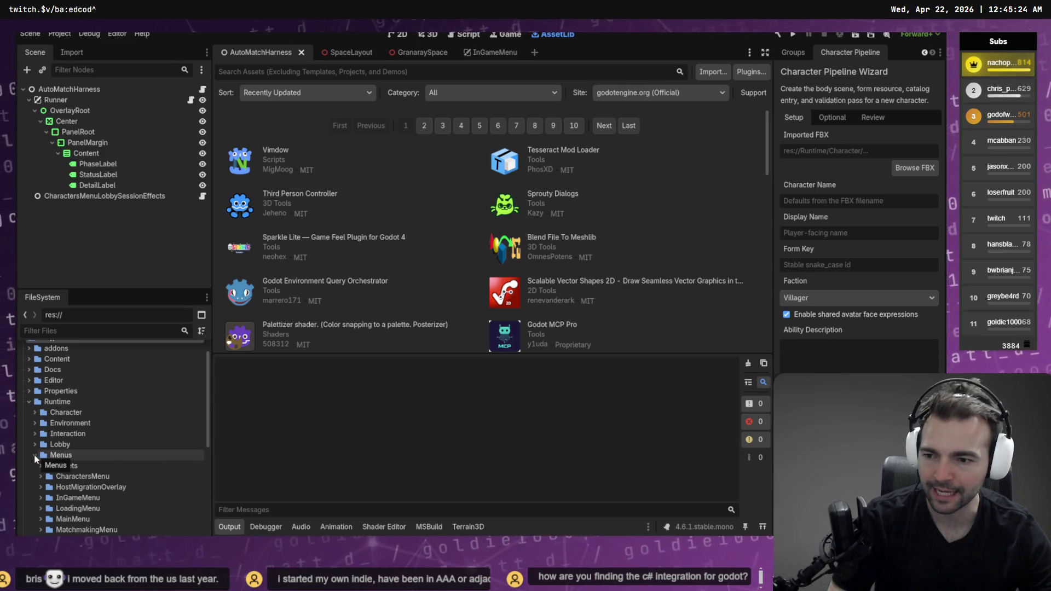
left_click(35, 455)
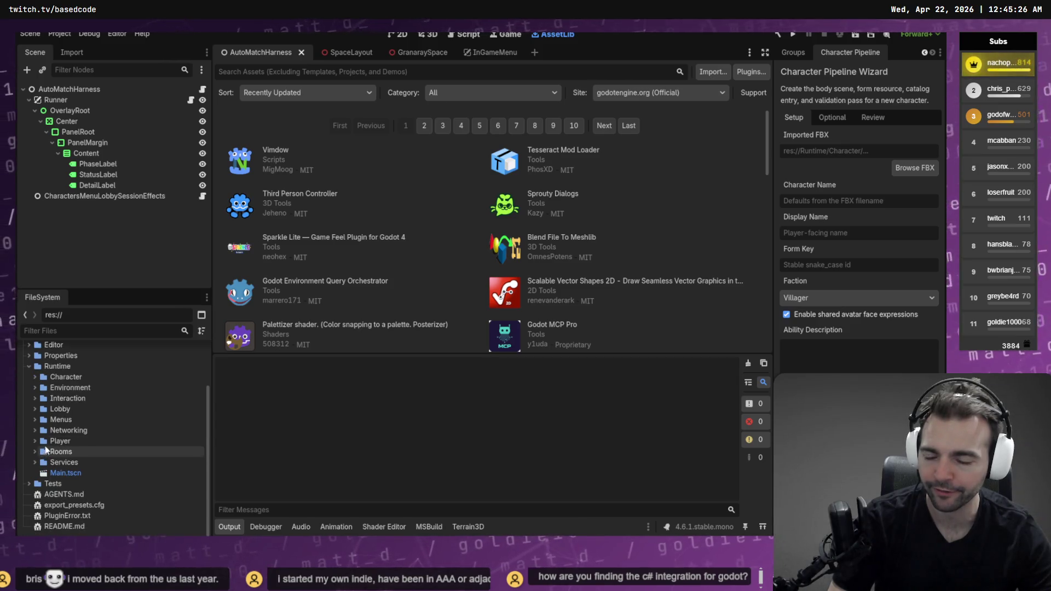
Step: Expand Runtime > Character > Villagers to list Barbarian, Blacksmith, Butcher and the other villagers
left_click(35, 377)
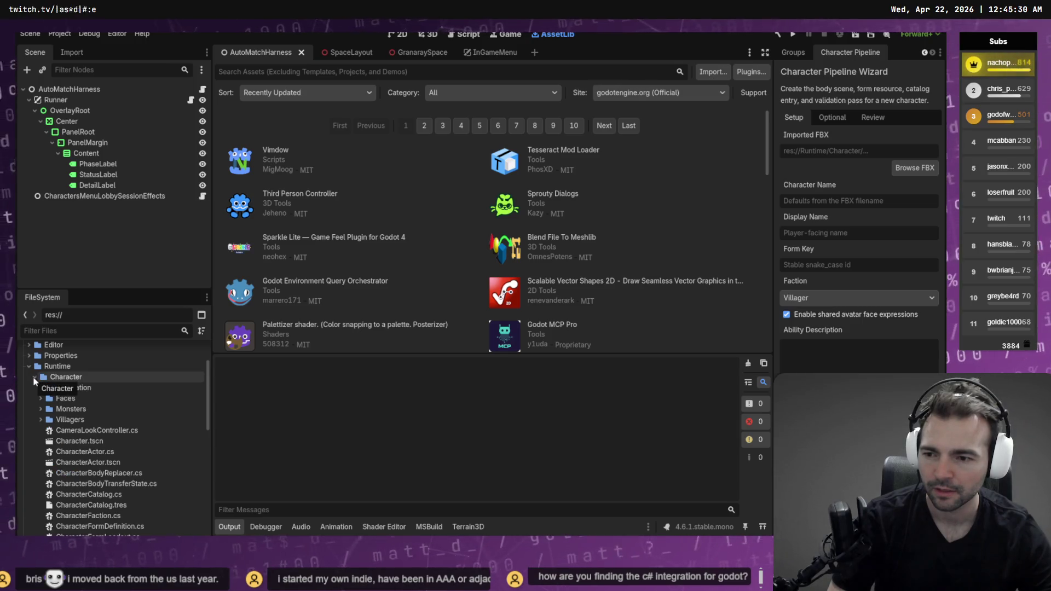
left_click(40, 409)
left_click(40, 409)
left_click(40, 419)
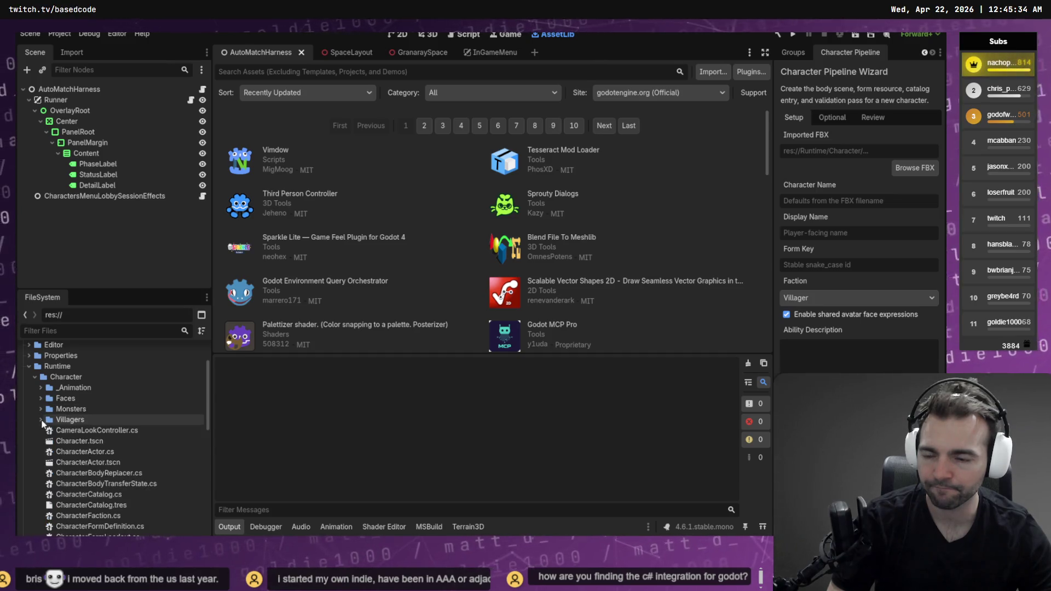
scroll(73, 433, "down", 4)
scroll(101, 441, "up", 2)
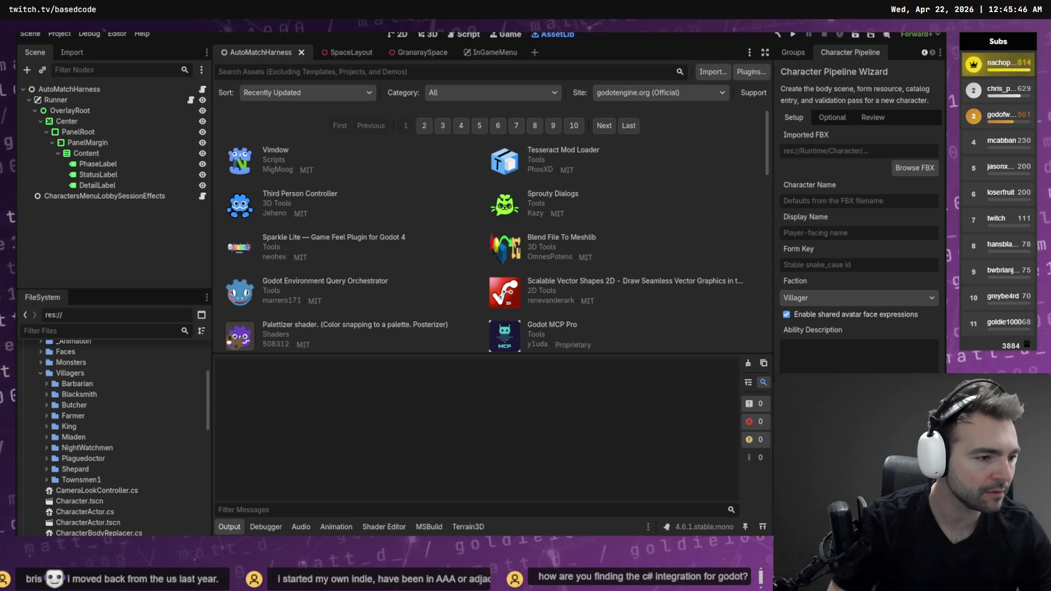
key("alt+Tab")
scroll(433, 206, "down", 10)
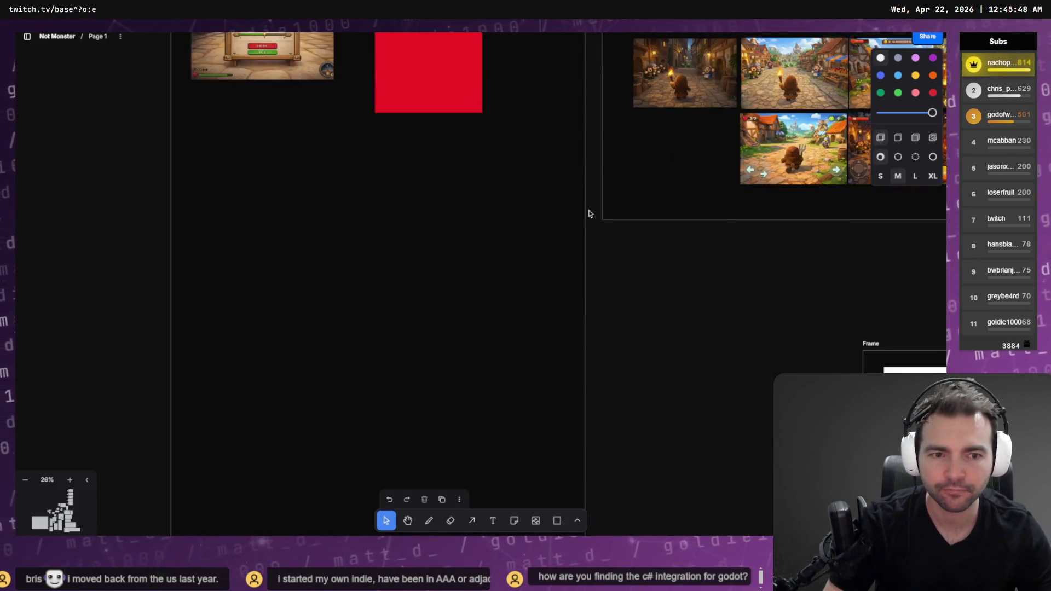
scroll(560, 202, "down", 5)
scroll(395, 134, "up", 8)
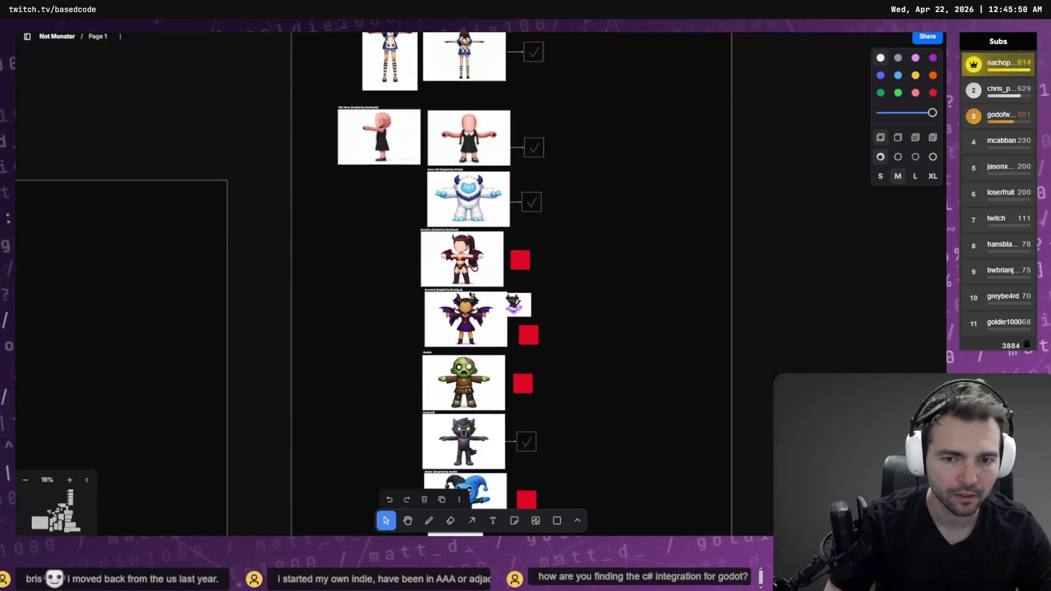
scroll(622, 162, "down", 10)
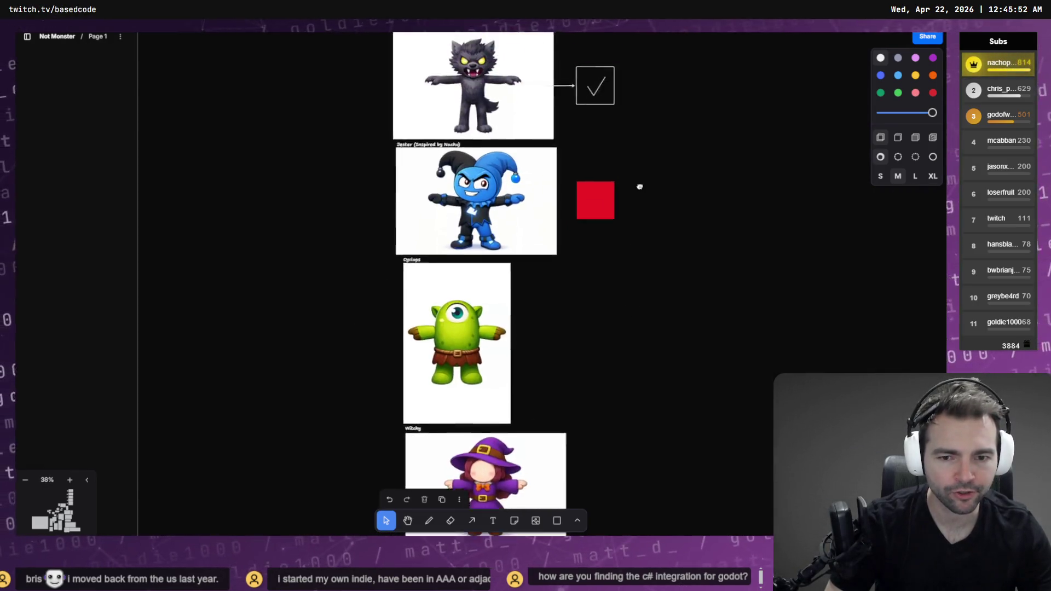
scroll(618, 52, "down", 1)
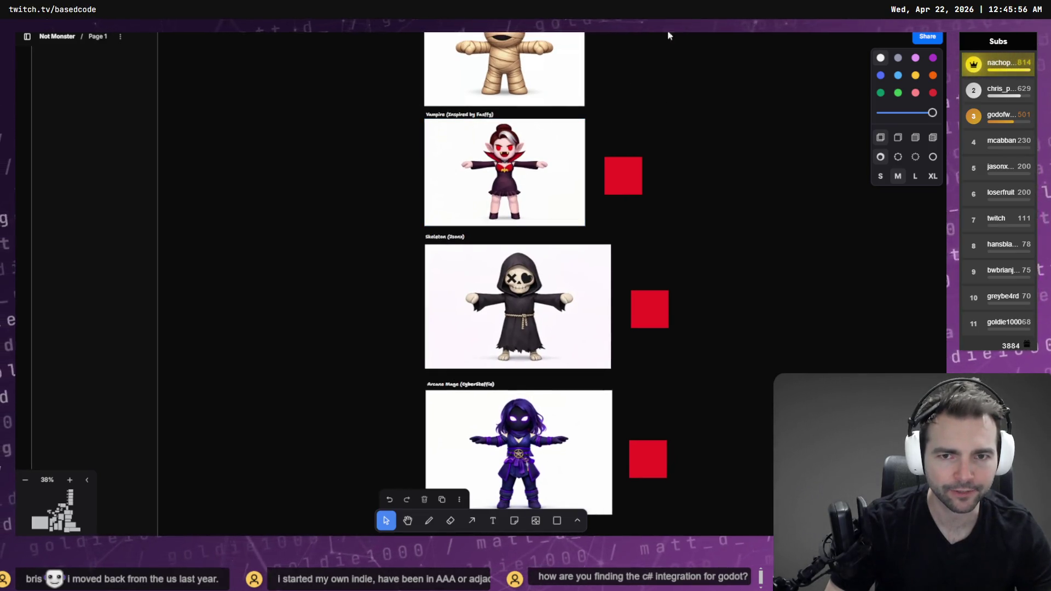
scroll(635, 130, "up", 15)
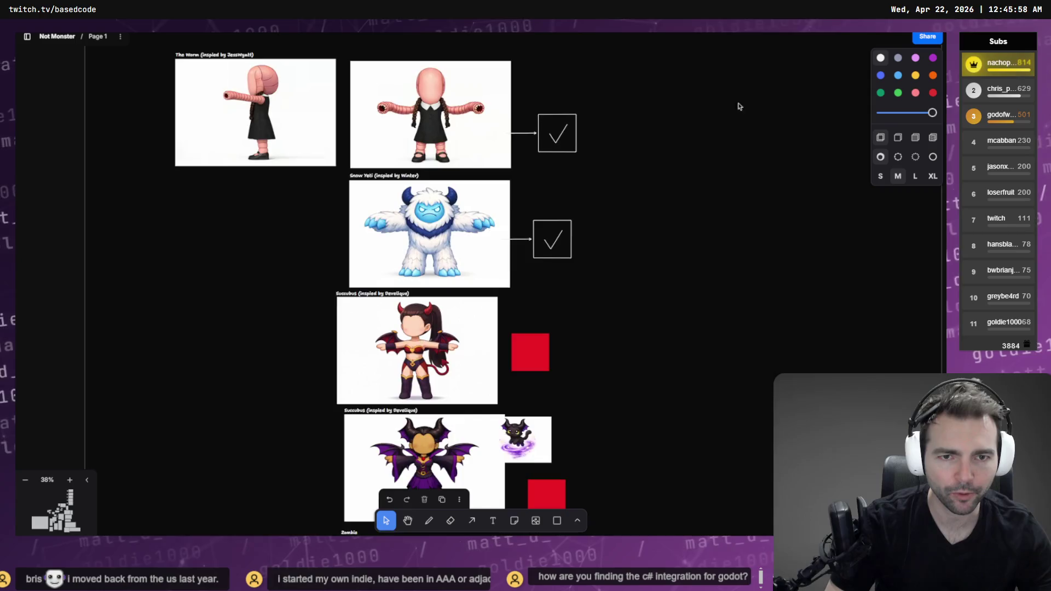
scroll(689, 83, "up", 15)
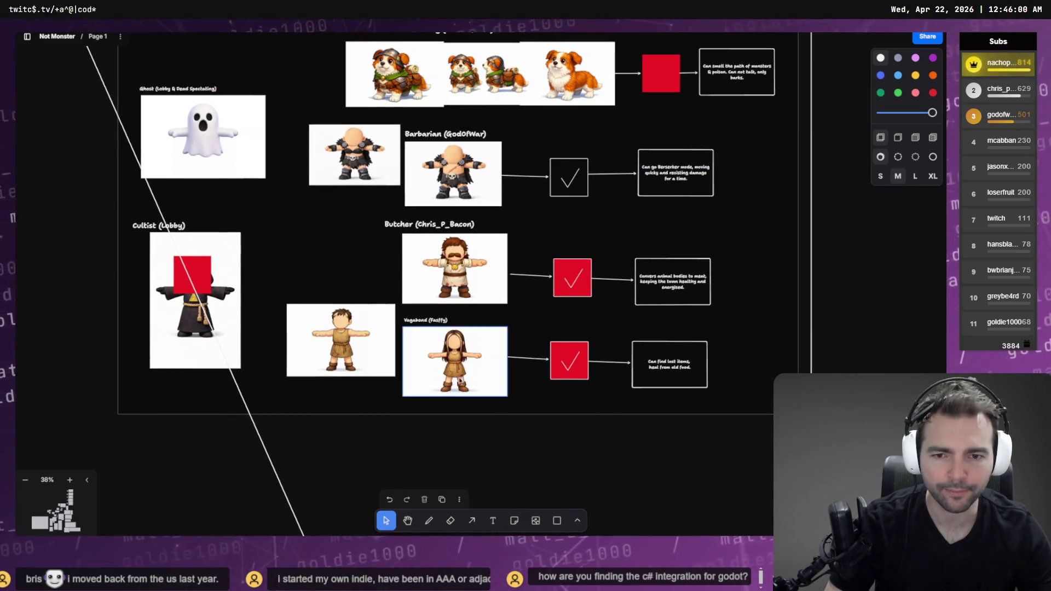
left_click(475, 385)
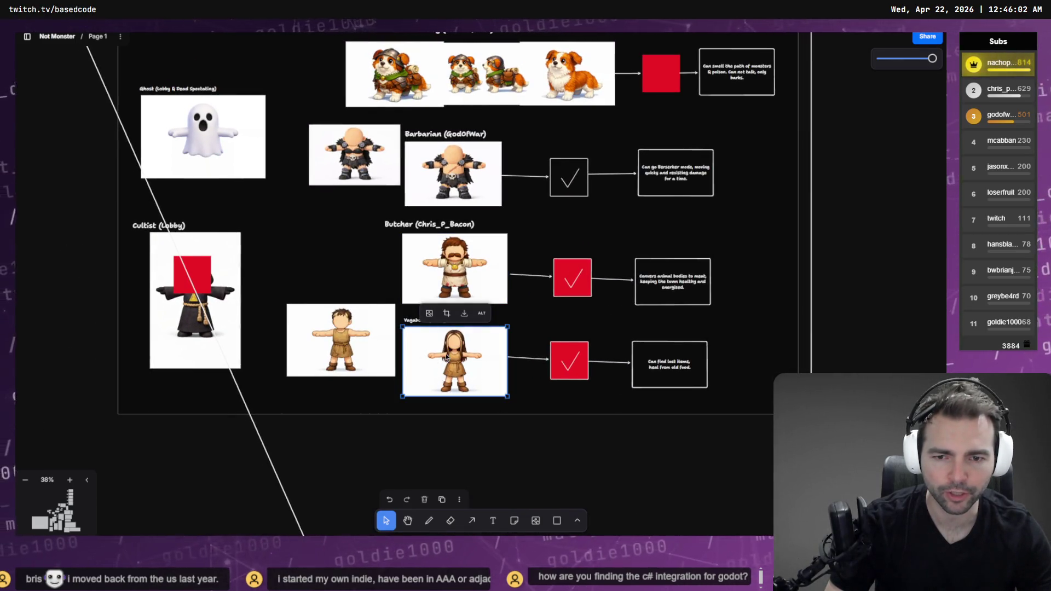
scroll(456, 355, "up", 5)
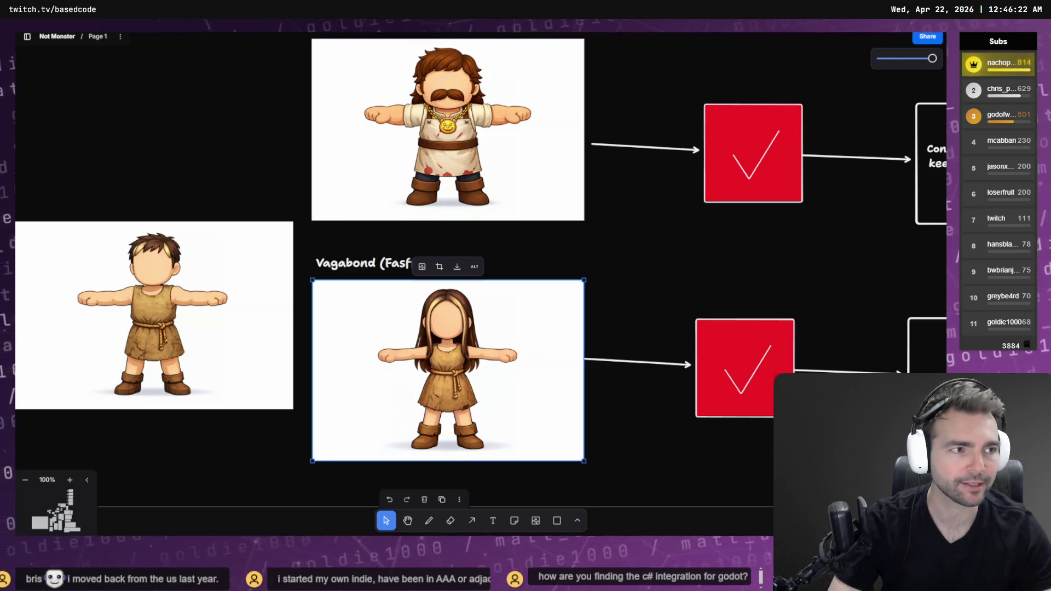
key("alt+Tab")
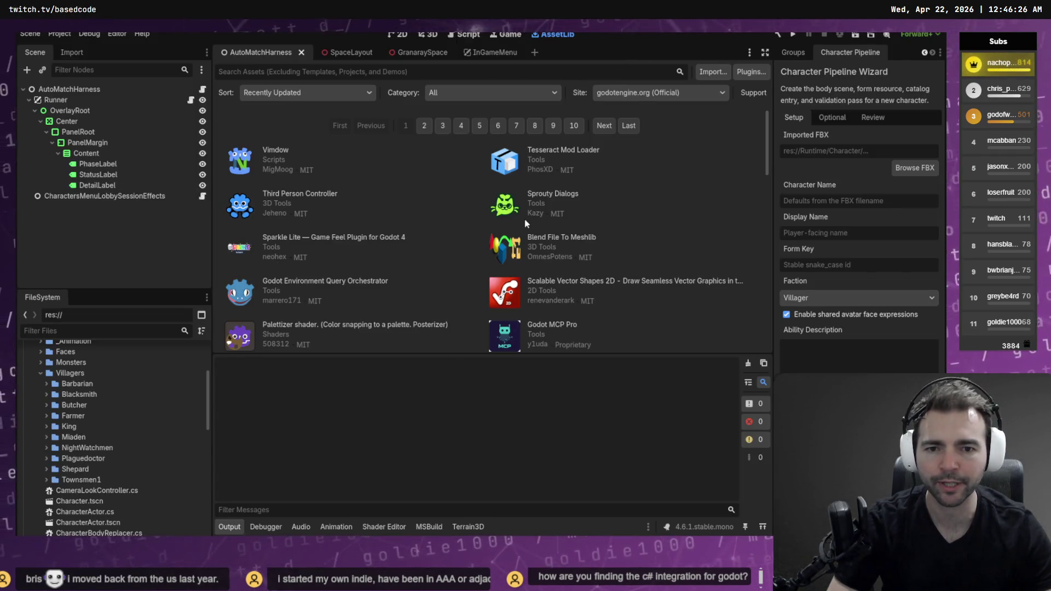
Step: Preview the wizard's Optional and Review tabs, return to Setup, and switch to Fork
left_click(831, 118)
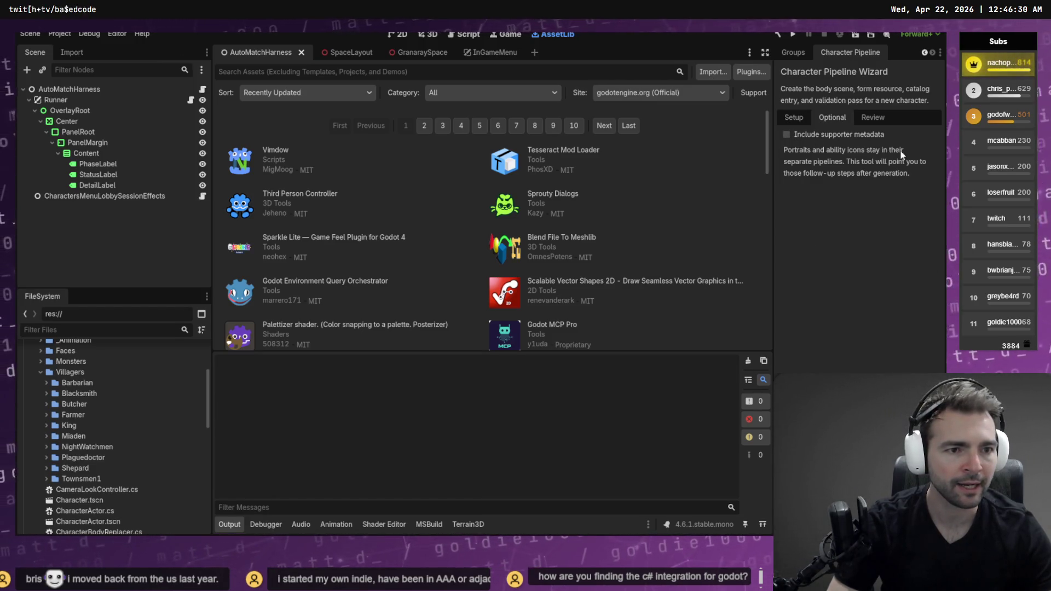
left_click(873, 117)
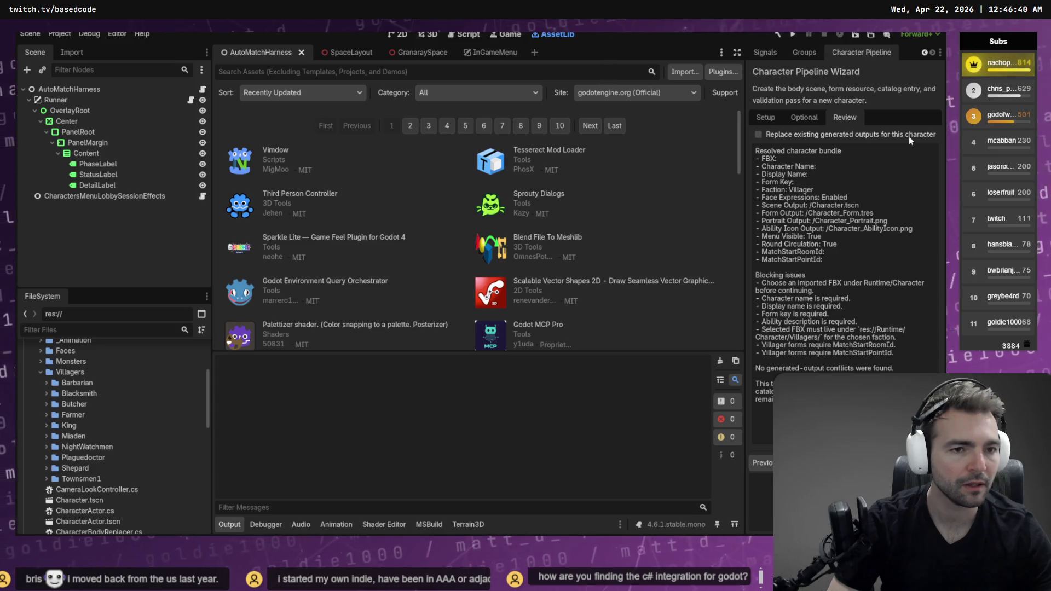
left_click(773, 117)
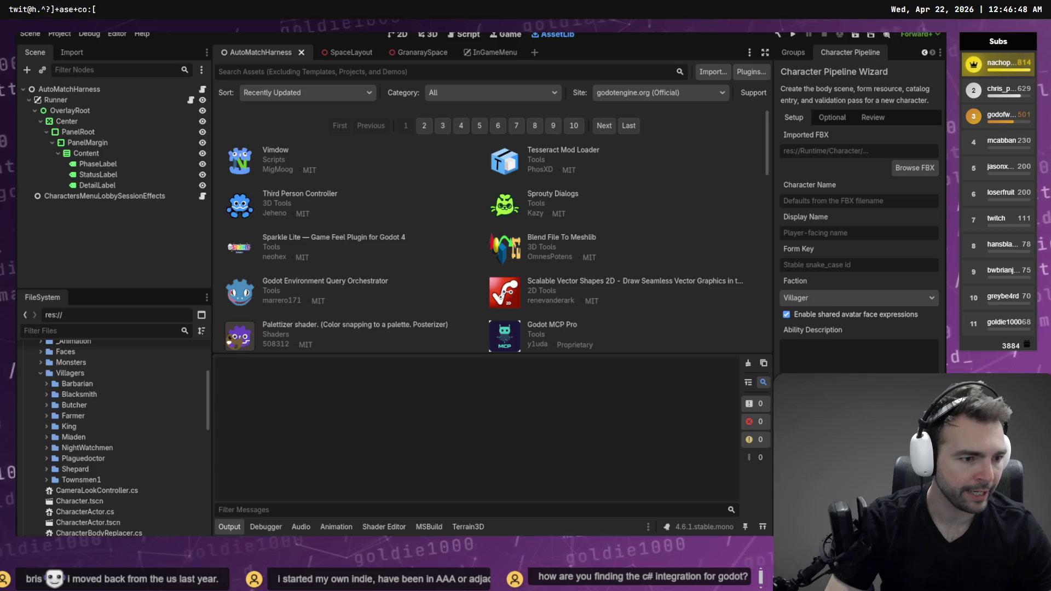
key("alt+Tab")
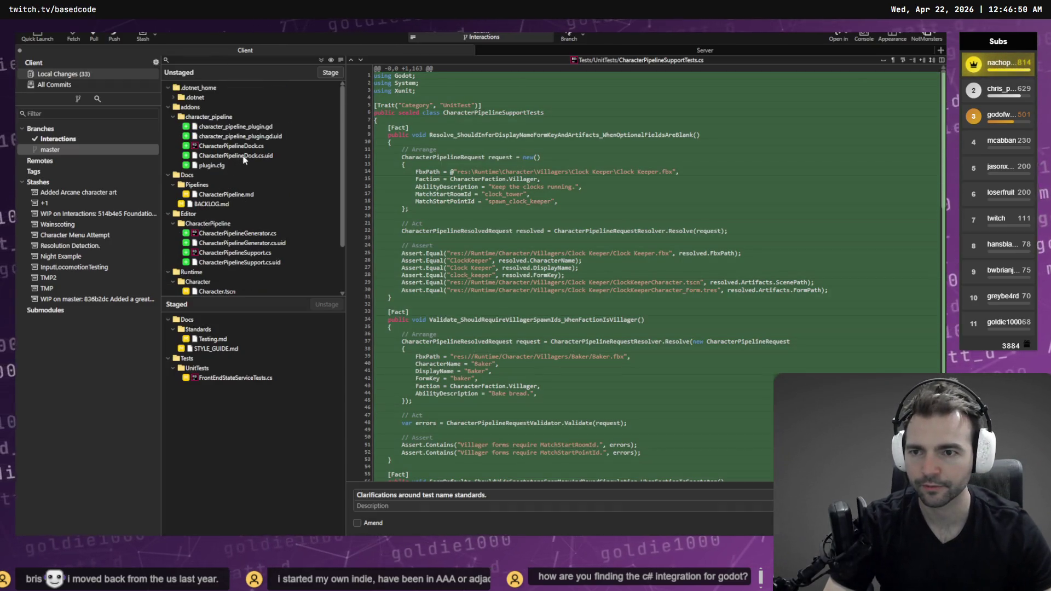
Step: Stage the addons/character_pipeline and Editor/CharacterPipeline folders and review the CharacterPipelineGenerator.cs diff
left_click(282, 116)
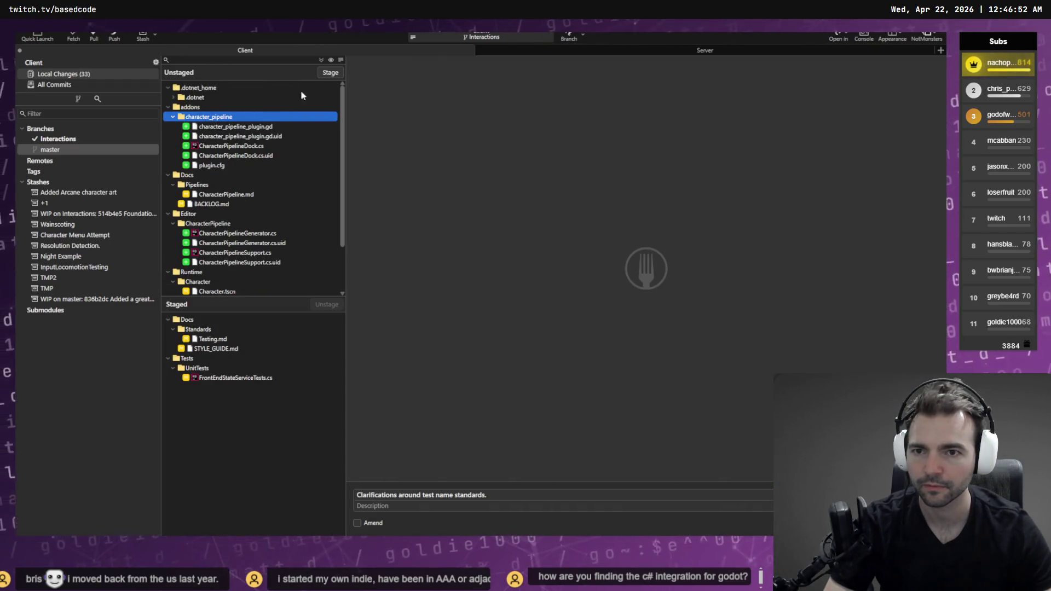
left_click(330, 72)
left_click(207, 156)
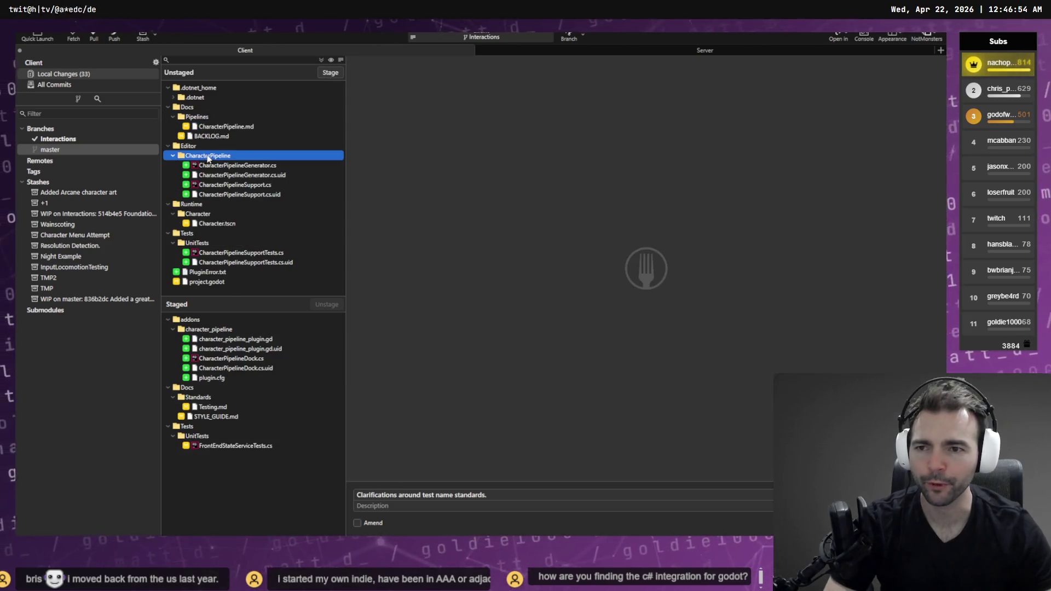
left_click(330, 72)
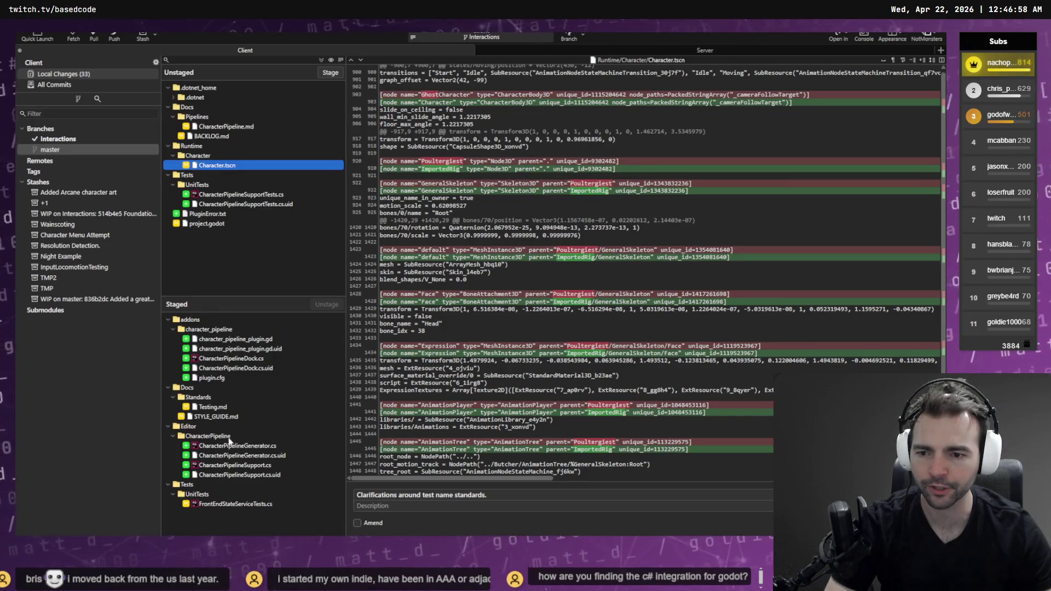
left_click(230, 446)
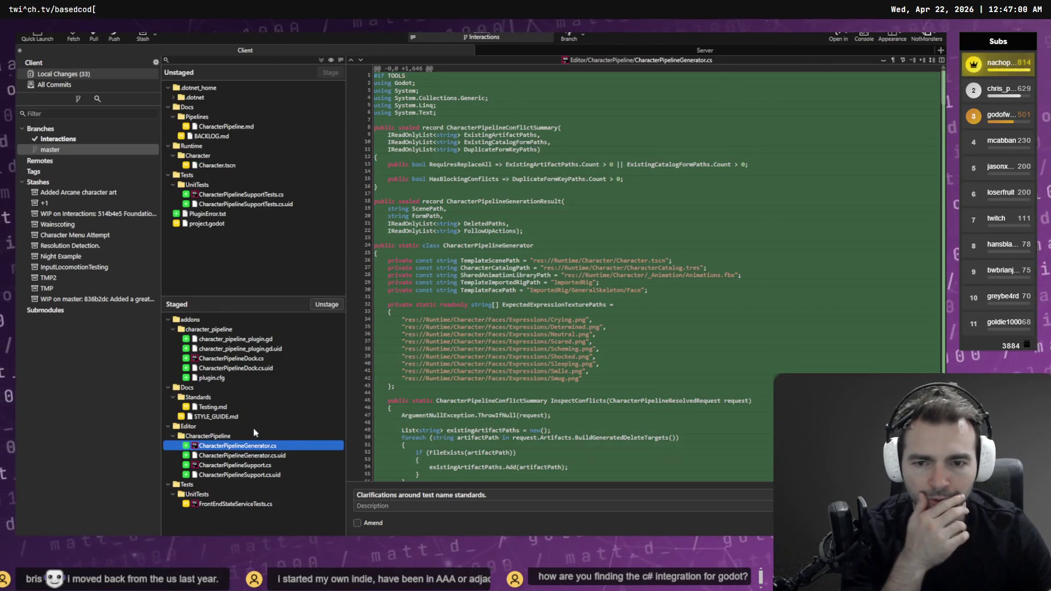
scroll(241, 435, "down", 5)
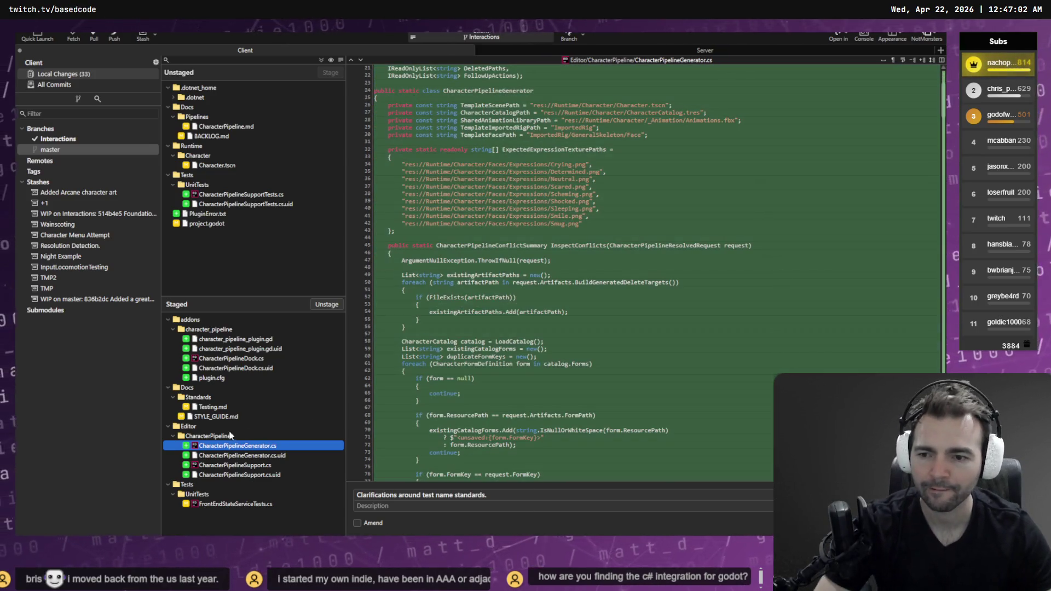
key("alt+Tab")
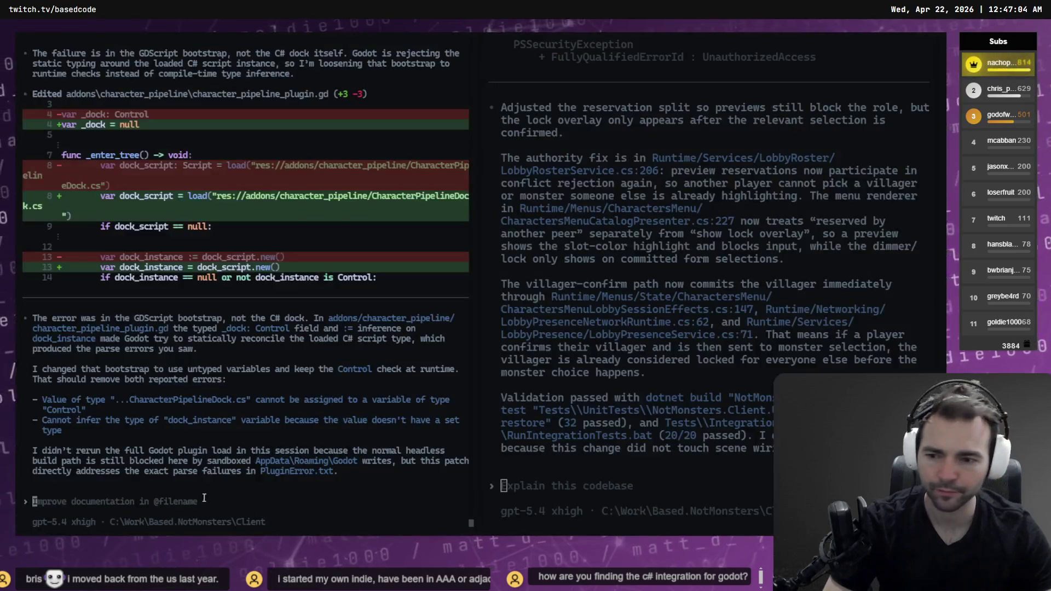
key("super+h")
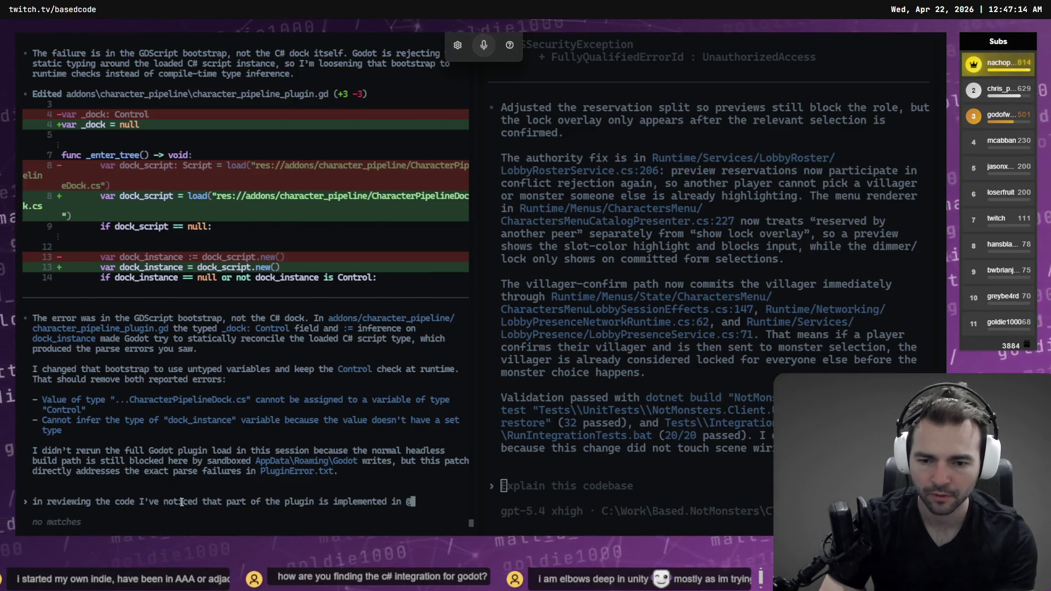
type("plugin")
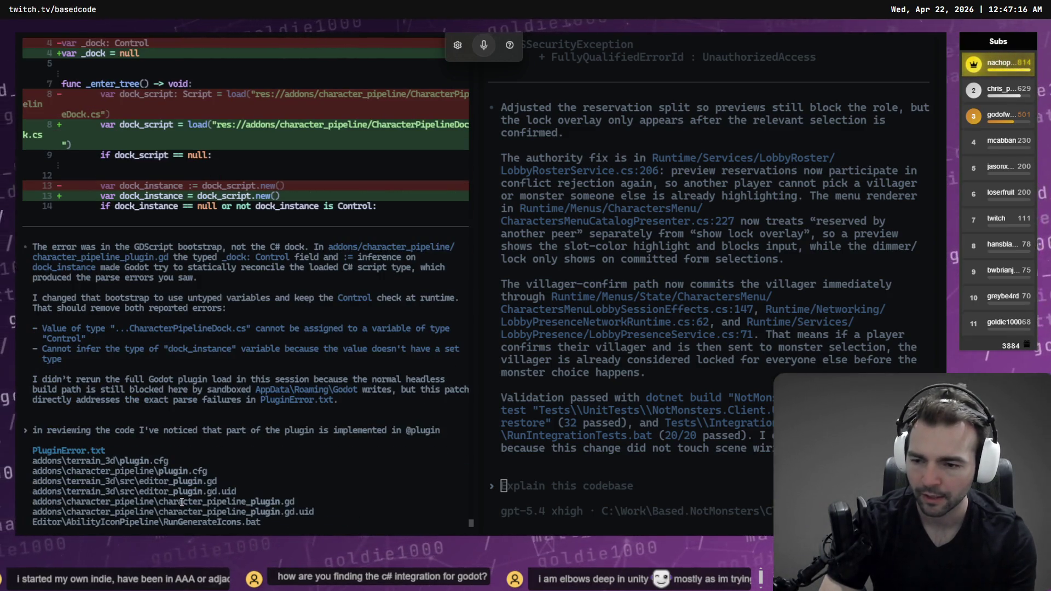
key("Down")
key("Down")
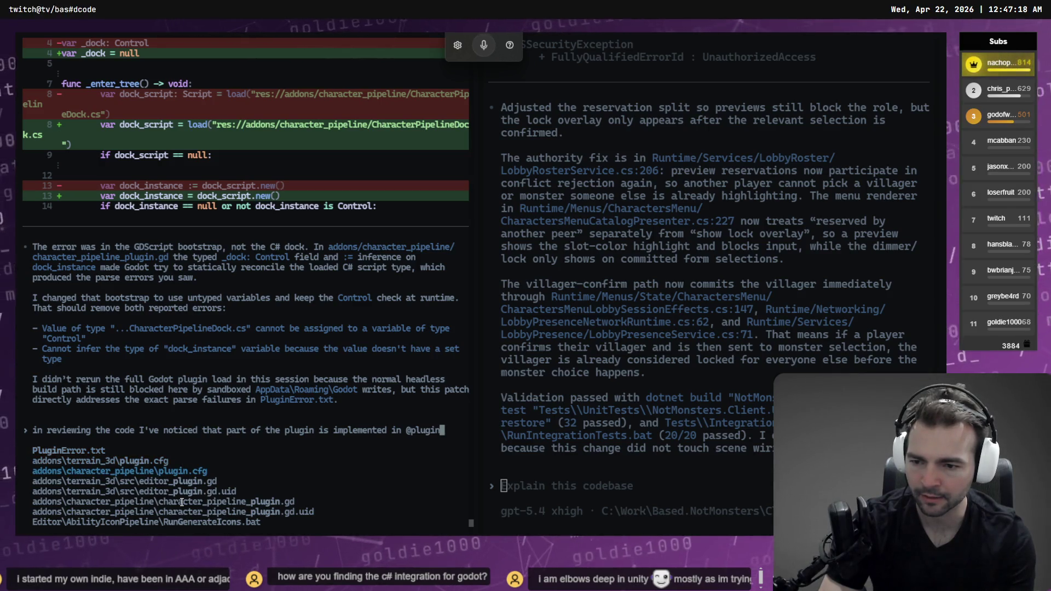
key("Tab")
key("super+h")
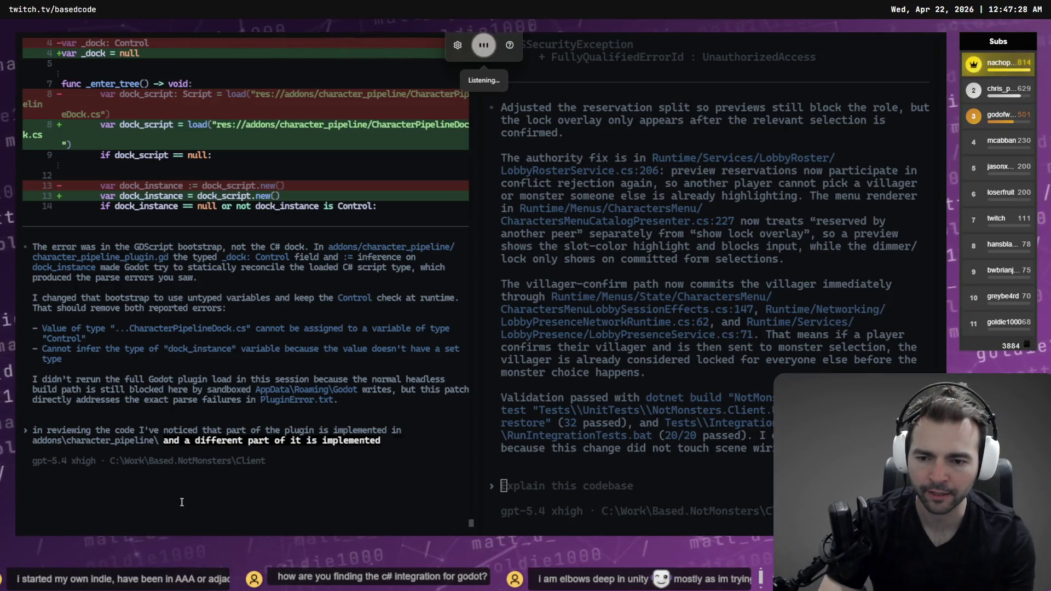
type("@")
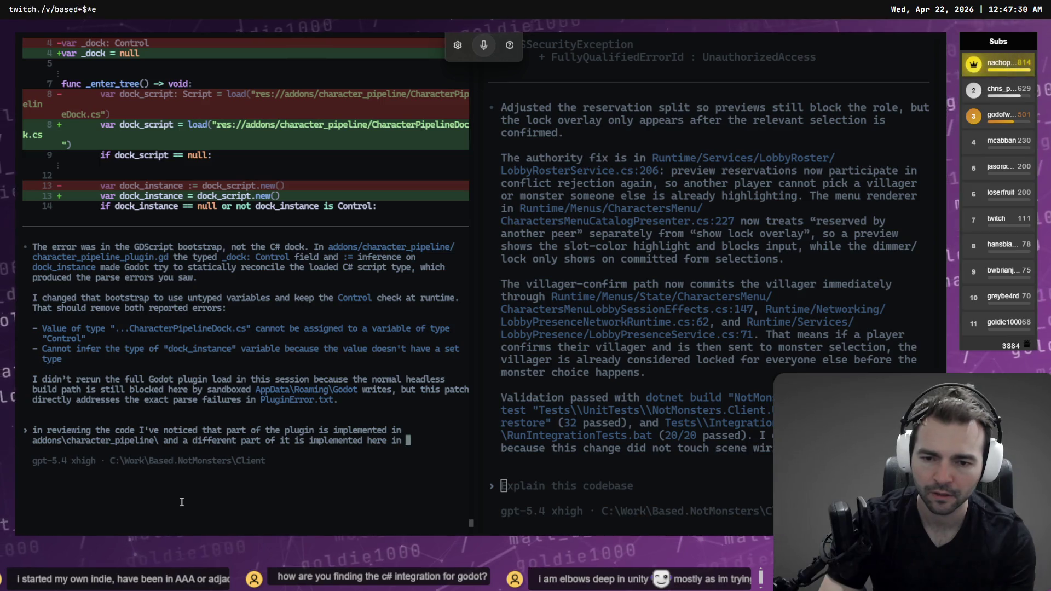
type("Editor")
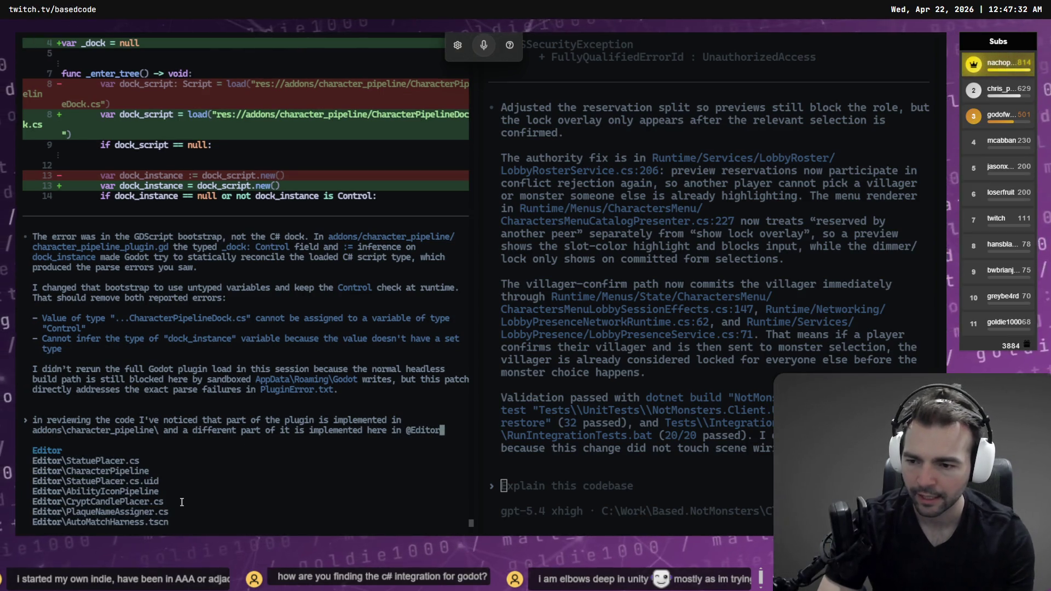
type("\\CharacterP")
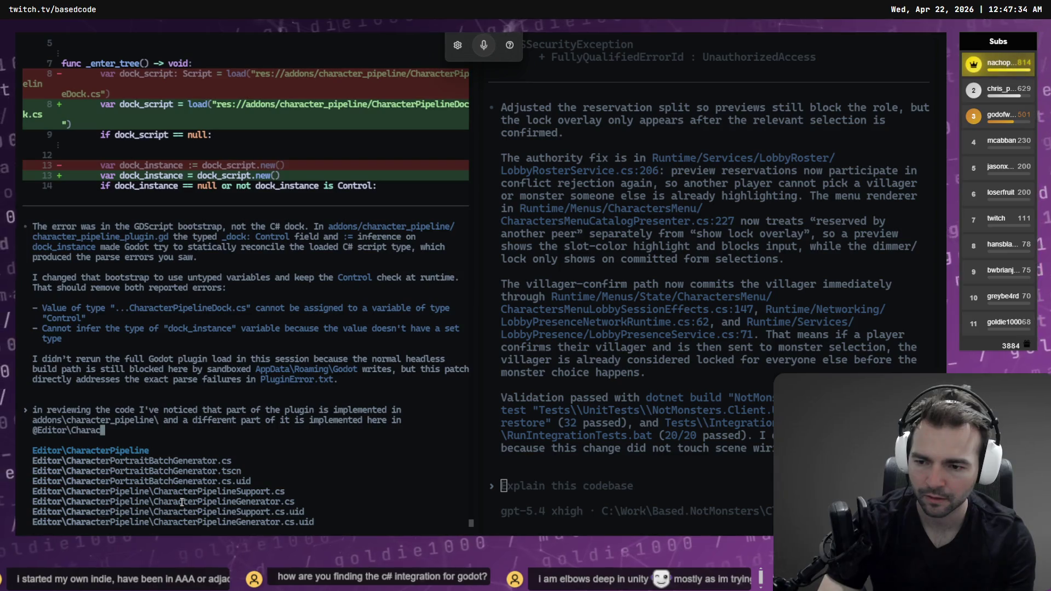
key("Tab")
type("\\")
key("shift+Return")
key("super+h")
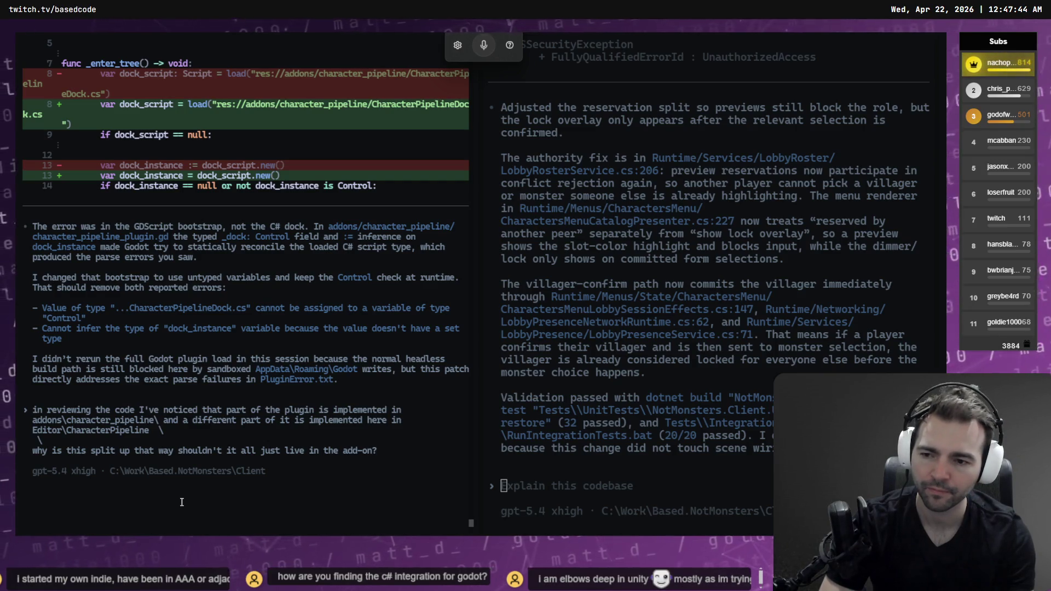
key("shift+Tab")
Step: Submit the plugin-split question, then work out 37 - 22 in Calculator and close it
key("Return")
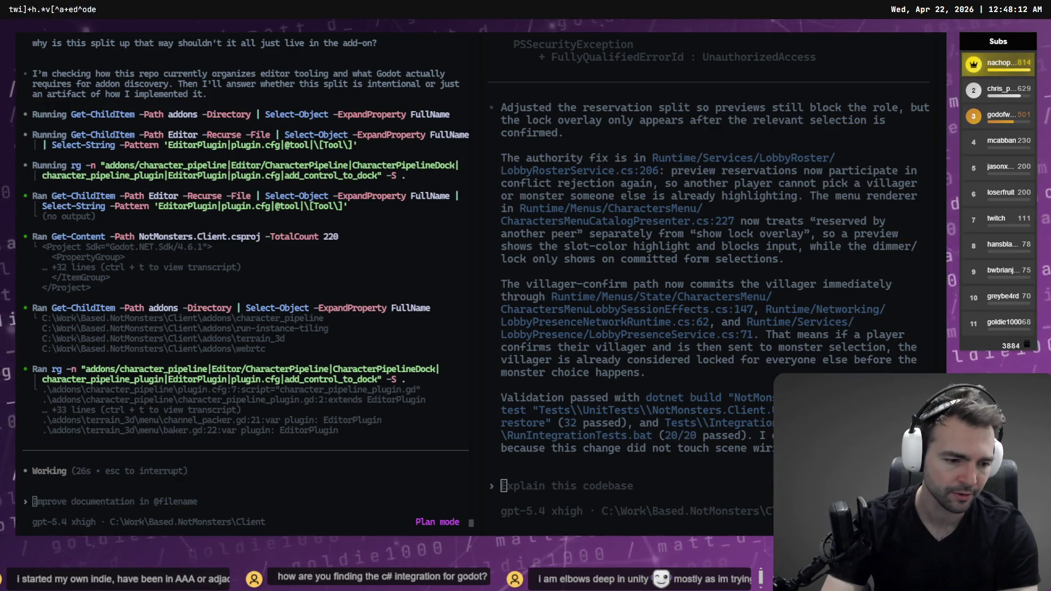
key("XF86Calculator")
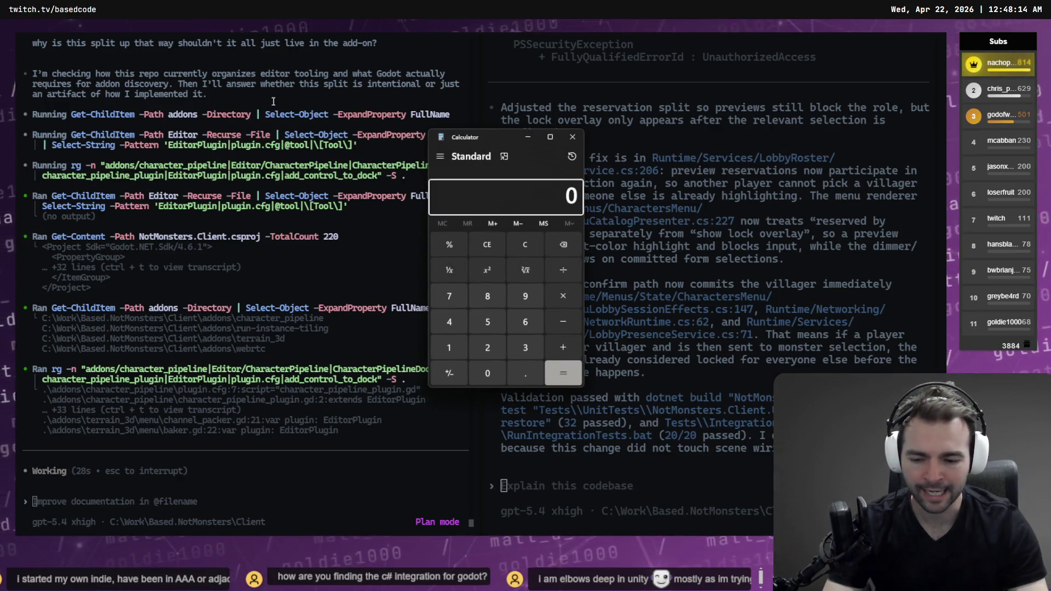
type("37 - 22")
key("Return")
key("alt+F4")
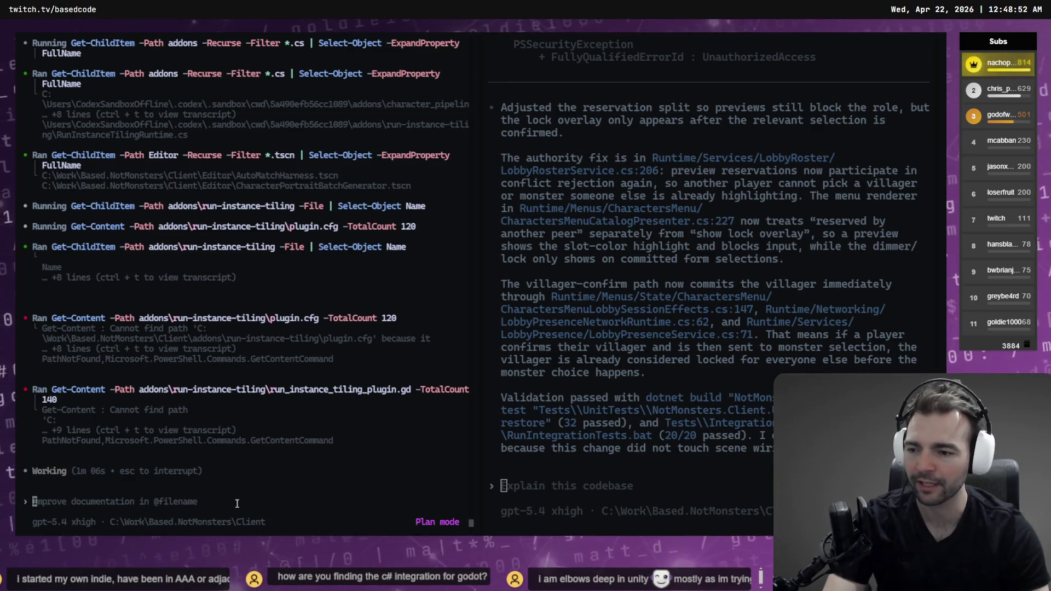
Step: Open C:\Program Files\Godot\ in a new File Explorer window
key("super+e")
key("ctrl+l")
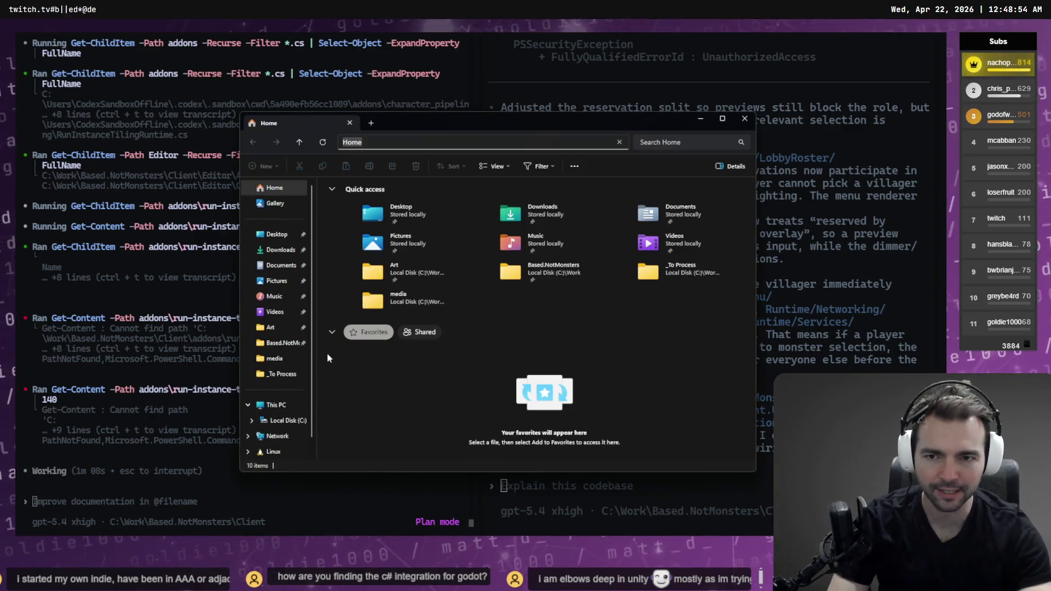
type("Cp")
key("BackSpace")
type(":\\")
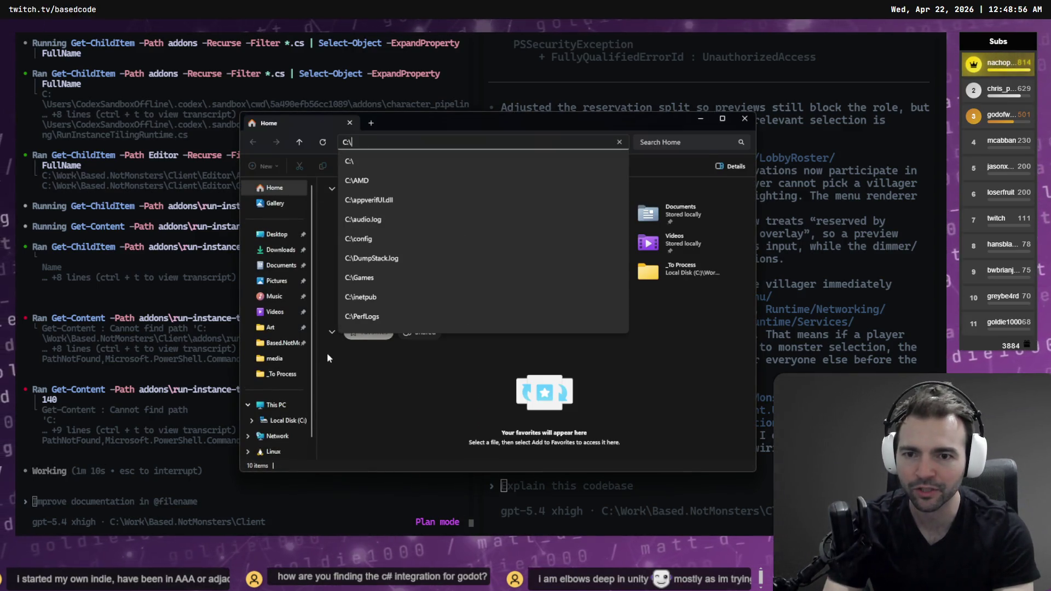
type("Progra")
key("Down")
key("Down")
type("\\Godo")
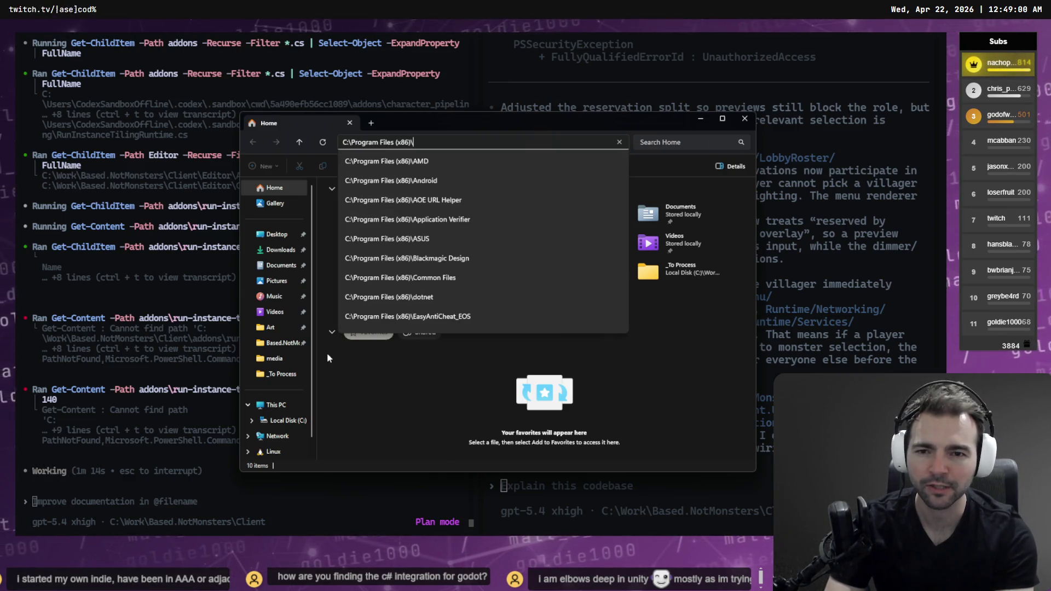
key("BackSpace")
key("BackSpace")
key("BackSpace")
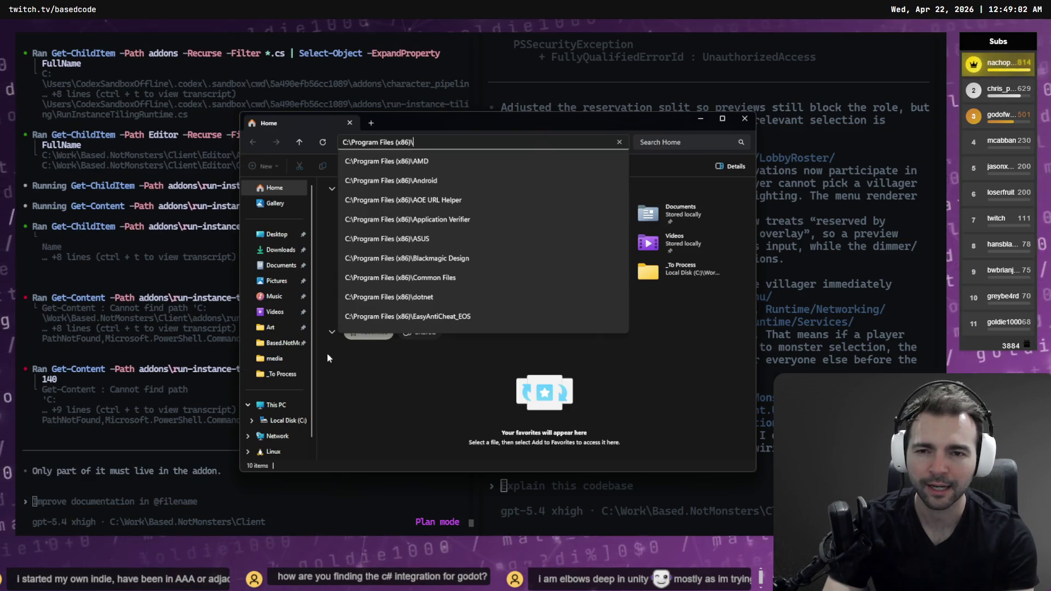
type("\\Godot\\")
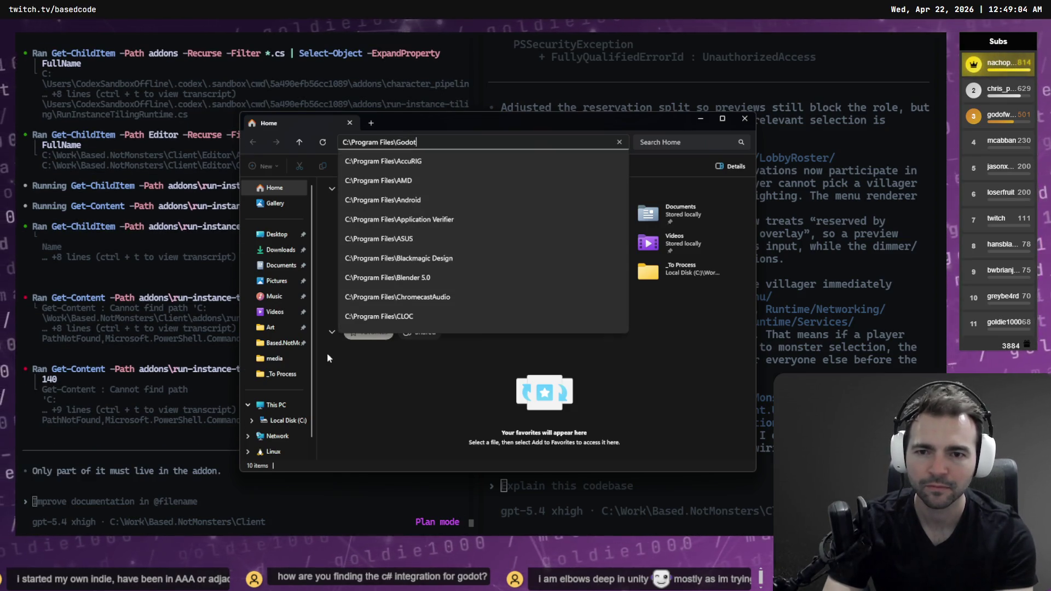
key("Return")
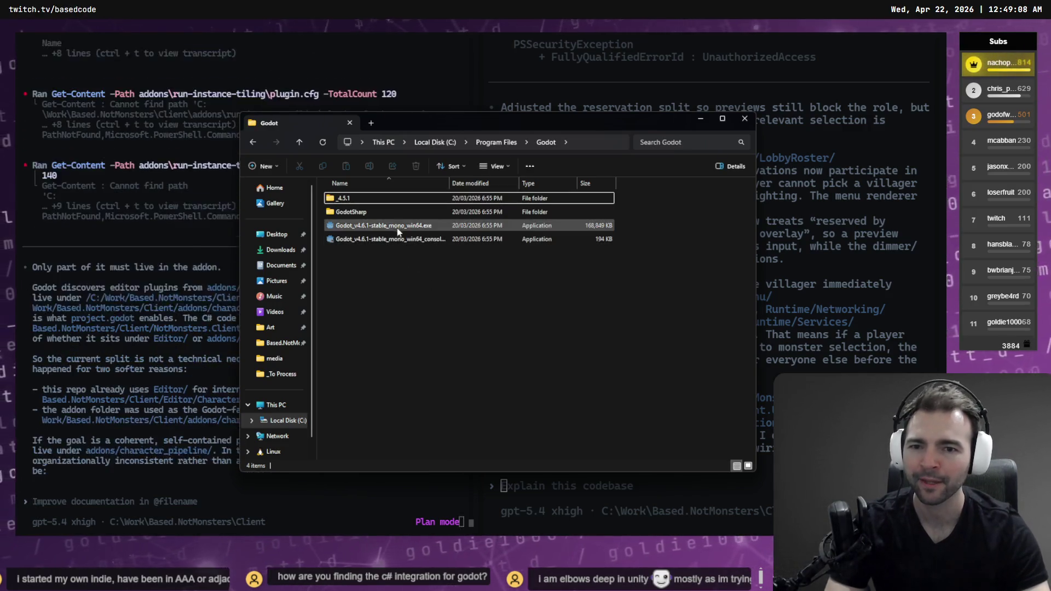
Step: Select the Godot_v4.6.1 mono executable, then clear the selection and close the window
left_click(394, 225)
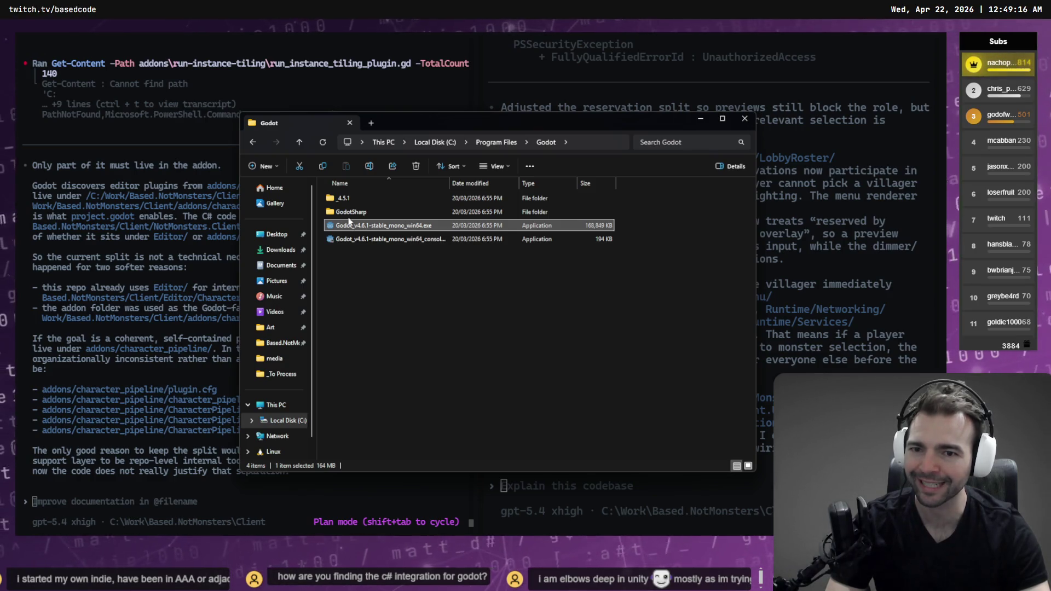
left_click(490, 369)
key("alt+F4")
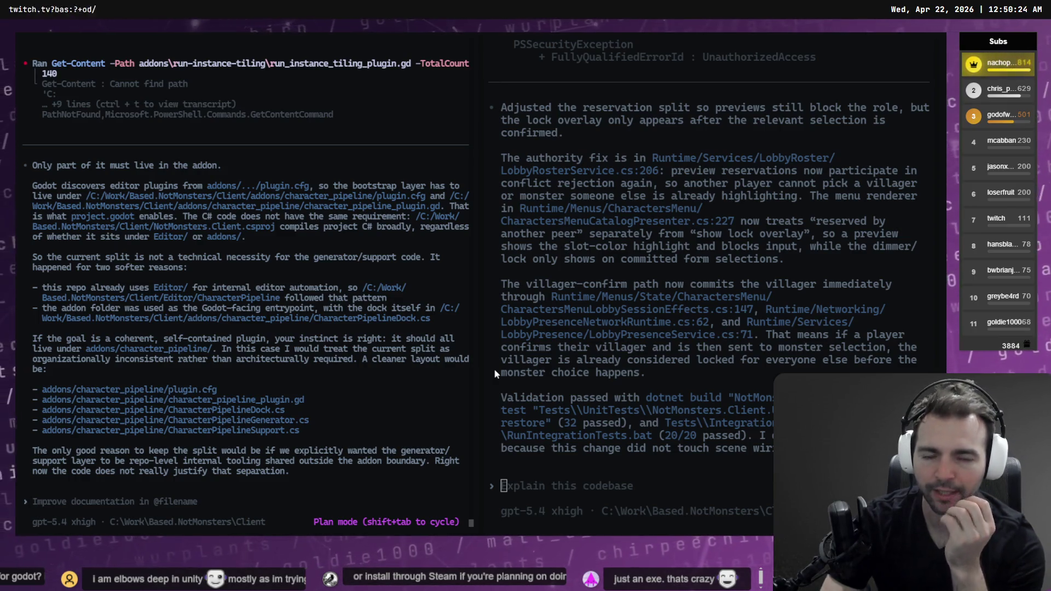
Step: Stage every remaining unstaged file from CharacterPipeline.md through project.godot in Fork
key("alt+Tab")
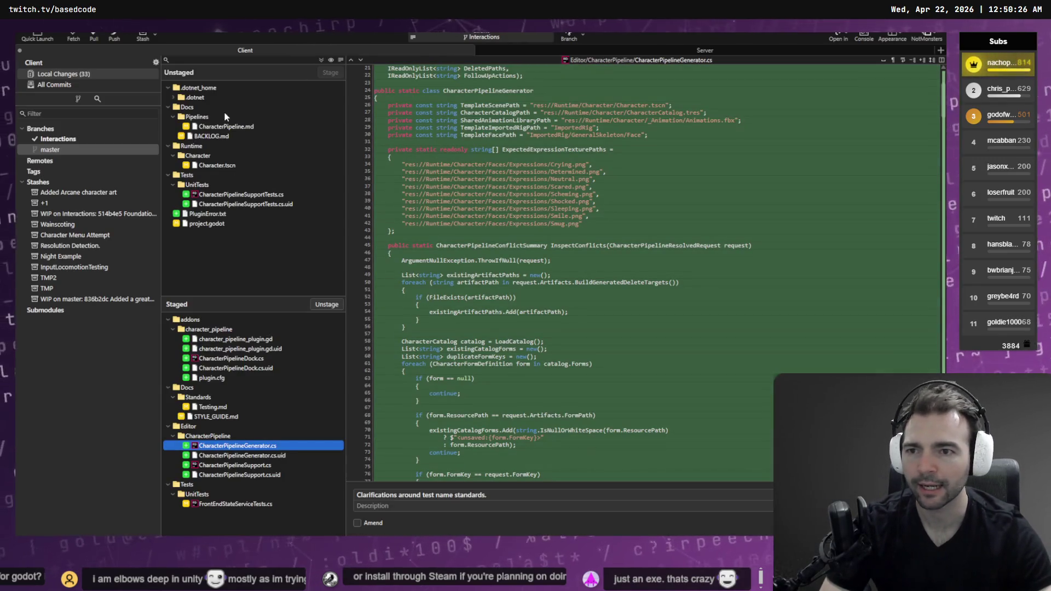
left_click(223, 127)
key("Down")
key("Down")
key("Down")
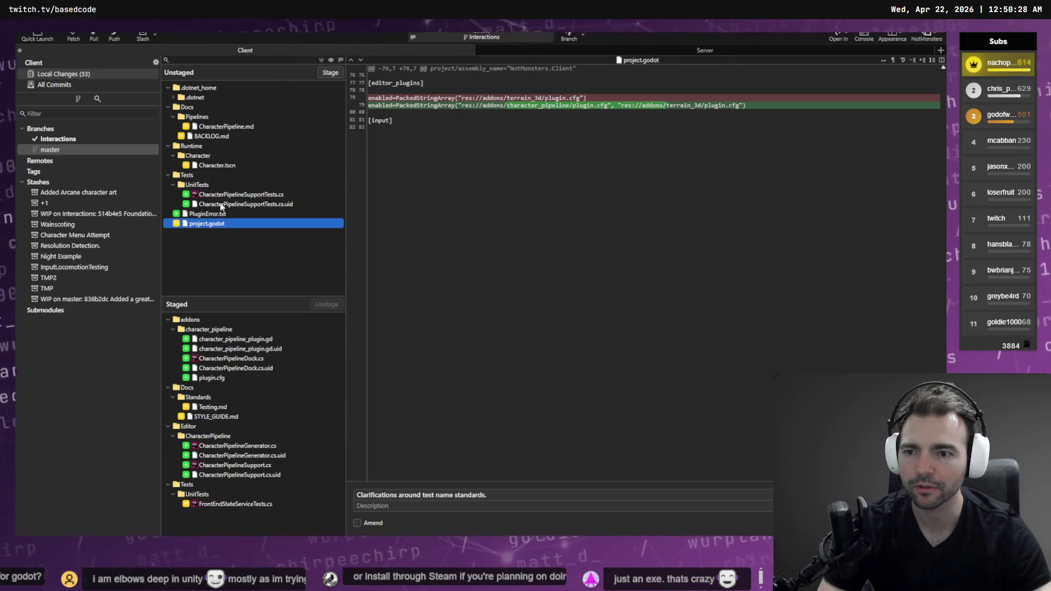
left_click(209, 107, "shift")
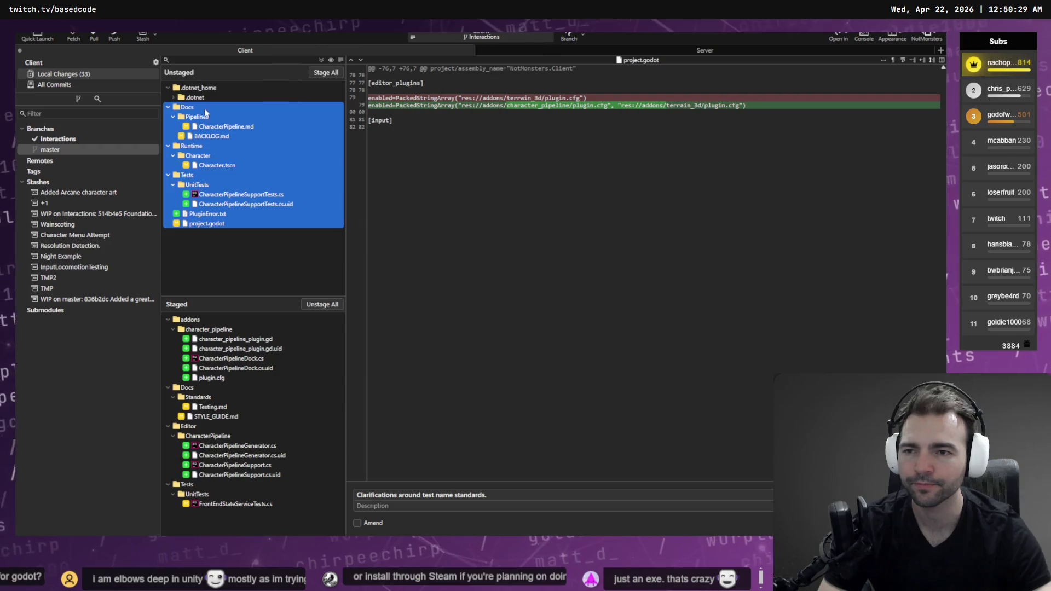
left_click(336, 70)
key("alt+Tab")
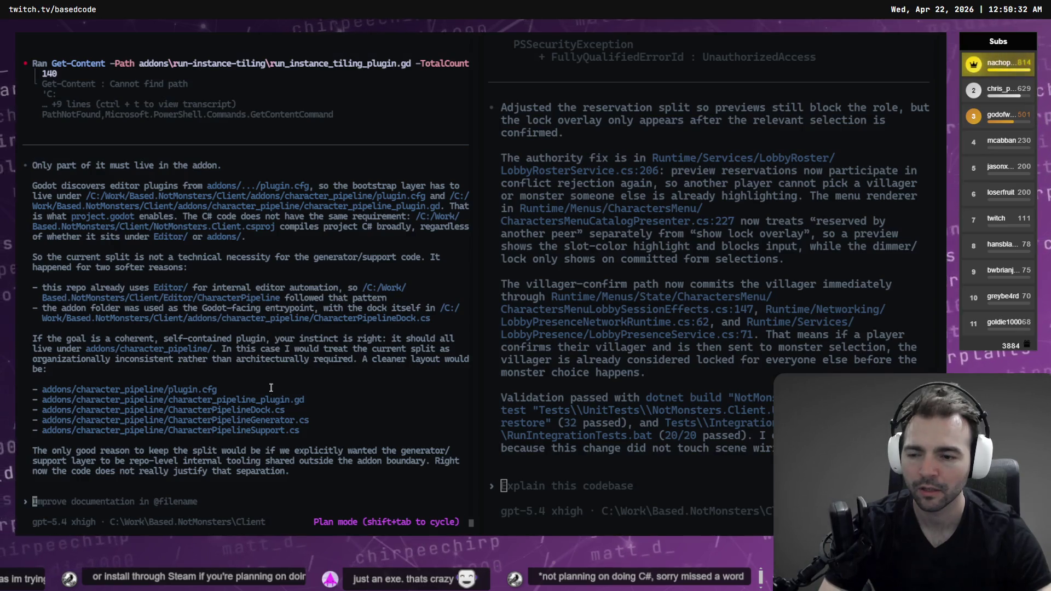
Step: Tell Codex to move the whole plugin into one addons/character_pipeline folder and approve implementing the plan
key("super+h")
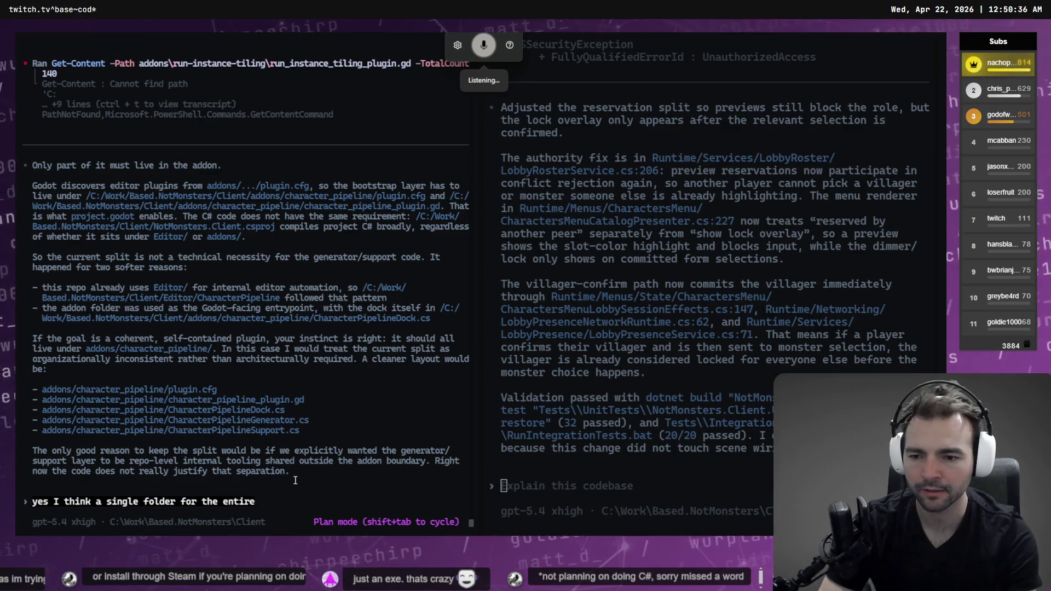
key("ctrl+c")
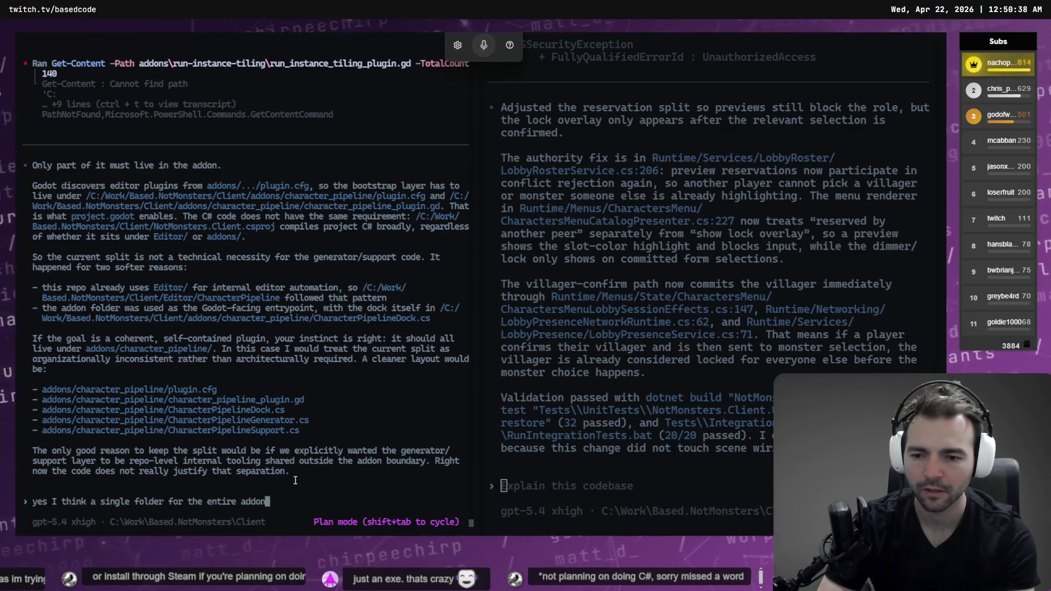
key("super+h")
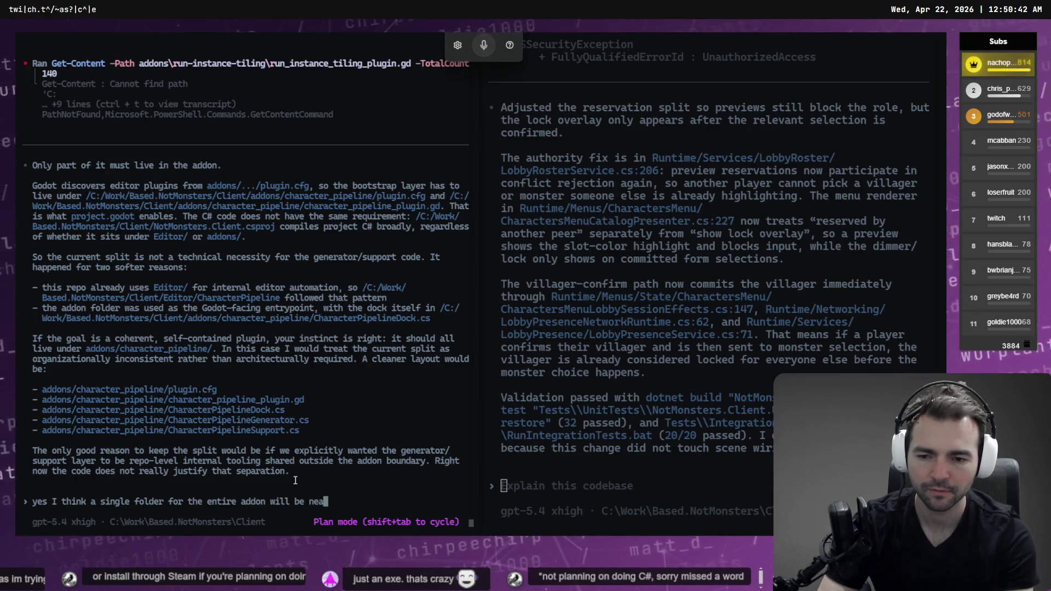
key("super+h")
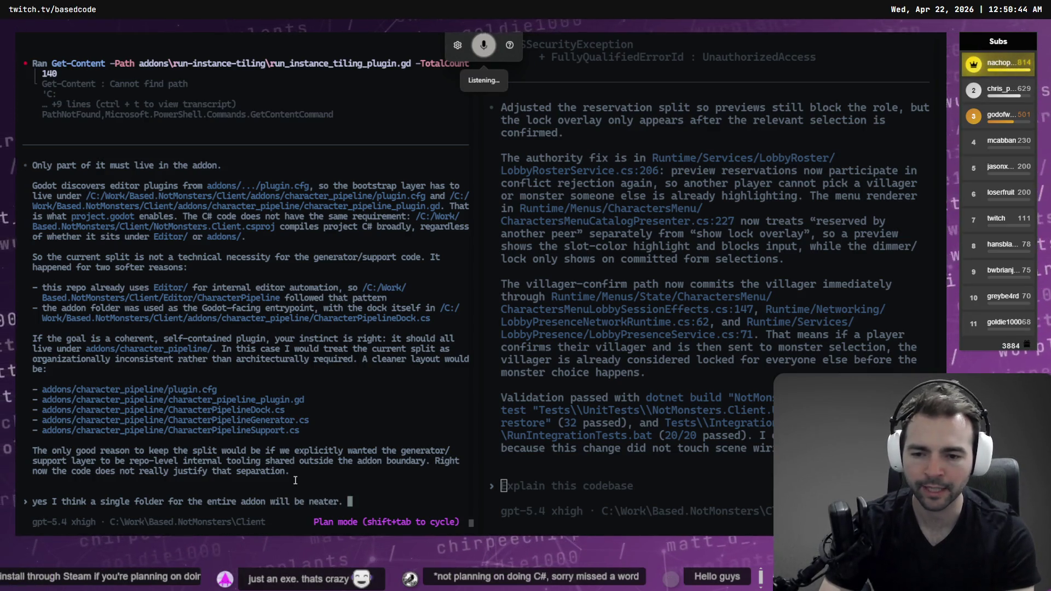
key("Return")
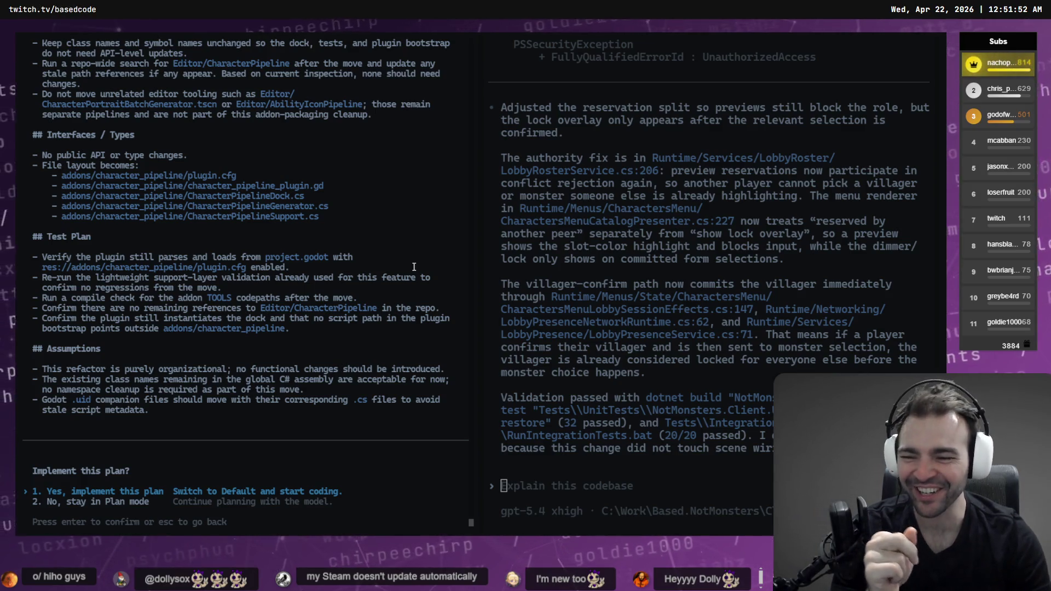
key("Return")
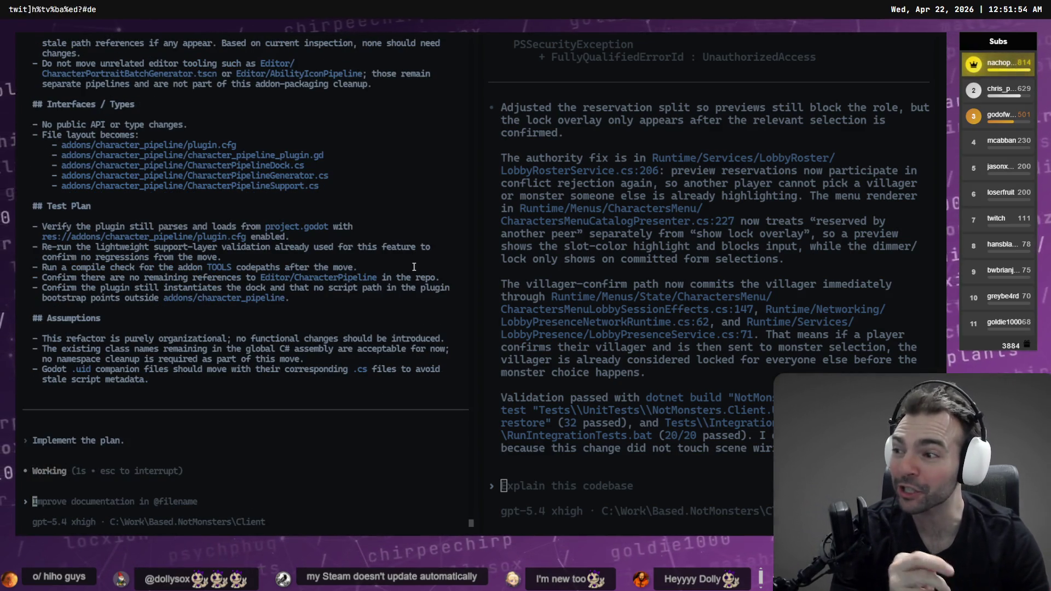
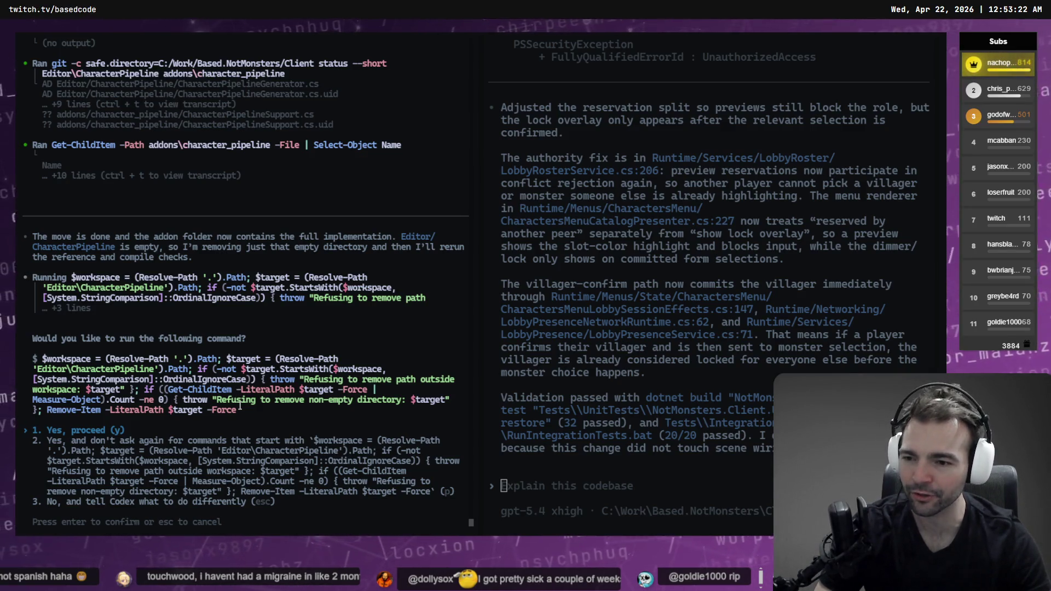
Step: Approve the Editor/CharacterPipeline directory removal, then read the lobby-selection authority refactor plan without implementing it
key("Return")
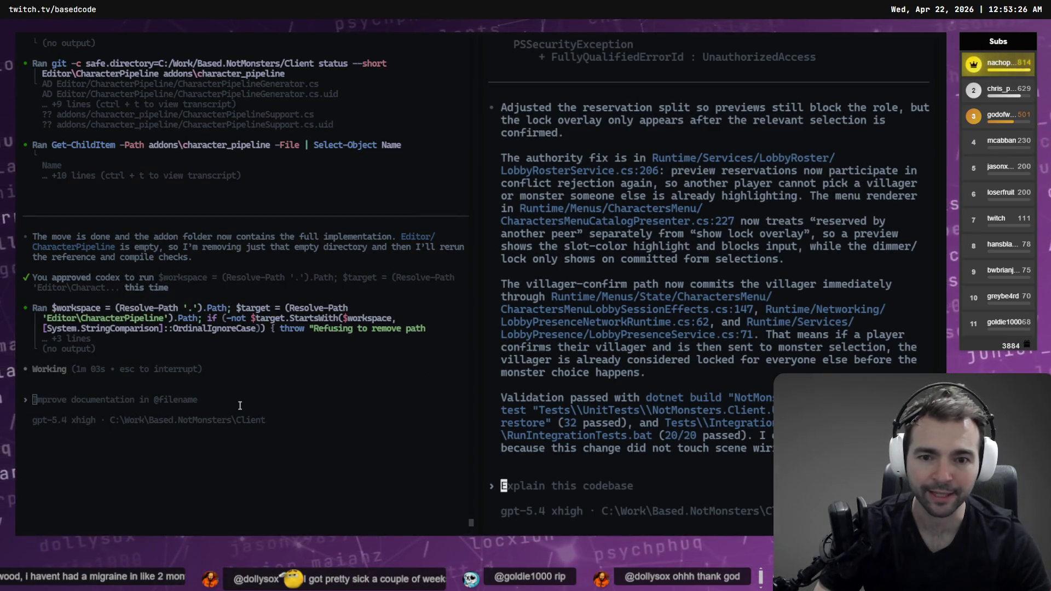
key("ctrl+Tab")
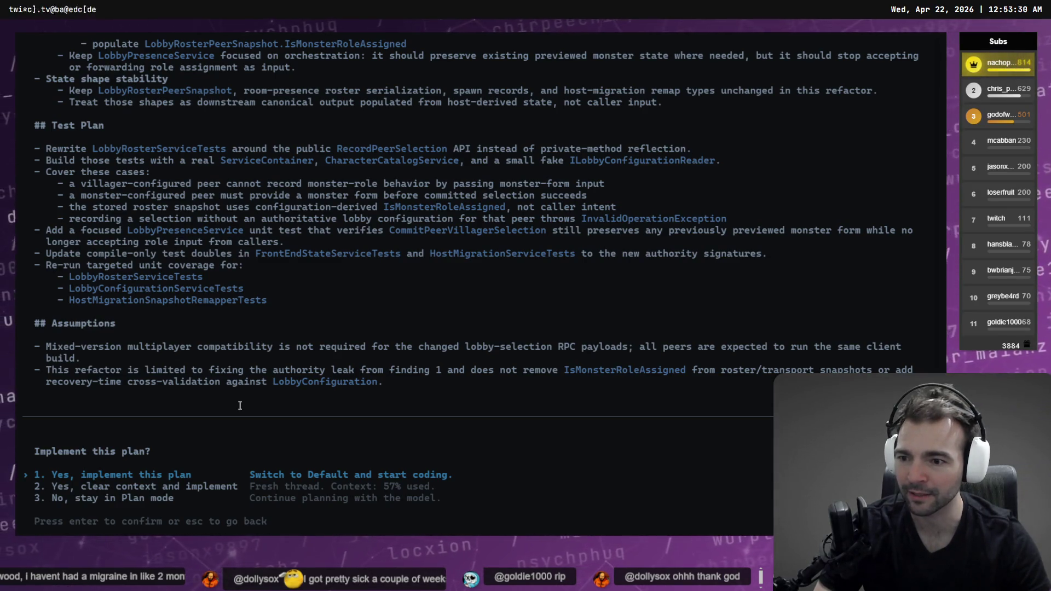
key("alt+Tab")
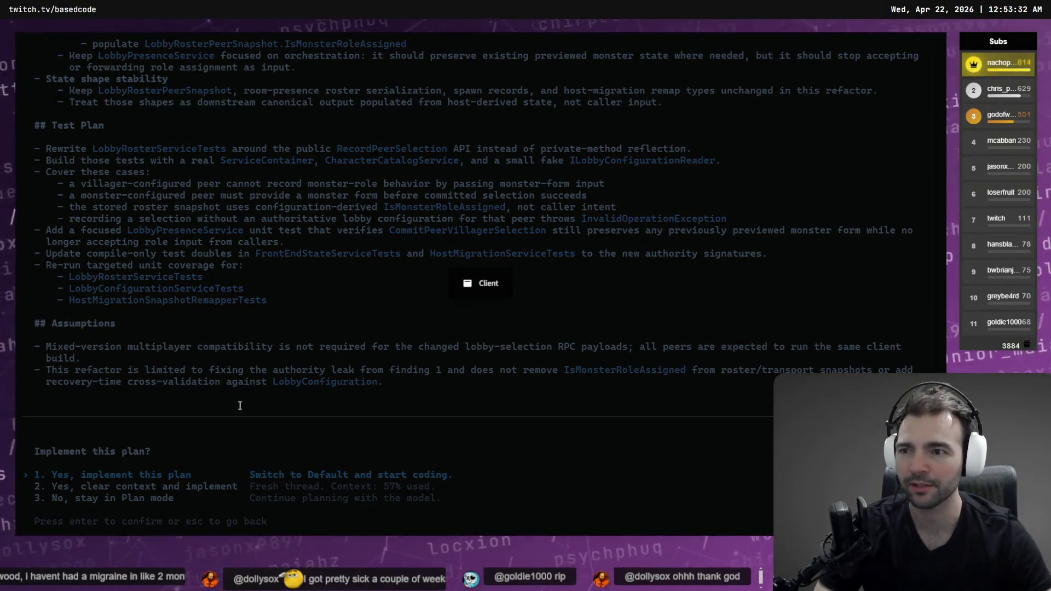
scroll(240, 405, "up", 10)
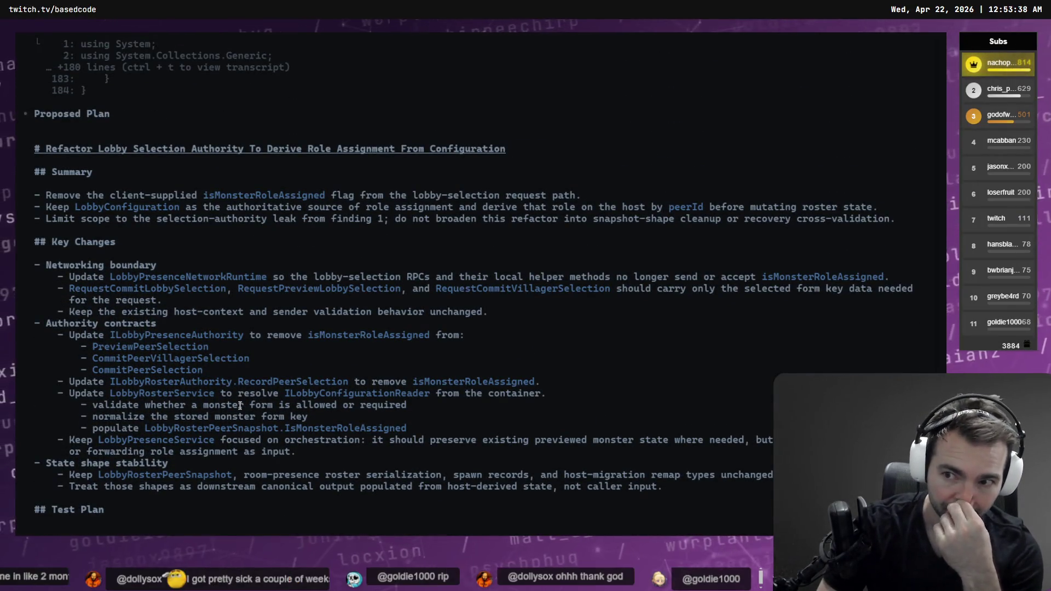
scroll(240, 406, "down", 1)
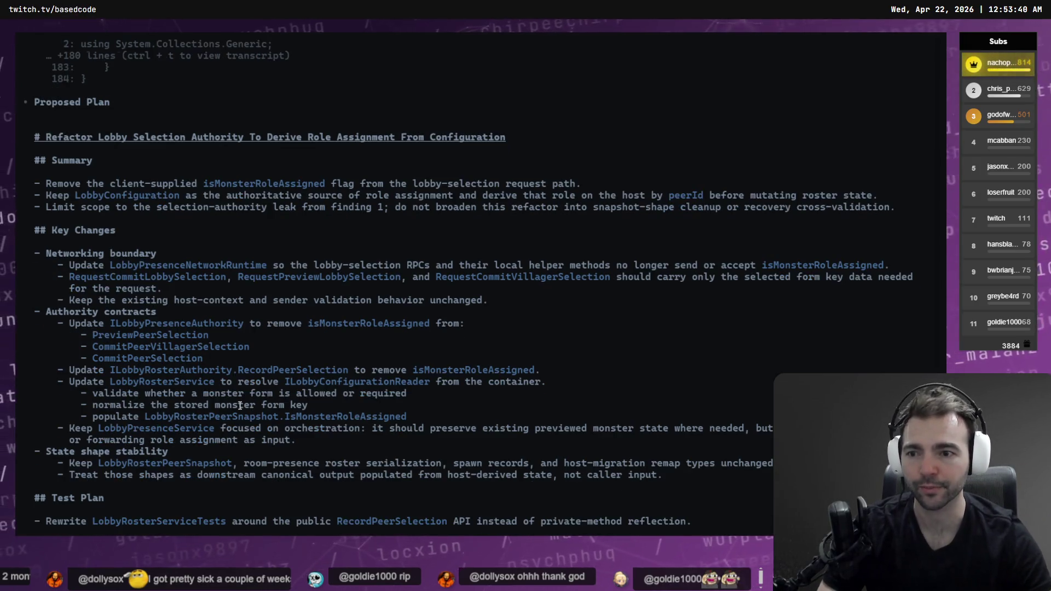
scroll(239, 406, "down", 10)
key("Escape")
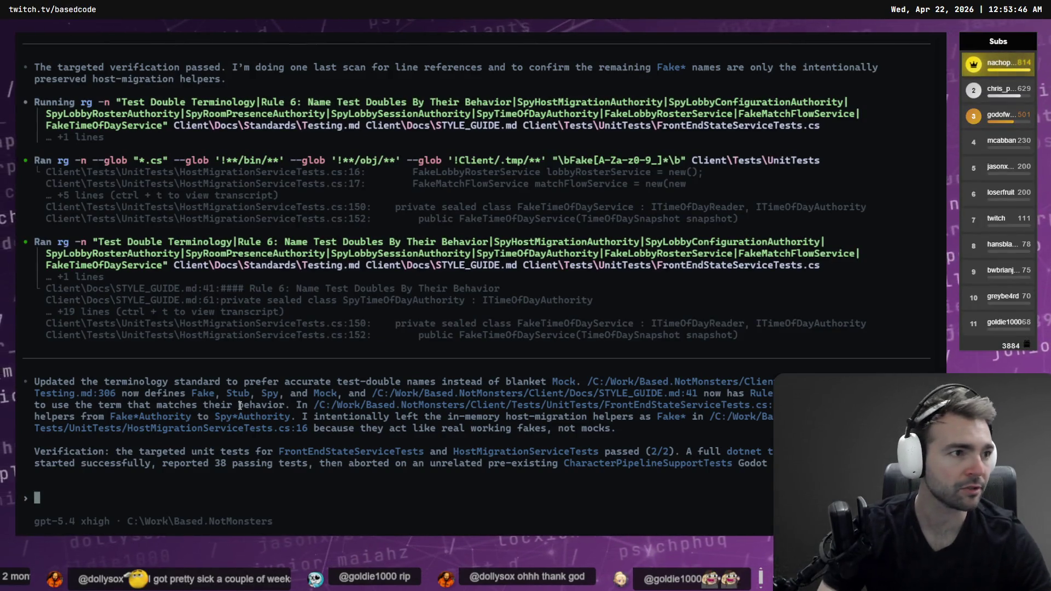
key("alt+Tab")
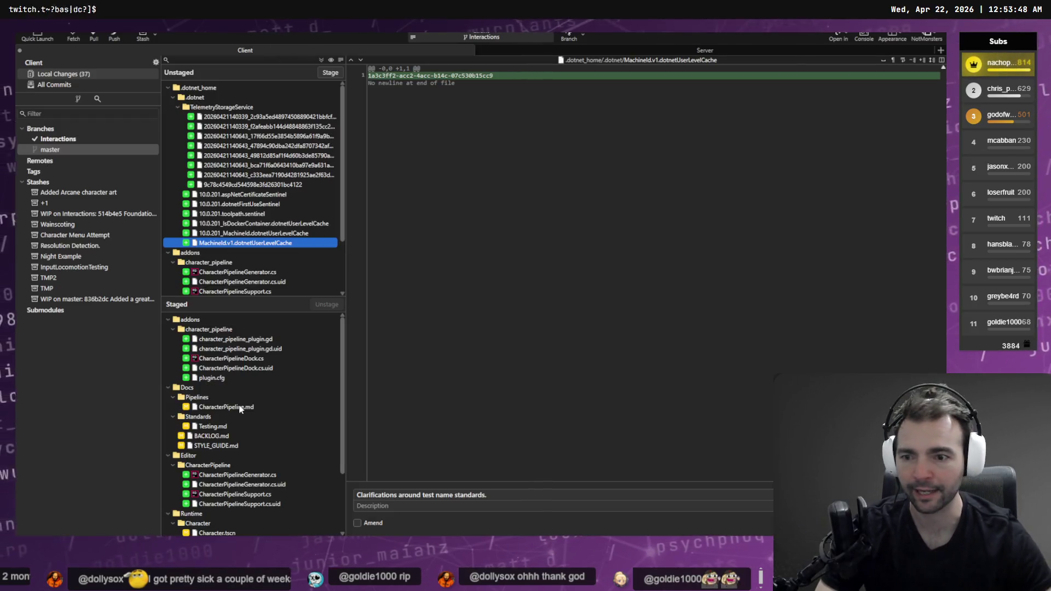
Step: Review the staged diffs and unstage the Editor folder and the UnitTests folder
left_click(211, 359)
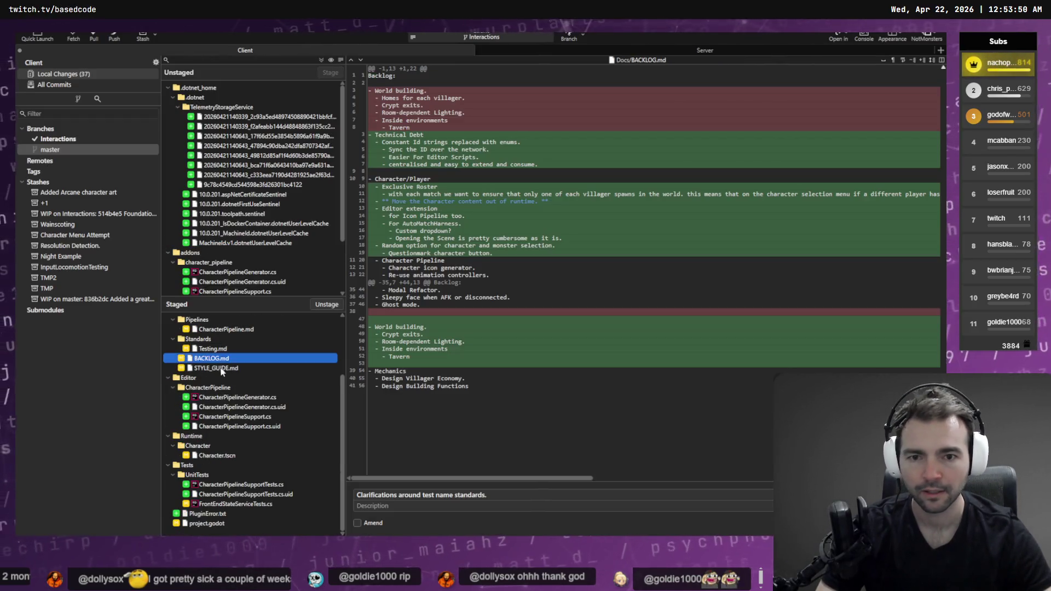
left_click(250, 397)
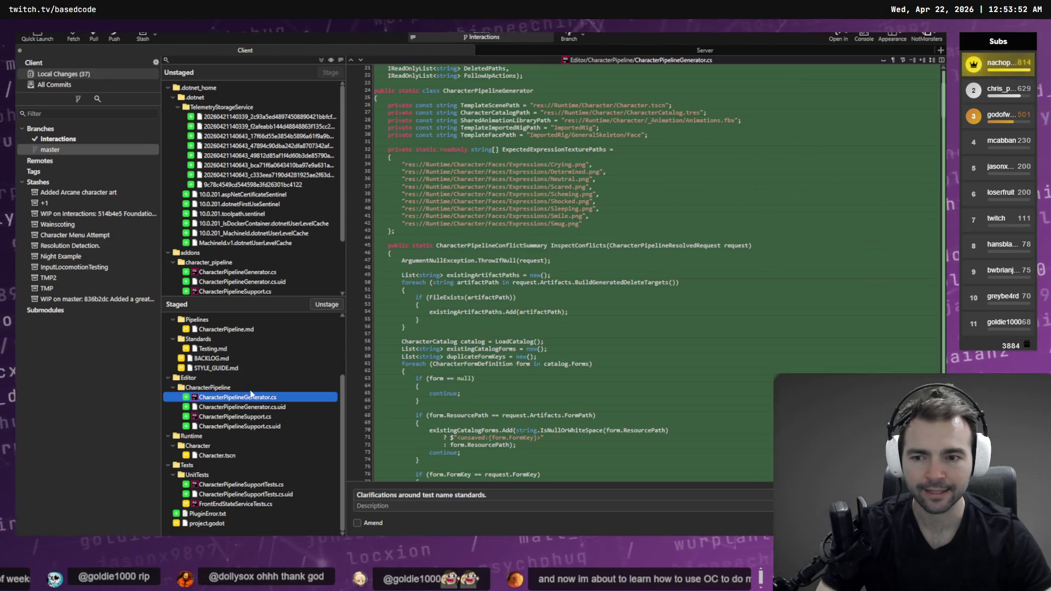
left_click(252, 390)
left_click(248, 396)
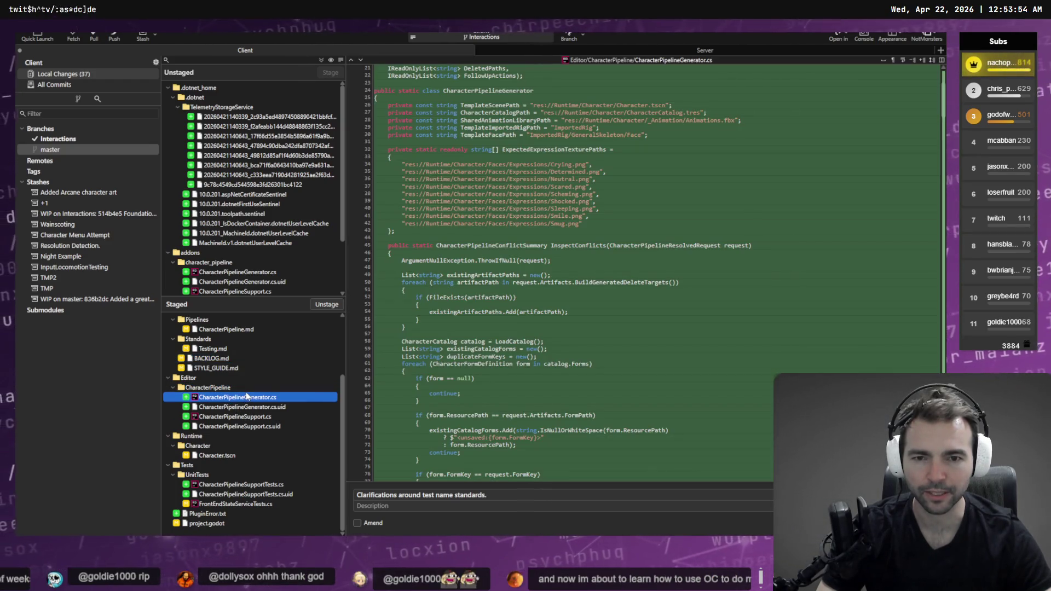
left_click(227, 349)
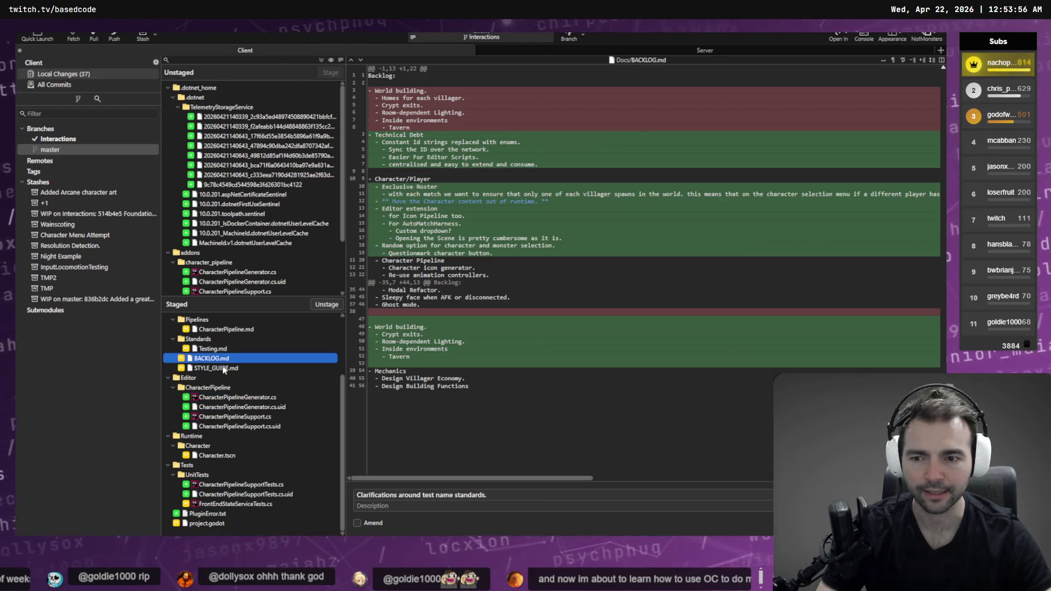
left_click(223, 381)
left_click(332, 306)
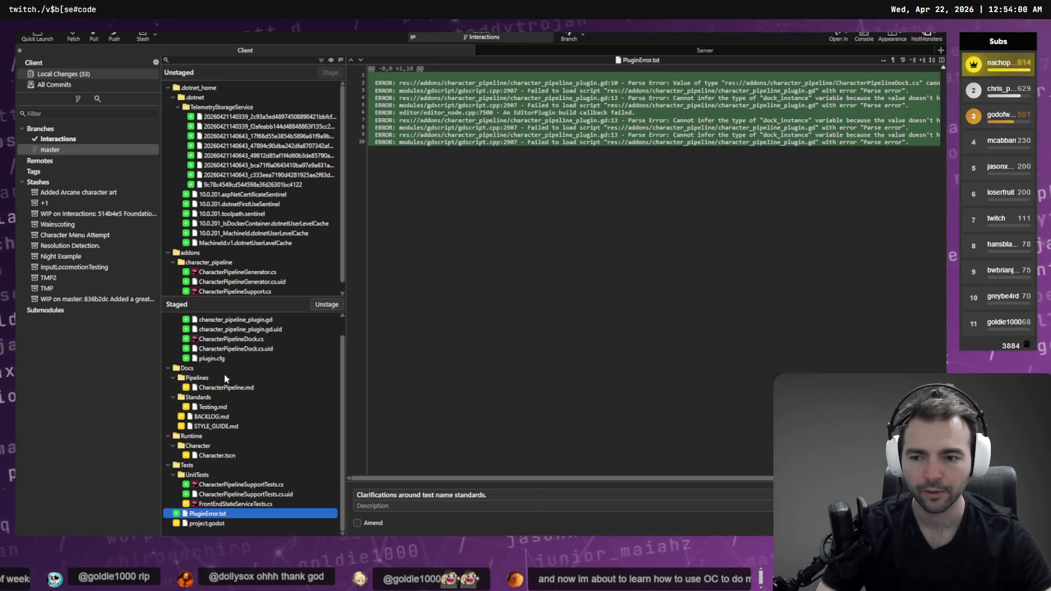
left_click(218, 406)
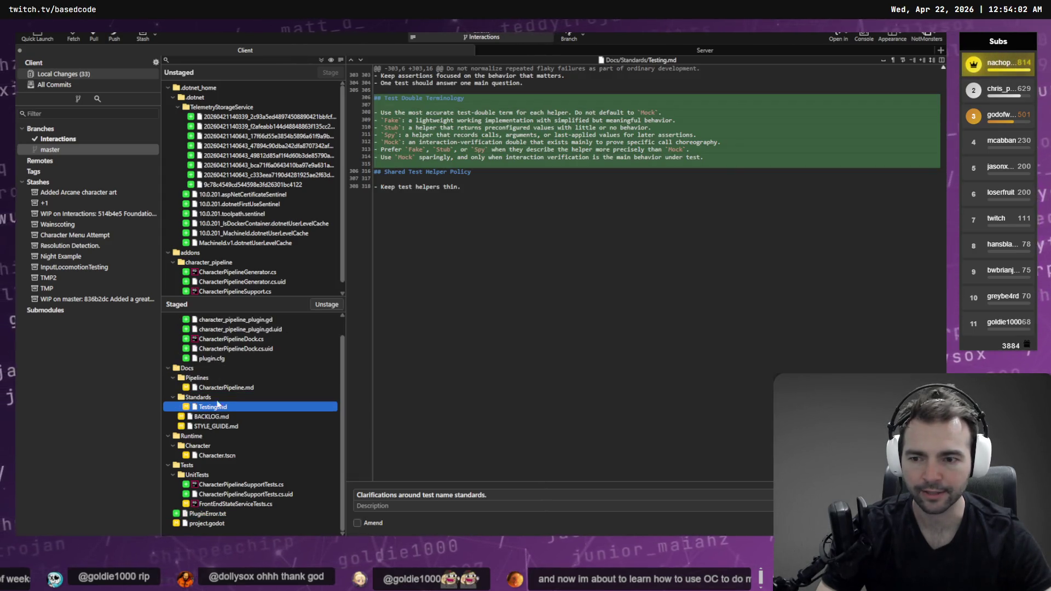
left_click(241, 484)
left_click(197, 475)
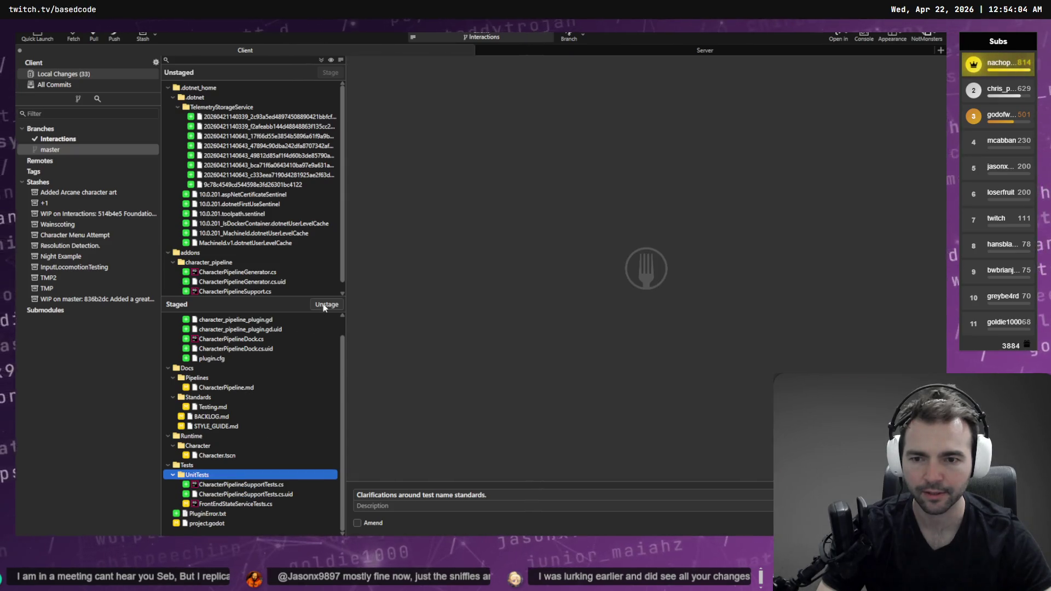
left_click(324, 305)
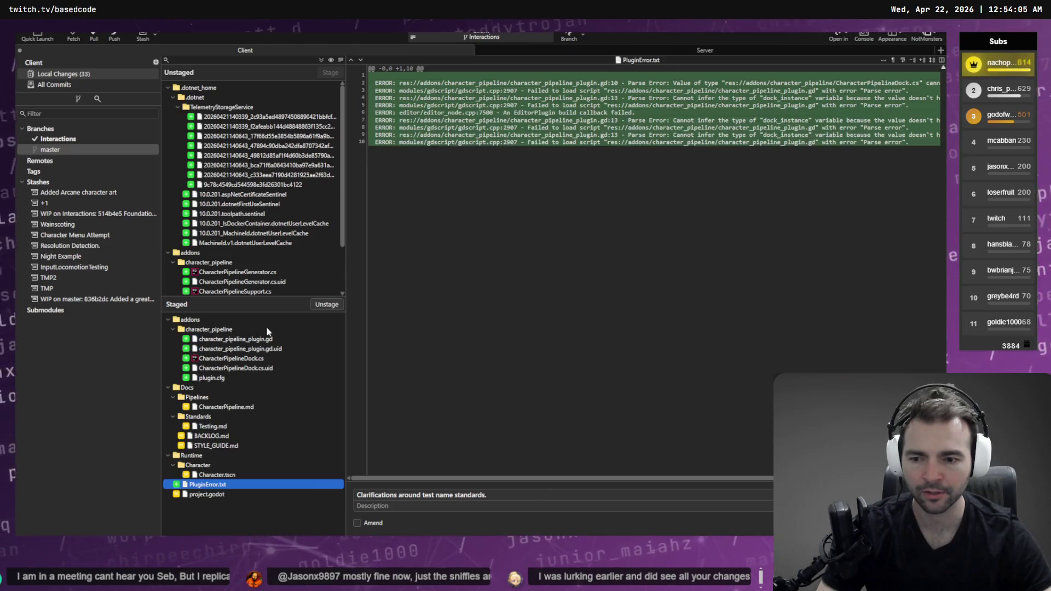
Step: Unstage PluginError.txt, project.godot, Character.tscn and CharacterPipeline.md, keeping the standards docs staged
right_click(215, 485)
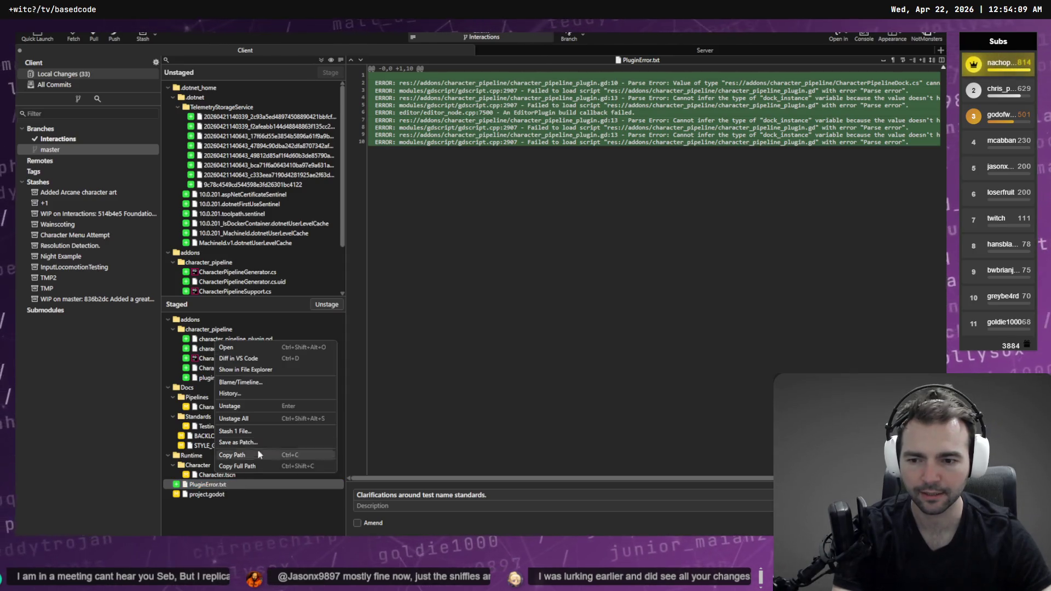
left_click(241, 411)
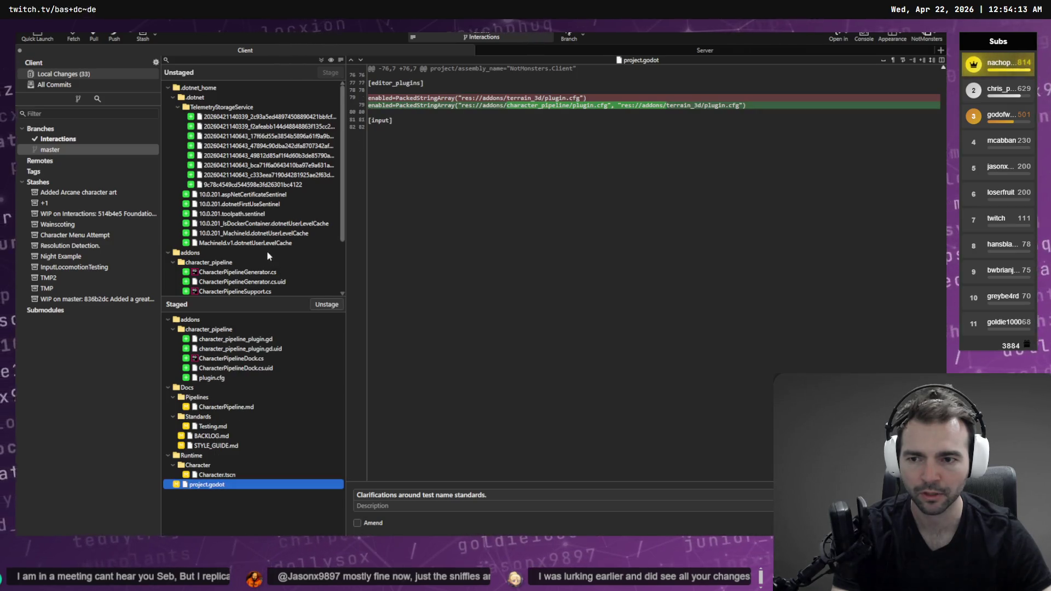
right_click(214, 491)
left_click(253, 409)
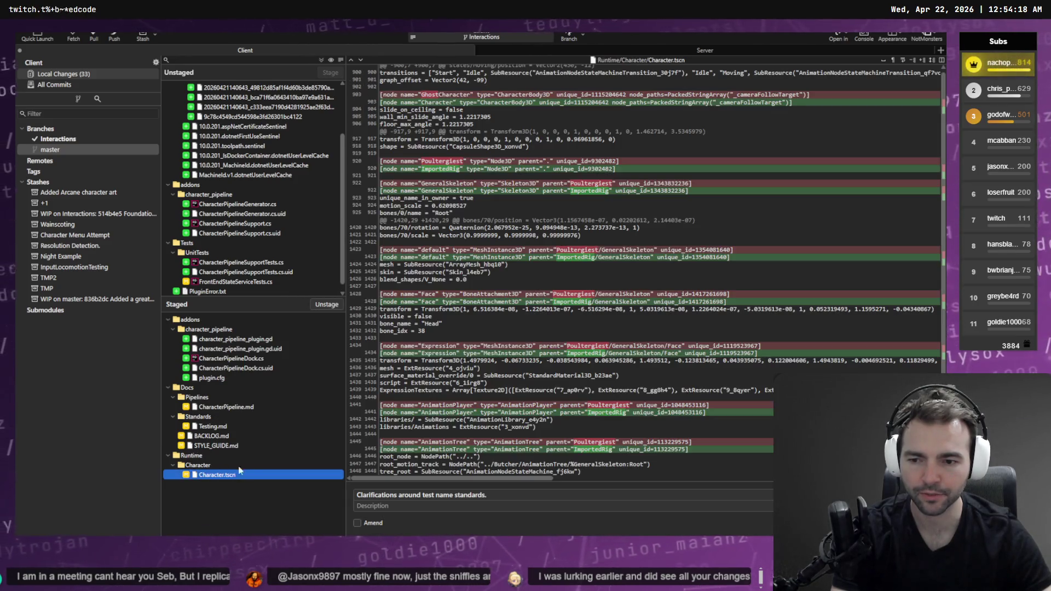
scroll(441, 381, "down", 1)
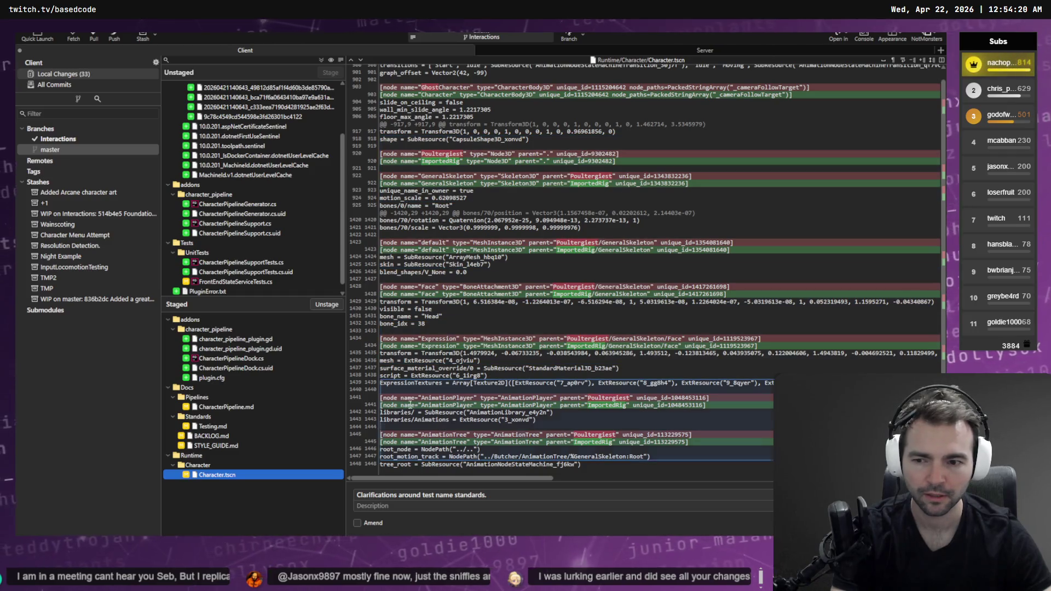
right_click(204, 475)
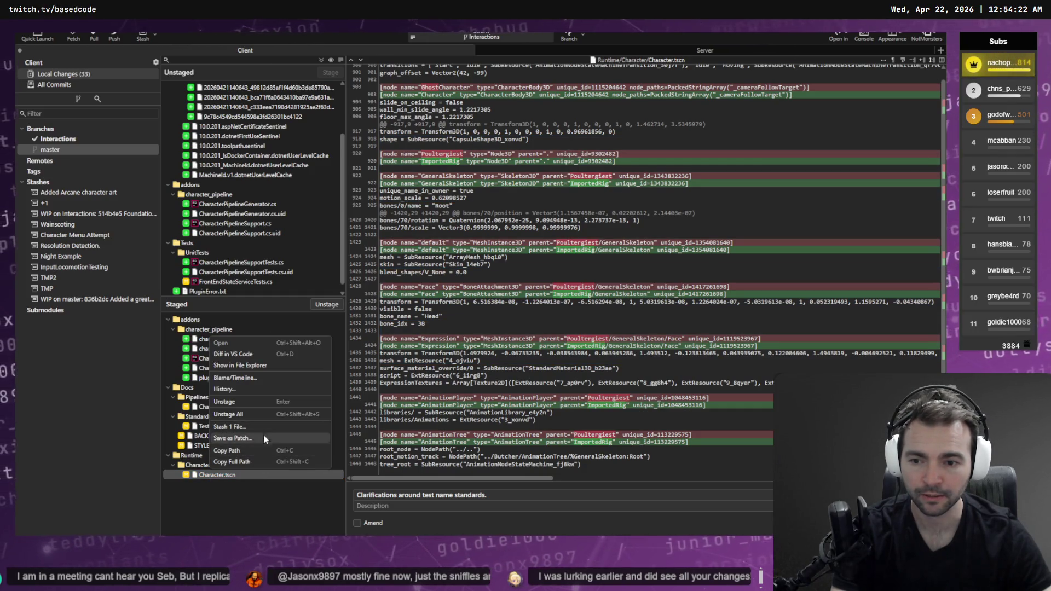
left_click(255, 398)
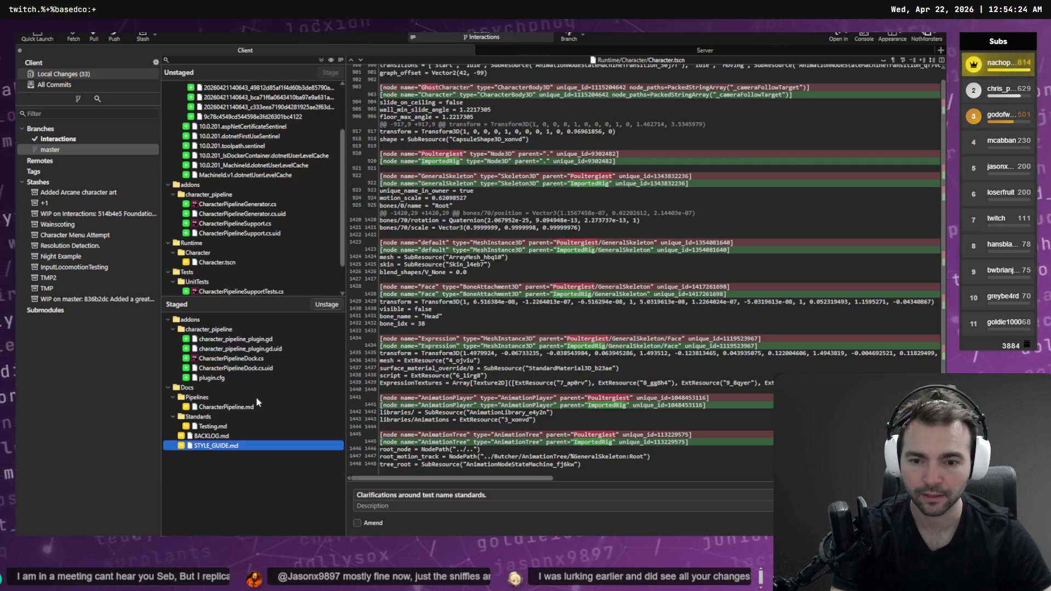
left_click(227, 408)
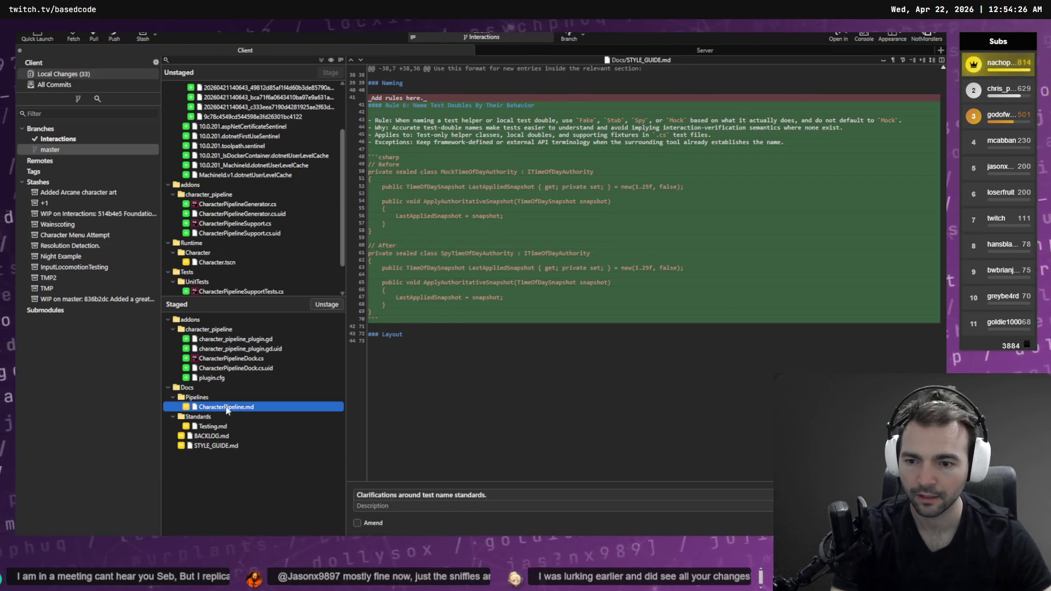
scroll(570, 350, "down", 10)
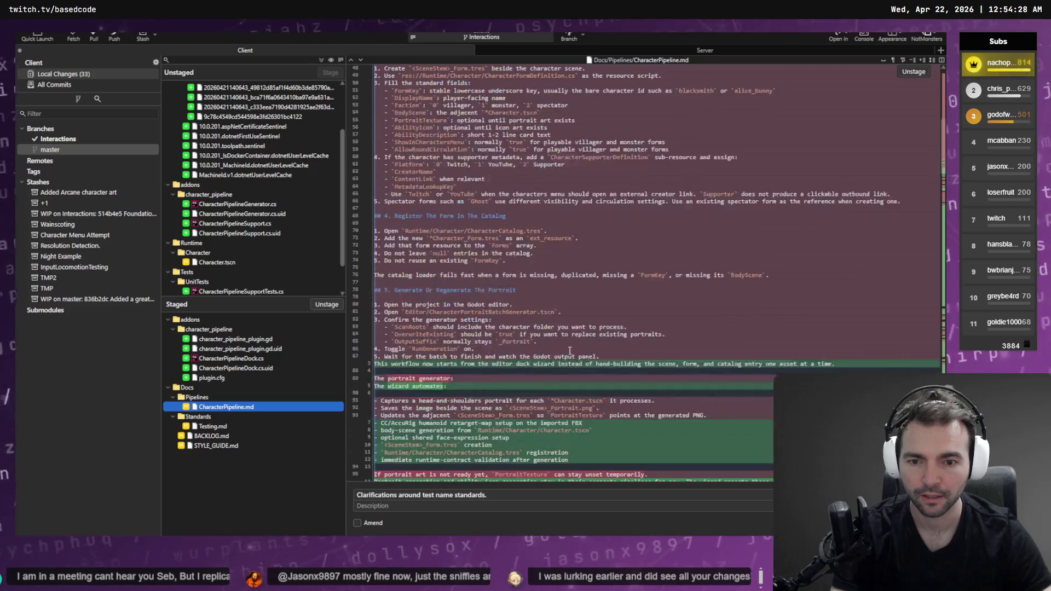
scroll(570, 349, "up", 5)
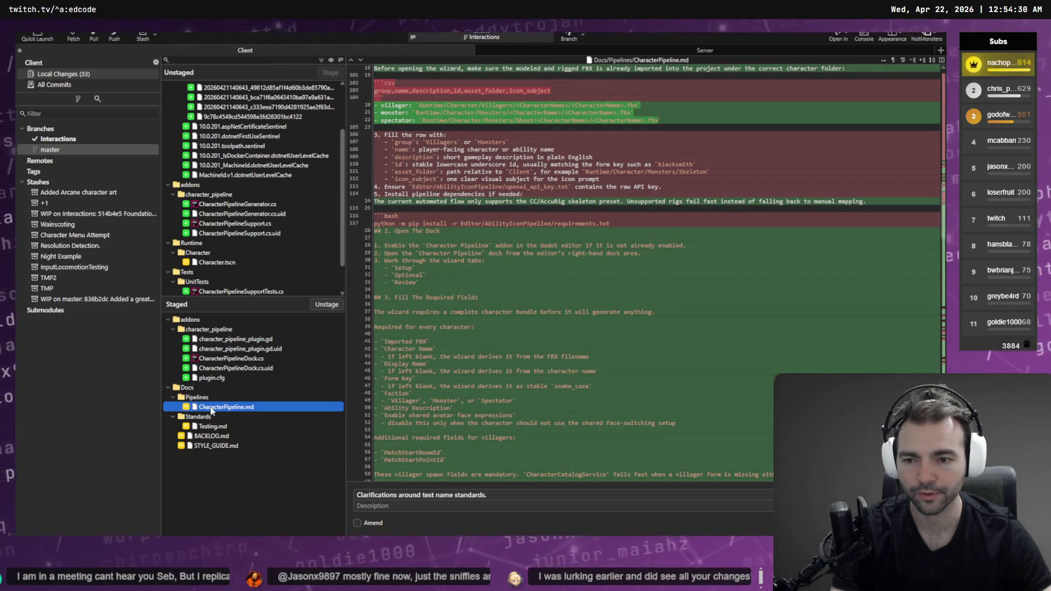
right_click(212, 411)
left_click(260, 344)
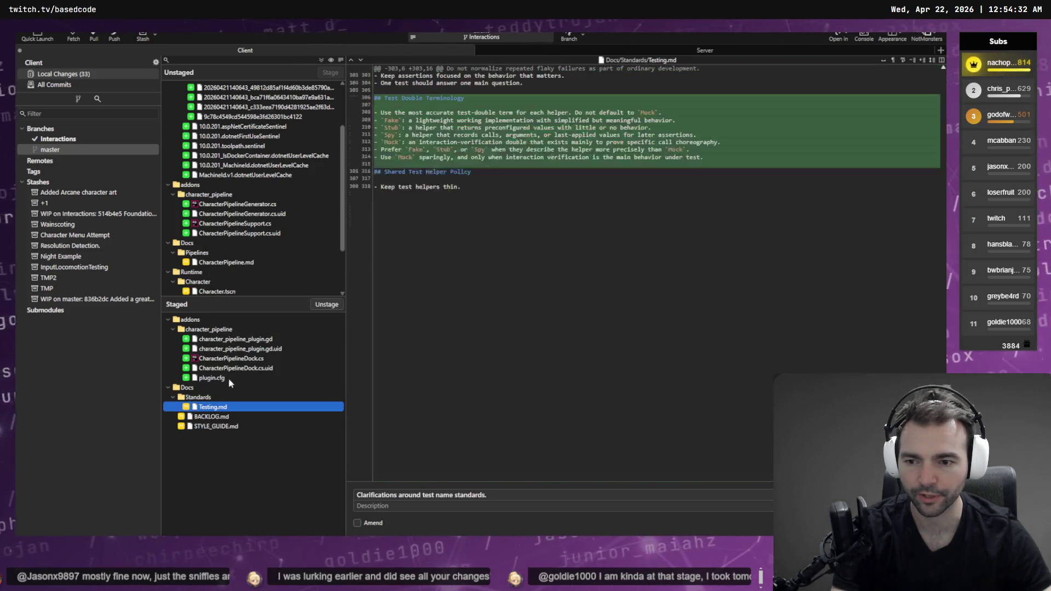
left_click(219, 416)
left_click(235, 429)
Step: Unstage BACKLOG.md and the character_pipeline addon folder, leaving only the test-naming docs staged
double_click(214, 416)
left_click(210, 407)
left_click(215, 417)
left_click(219, 329)
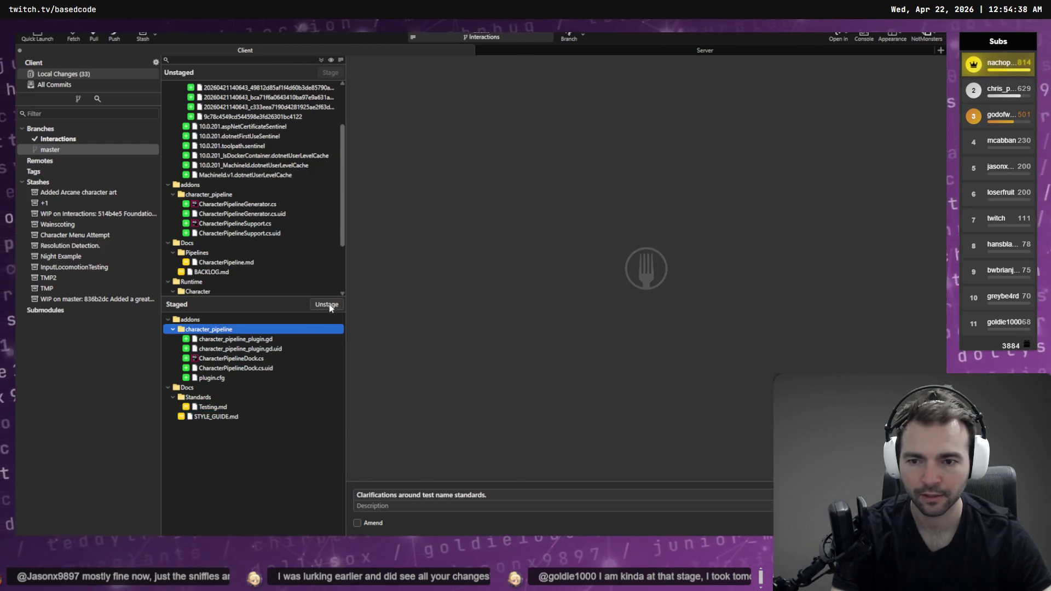
left_click(327, 305)
Step: Review the remaining changed files' diffs and commit the staged test-naming standards docs
left_click(212, 291)
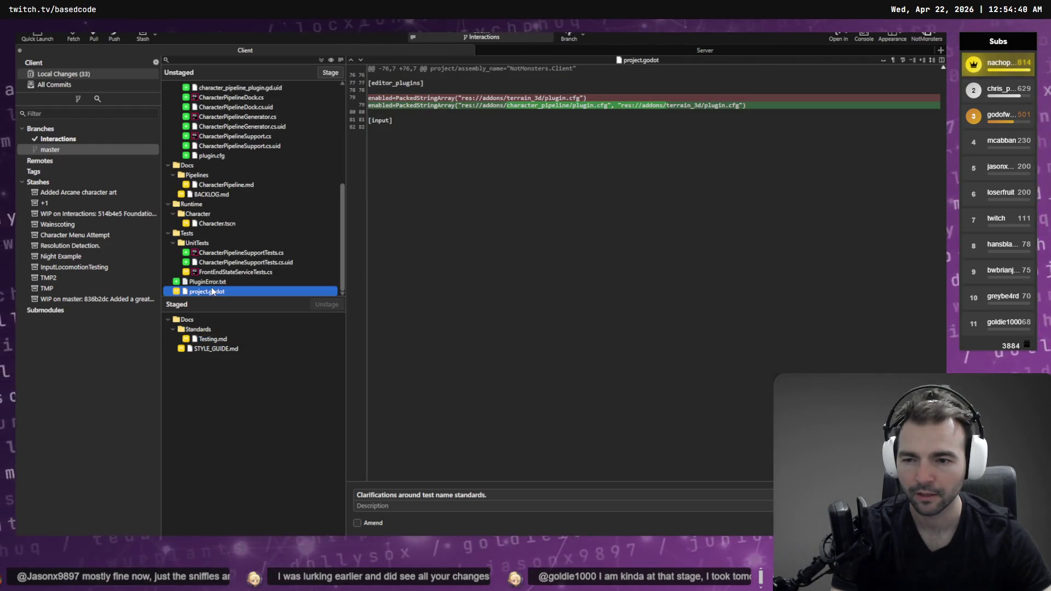
left_click(219, 281)
left_click(227, 272)
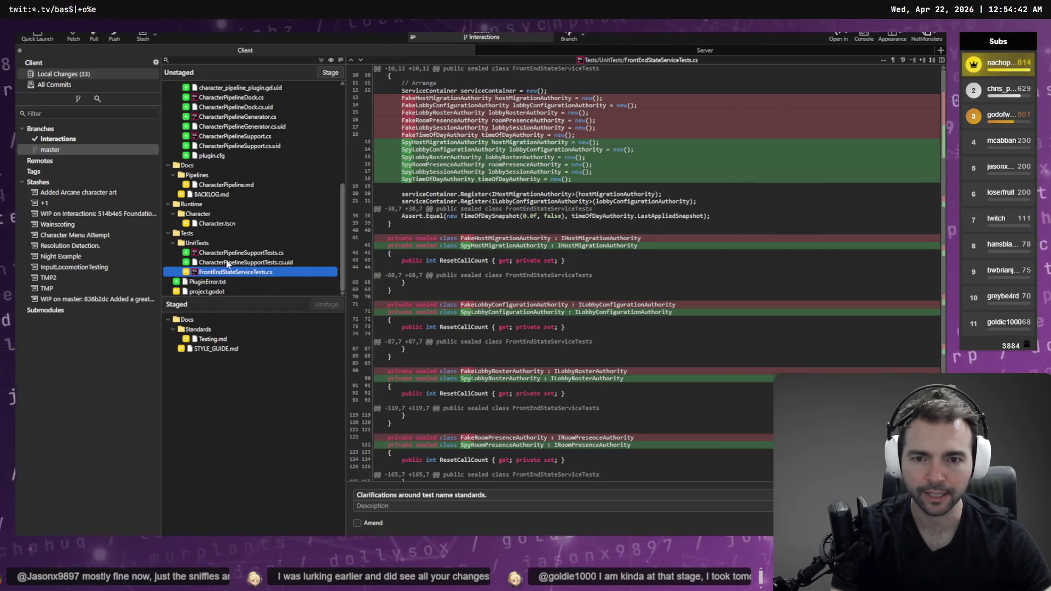
left_click(227, 253)
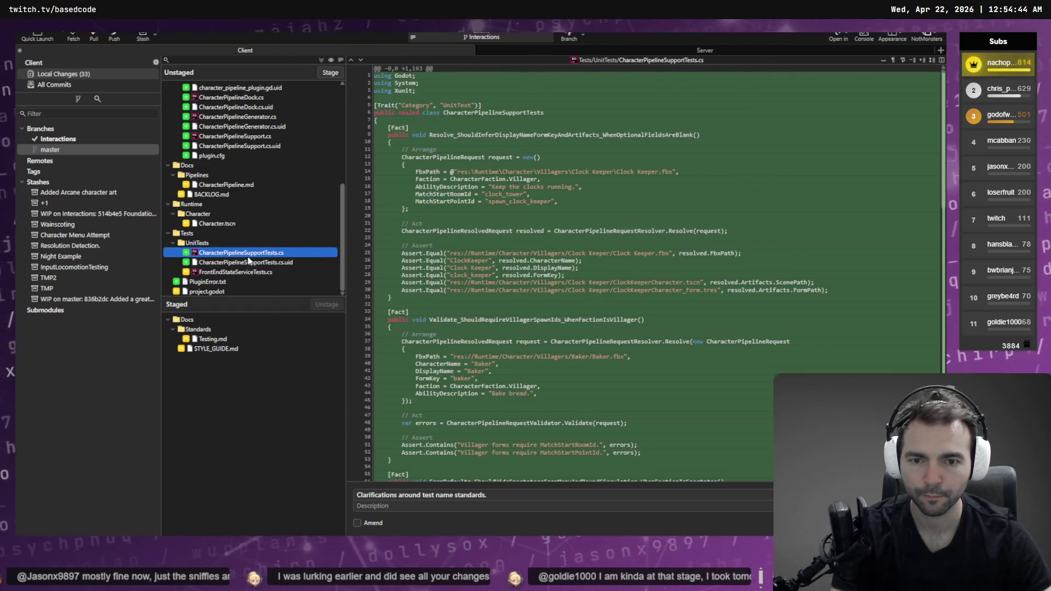
left_click(226, 225)
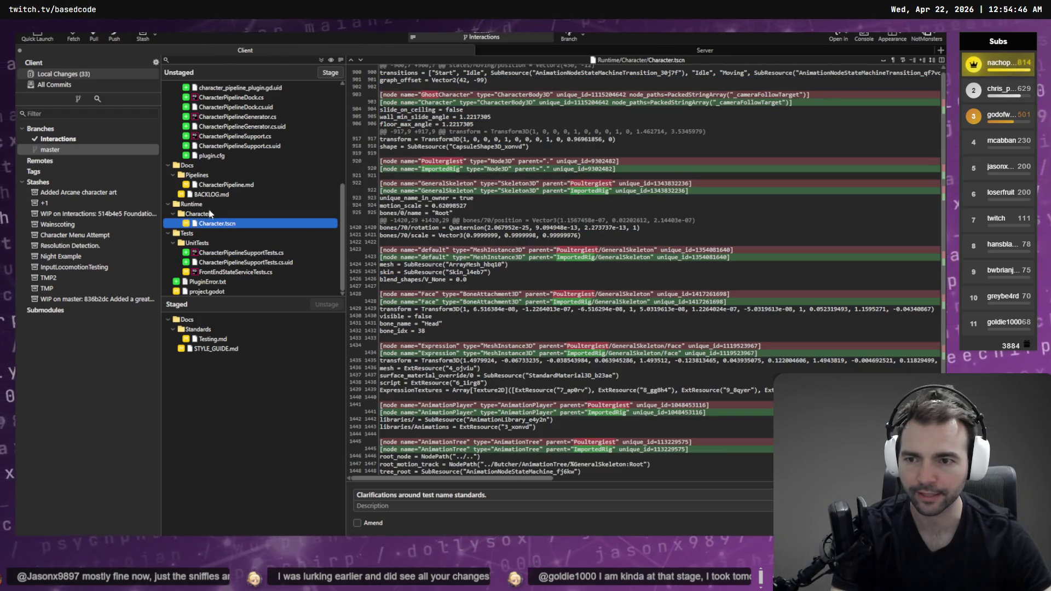
left_click(222, 195)
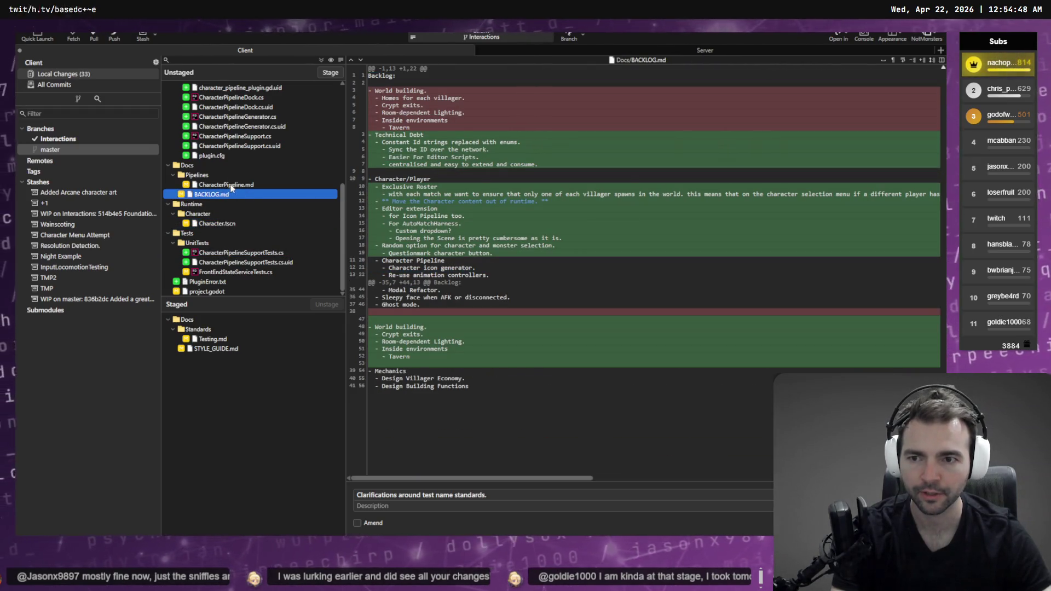
key("Up")
scroll(270, 229, "up", 5)
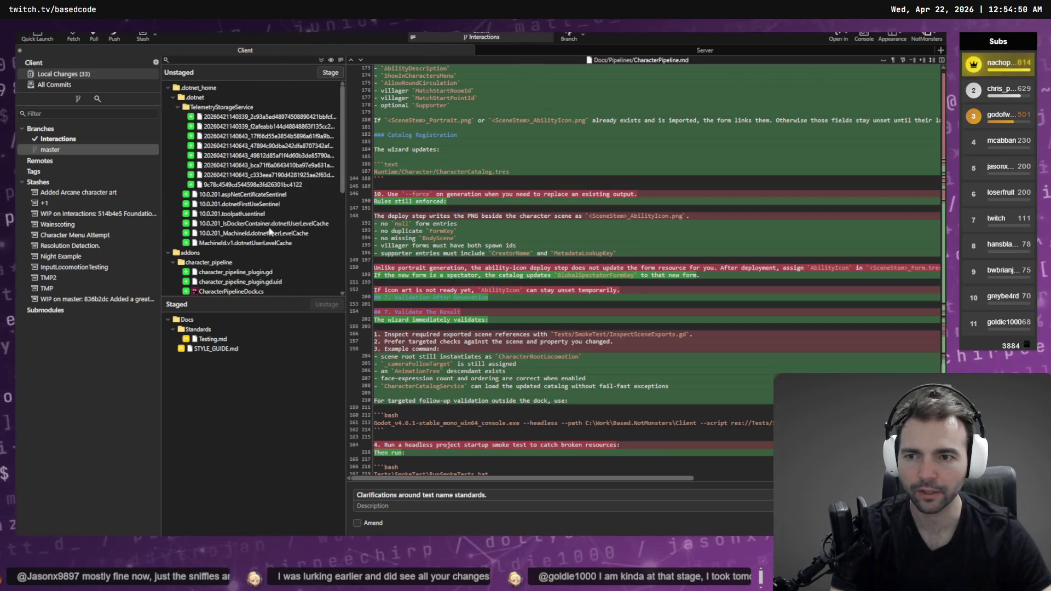
key("ctrl+Return")
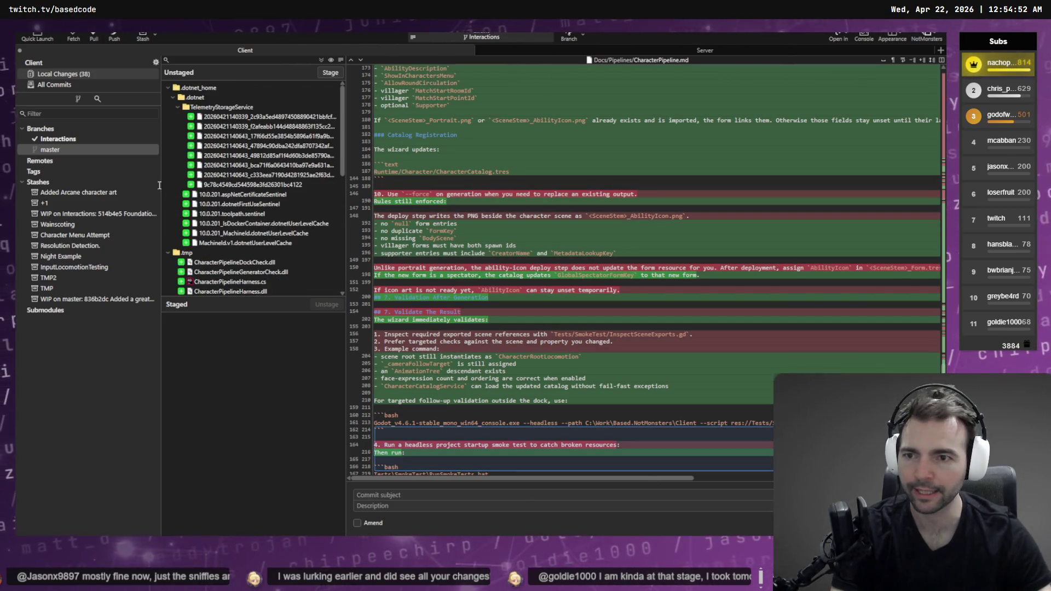
Step: Stage the addons folder from the unstaged changes for the next commit
left_click(206, 98)
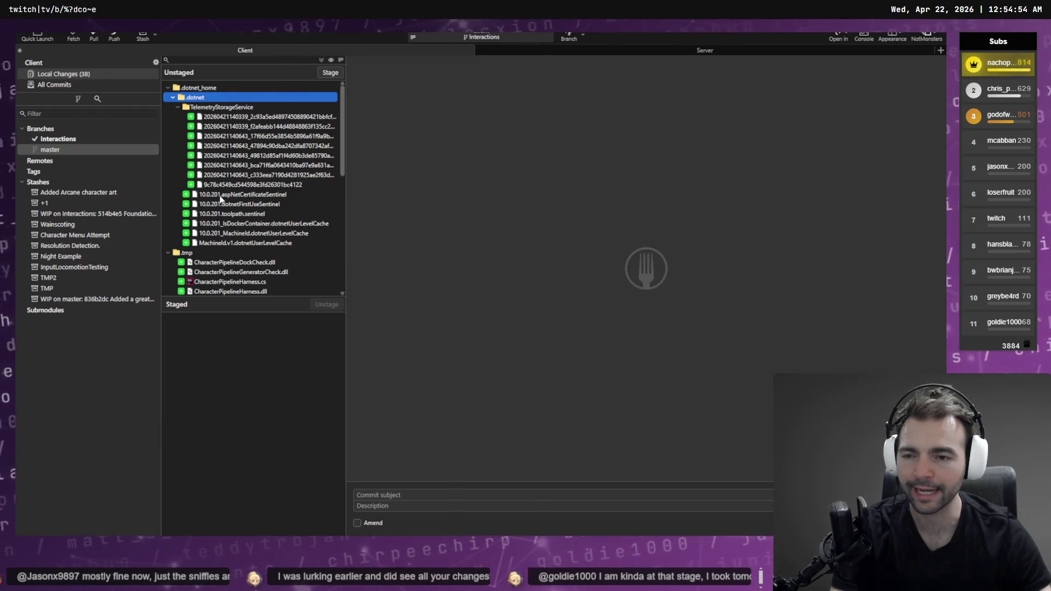
scroll(206, 245, "down", 4)
left_click(199, 205)
left_click(200, 212)
scroll(231, 234, "down", 3)
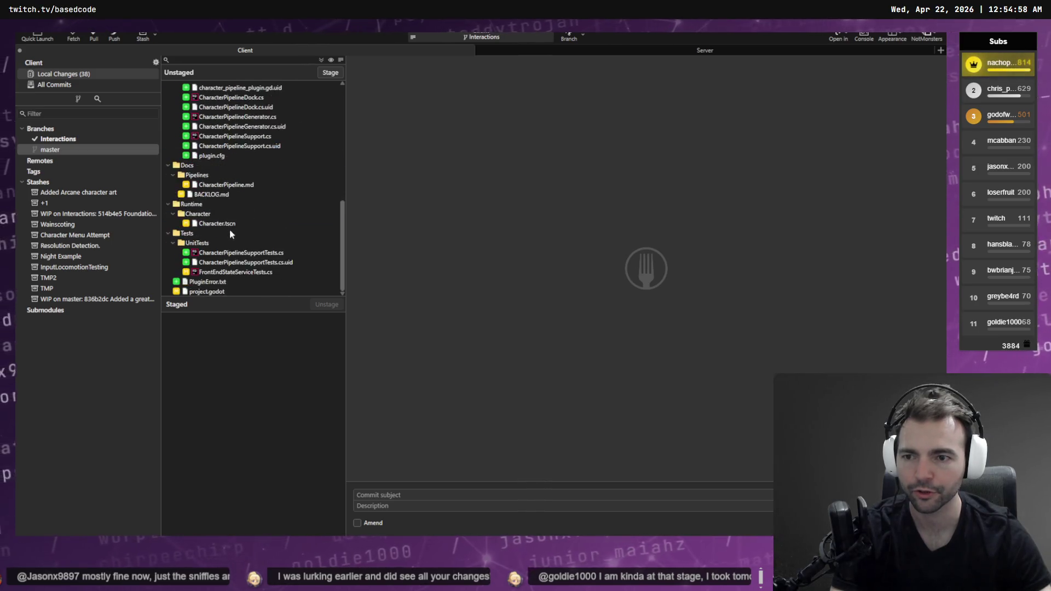
left_click(330, 72)
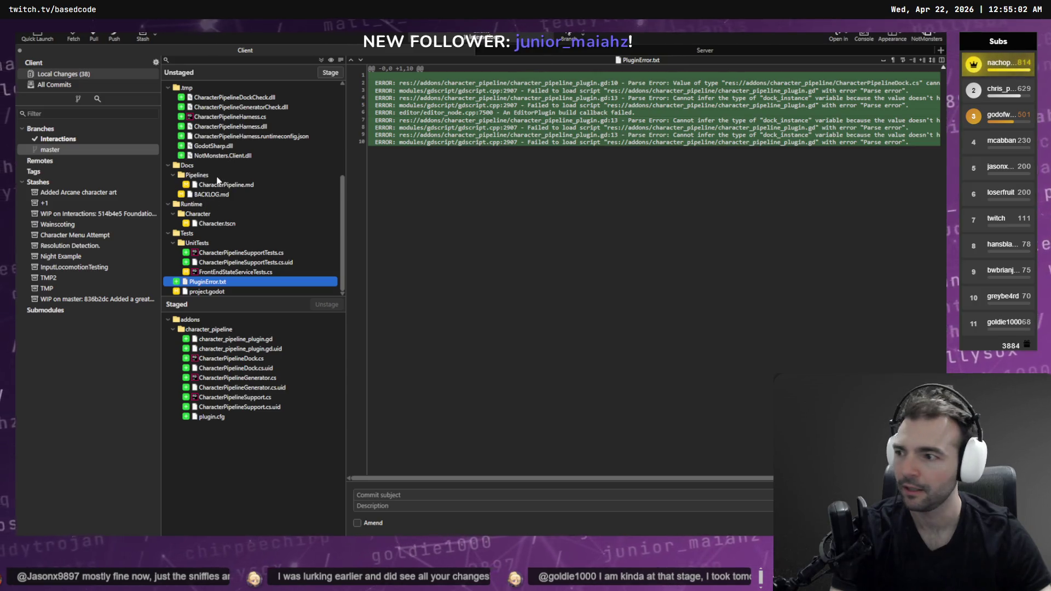
left_click(284, 171)
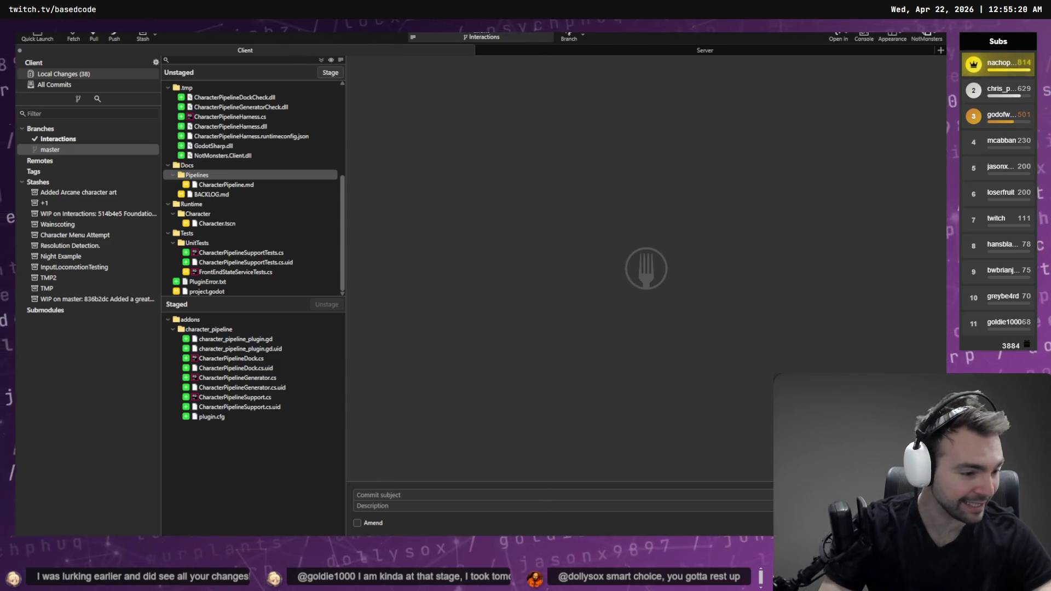
key("alt+Tab")
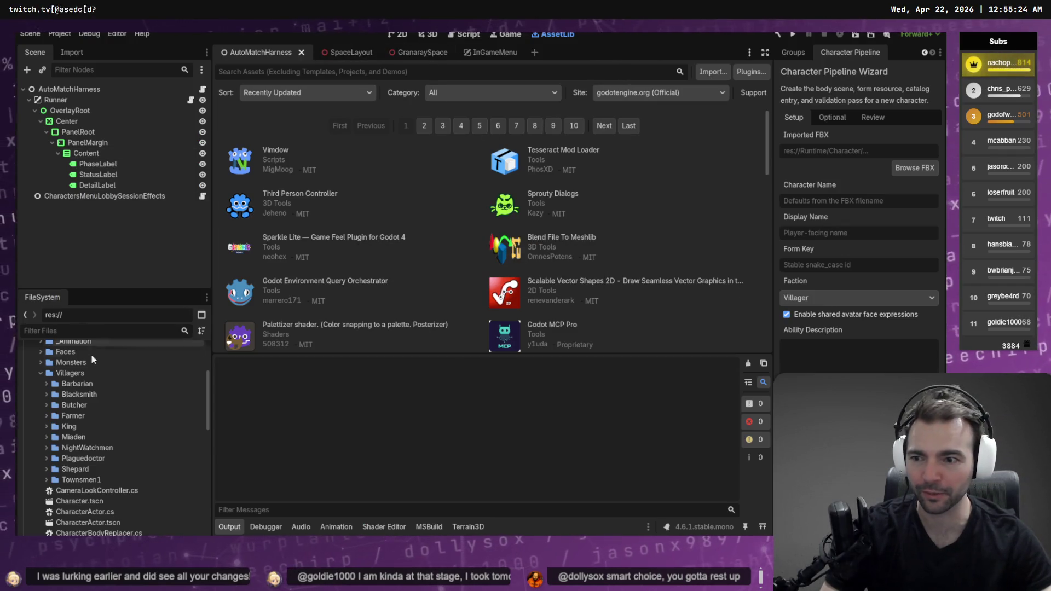
Step: Filter the FileSystem for 'Chappel' and open the ChapelDoor scene
type("C")
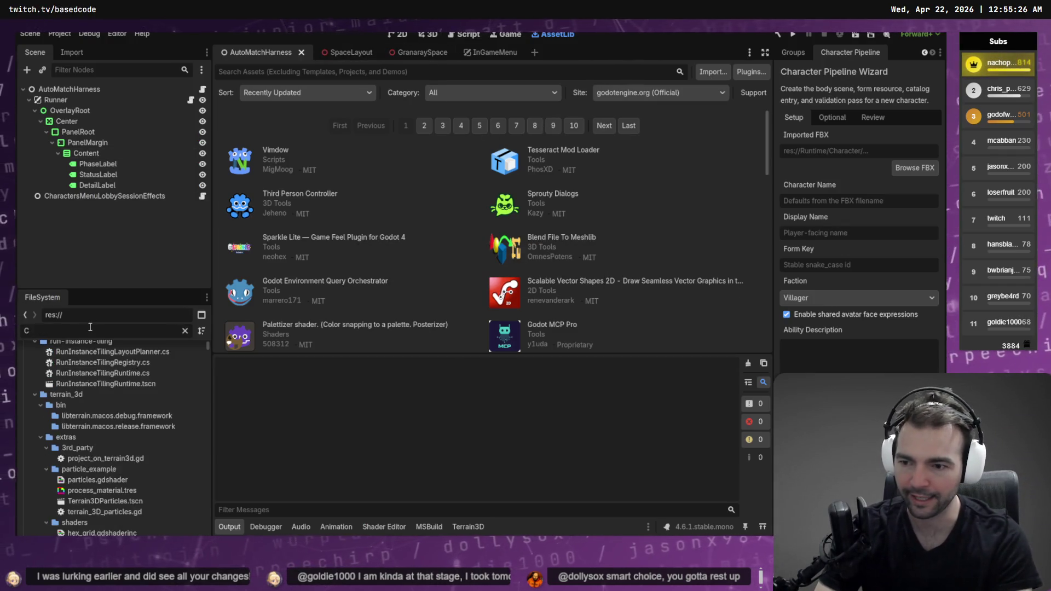
type("happel")
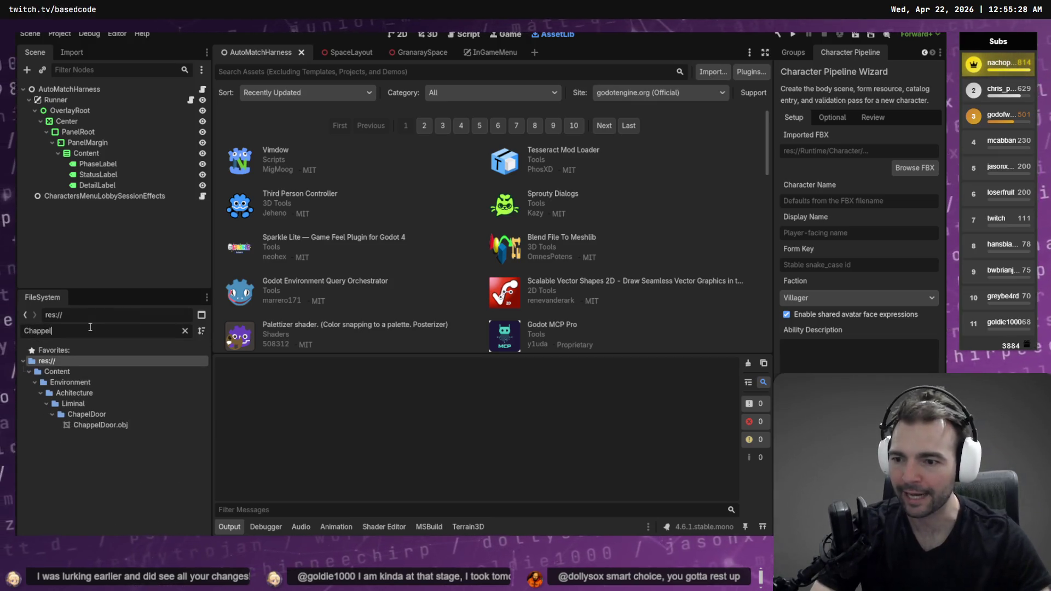
left_click(120, 414)
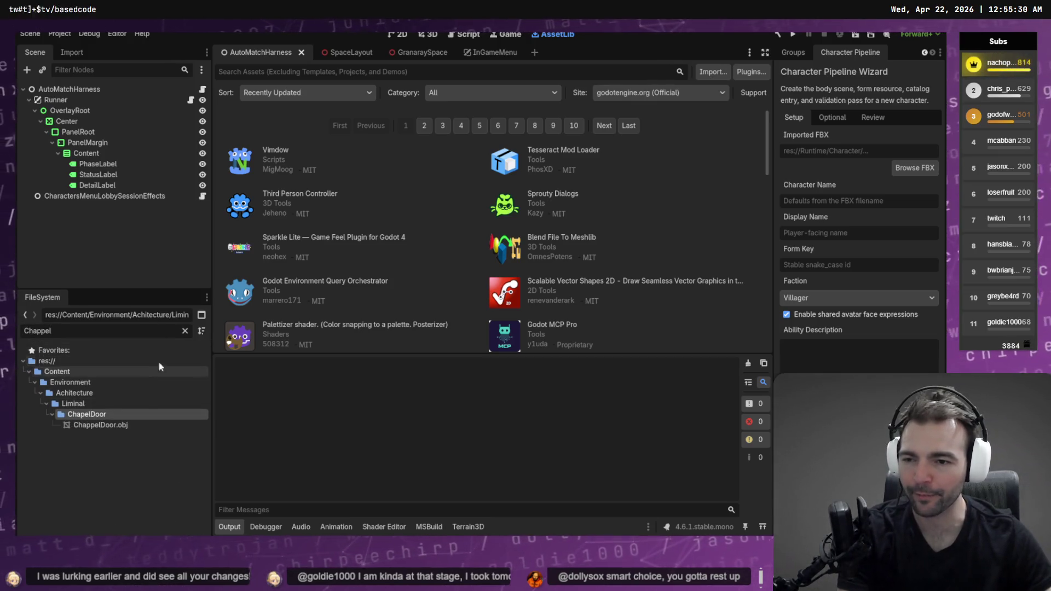
left_click(185, 331)
double_click(124, 443)
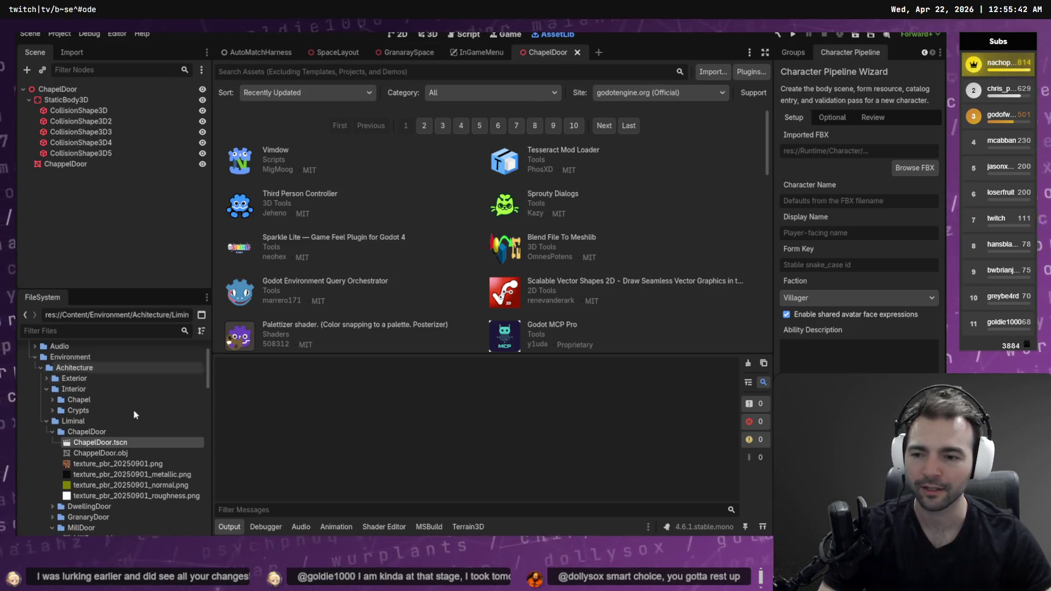
Step: Broaden the filter to the Chap files, open Chapel.tscn and view it in 3D
scroll(85, 487, "down", 5)
left_click(96, 331)
type("Chappel")
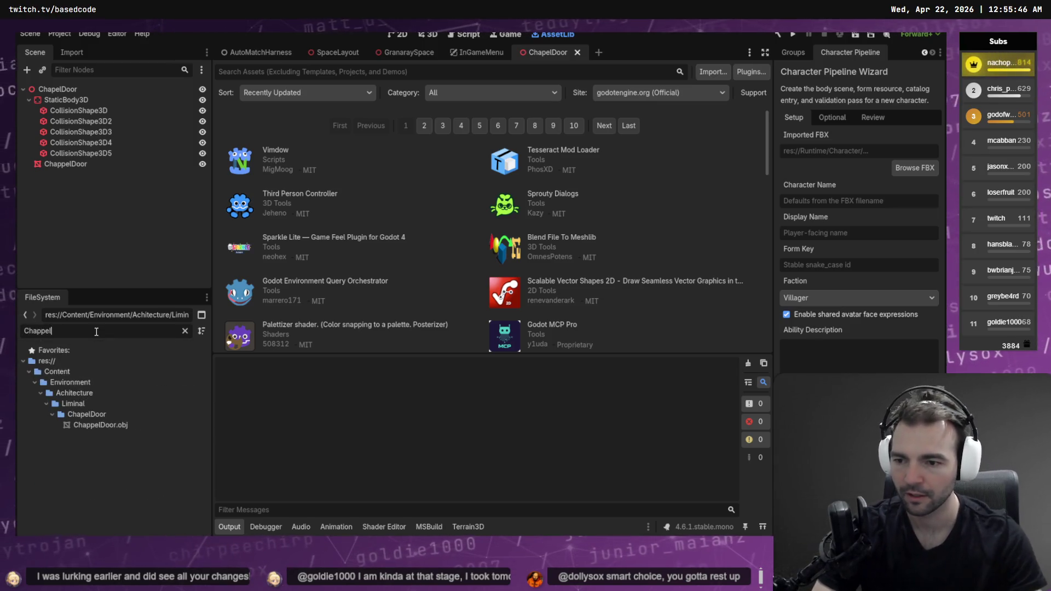
key("BackSpace")
key("BackSpace")
key("BackSpace")
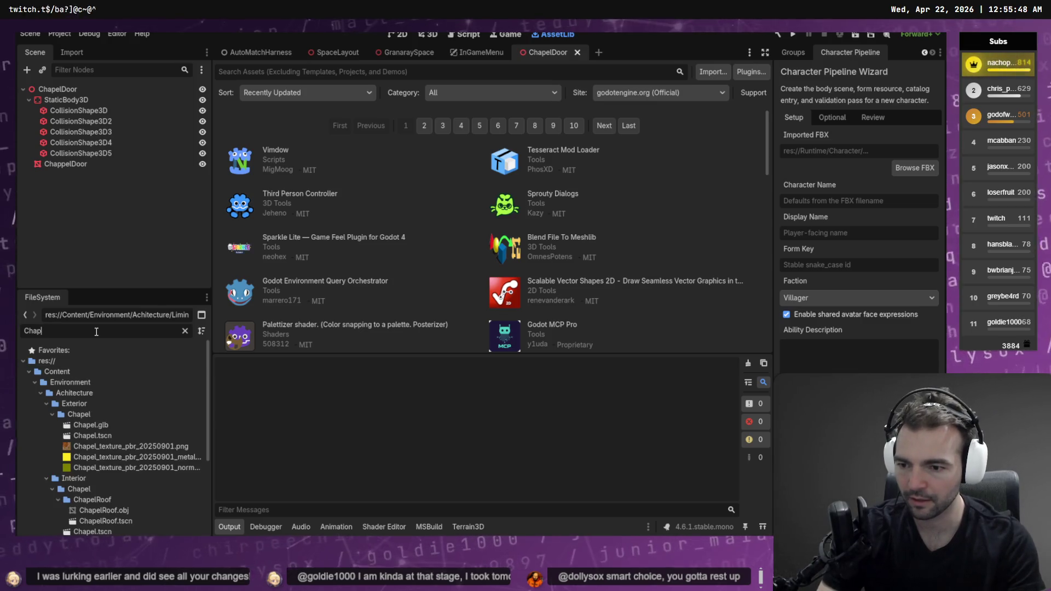
scroll(116, 478, "down", 2)
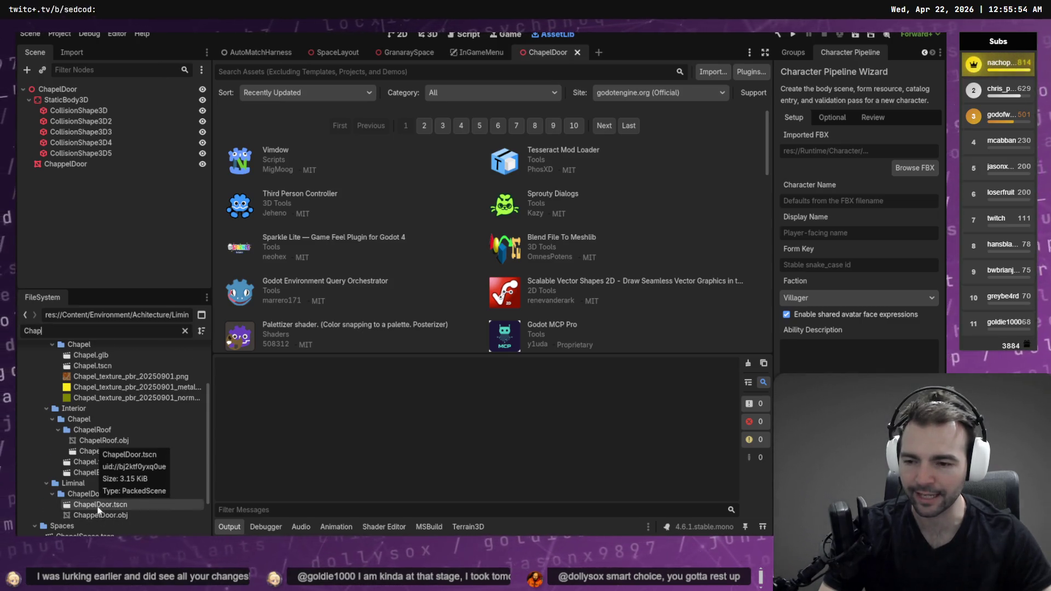
scroll(97, 484, "down", 2)
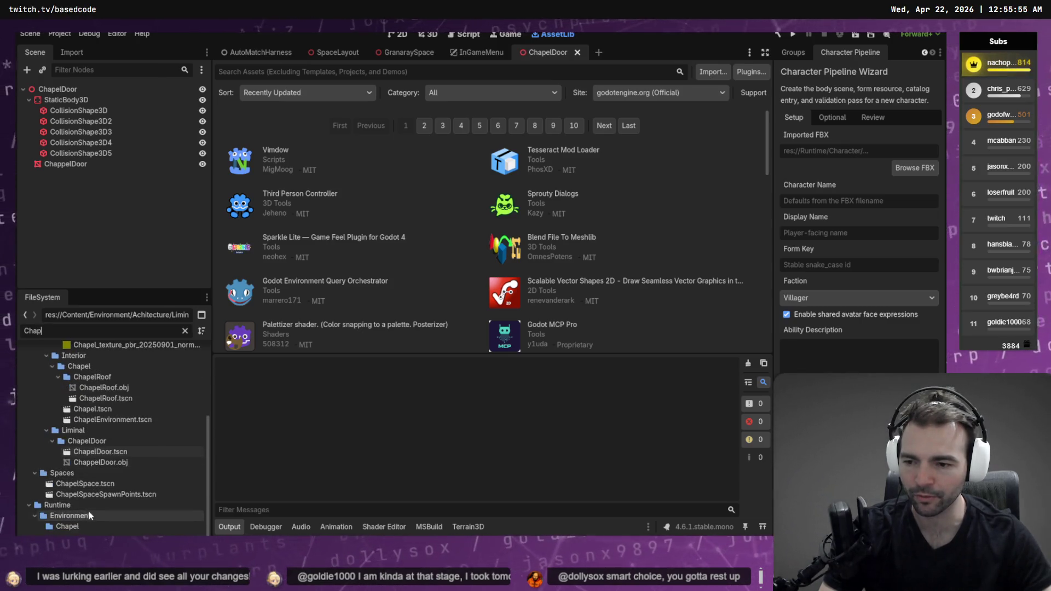
double_click(97, 409)
left_click(427, 35)
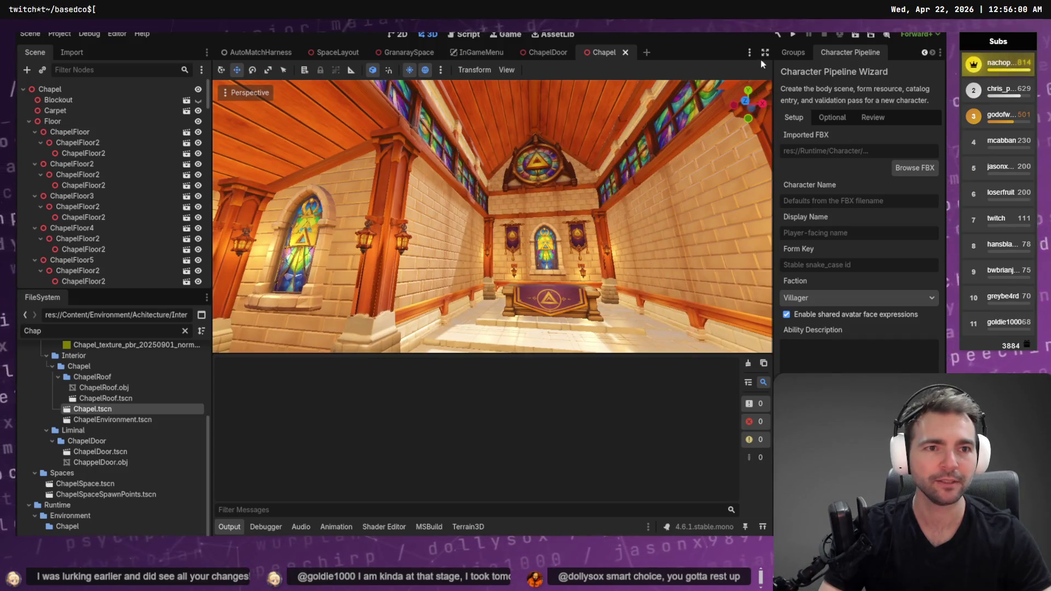
Step: Turn on distraction-free mode and drag the Output divider down to enlarge the chapel viewport
left_click(765, 53)
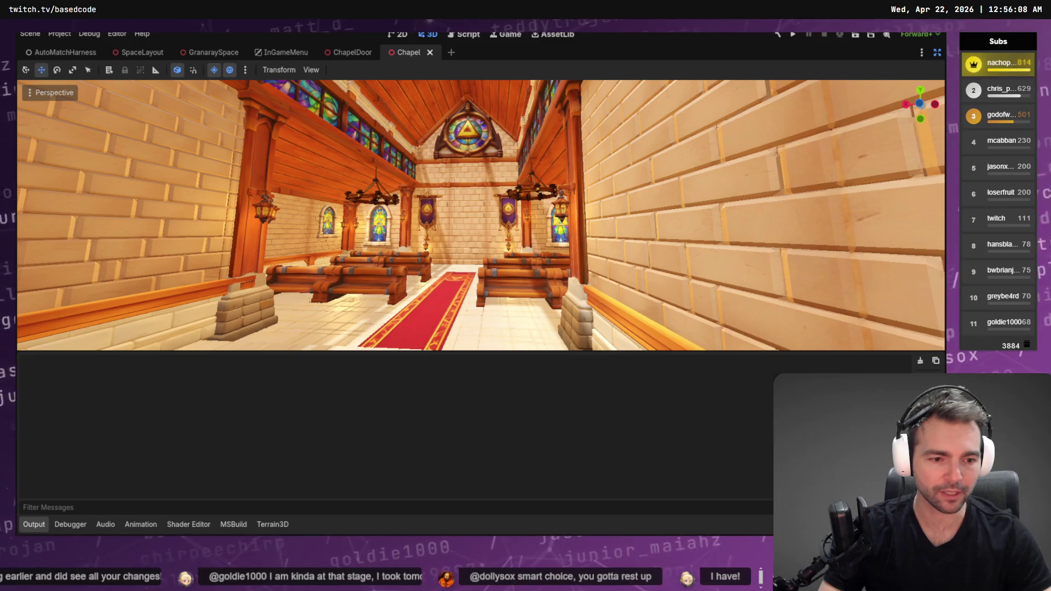
left_click_drag(287, 353, 287, 402)
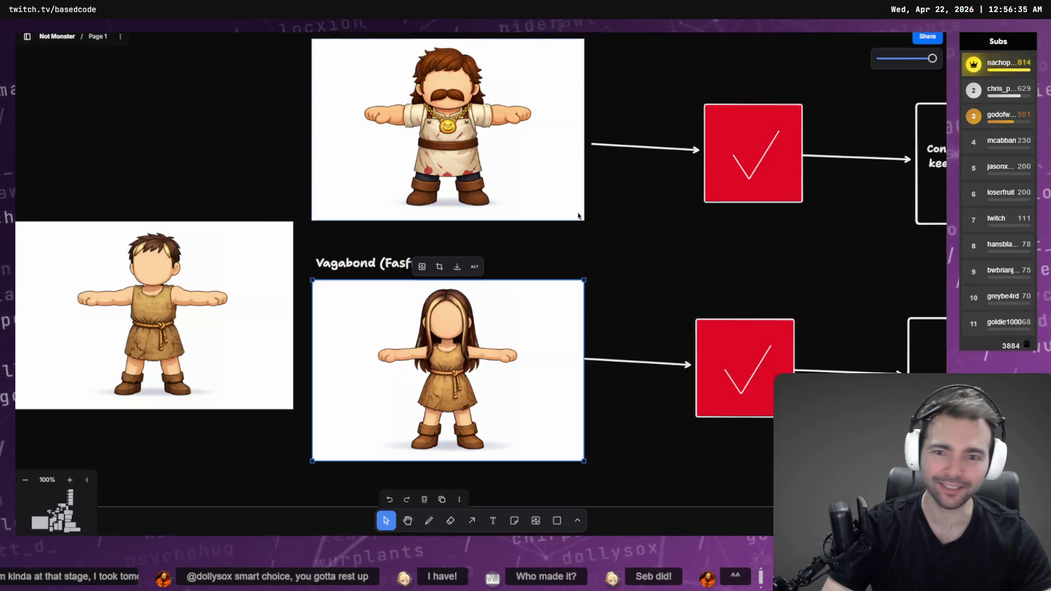
Step: Zoom in on the Priest card on the tldraw character board to look it over
scroll(541, 254, "down", 5)
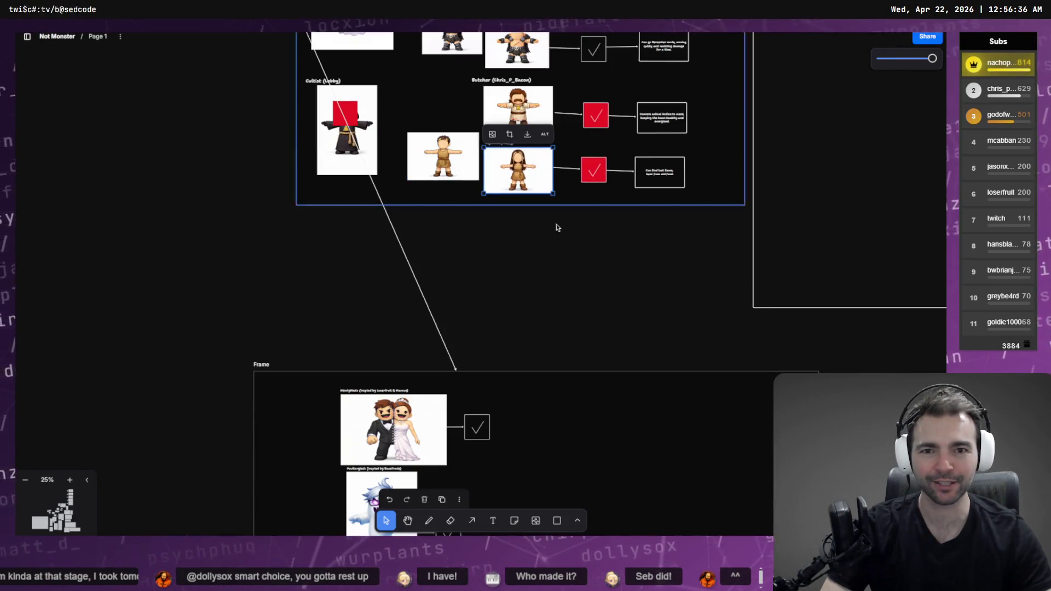
scroll(558, 232, "up", 5)
scroll(541, 230, "down", 10)
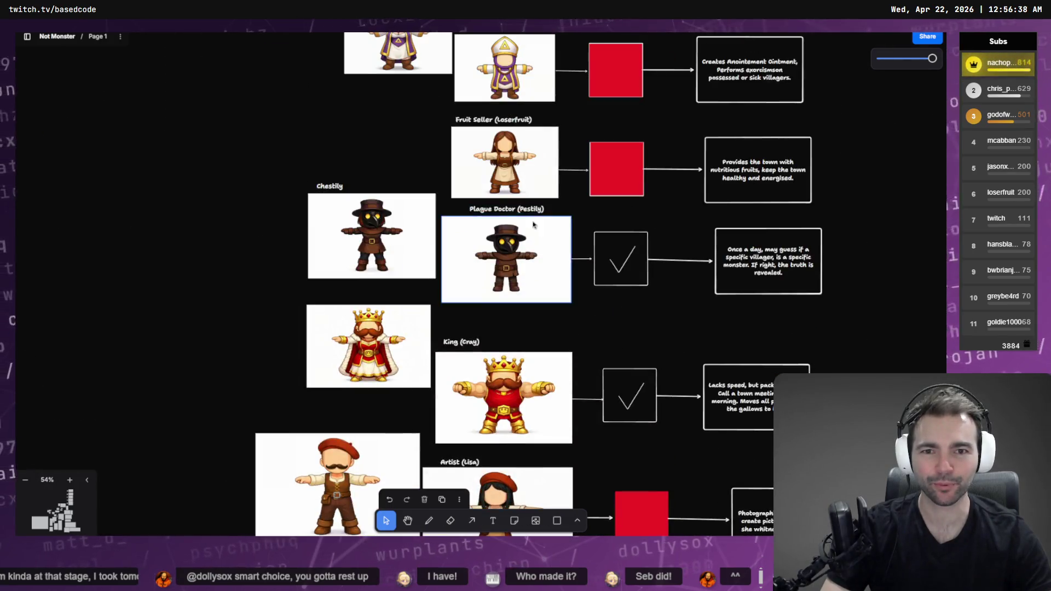
scroll(528, 226, "up", 8)
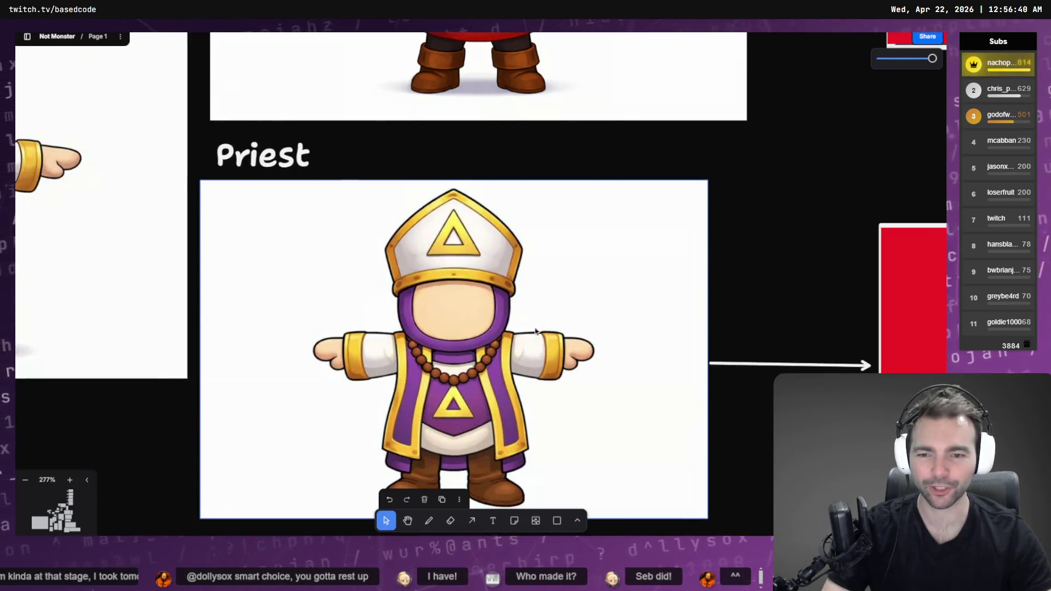
scroll(534, 334, "down", 2)
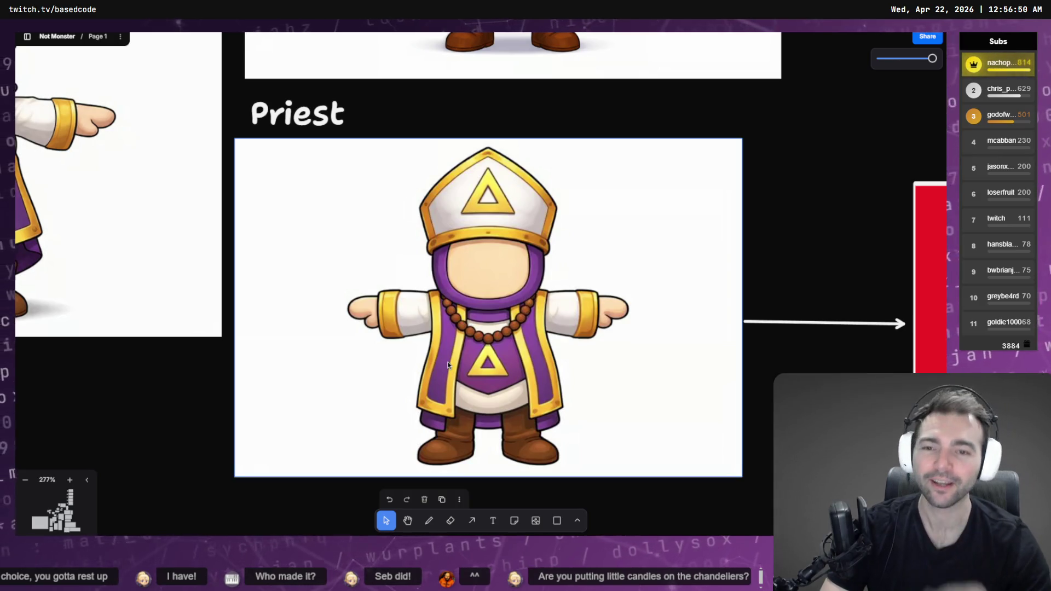
key("alt+Tab")
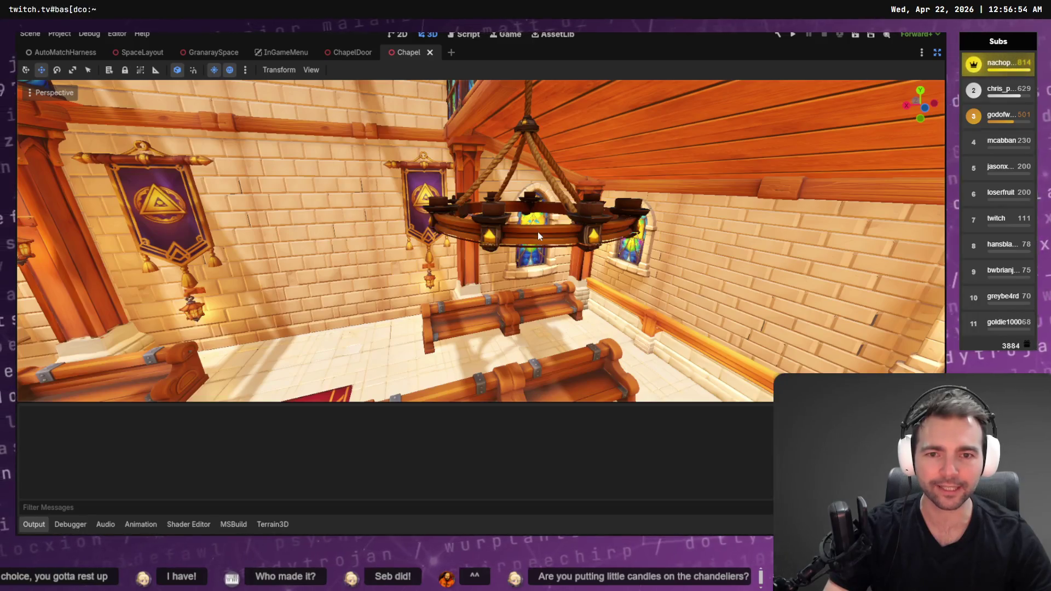
Step: Open the Chandelier scene, make its candles visible, and save it
left_click(933, 52)
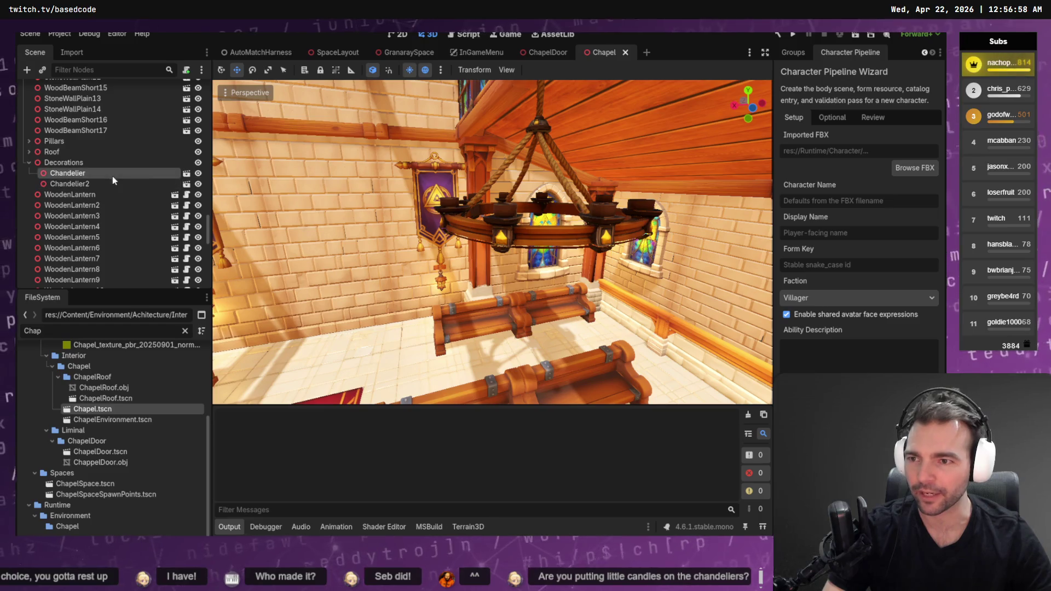
left_click(186, 173)
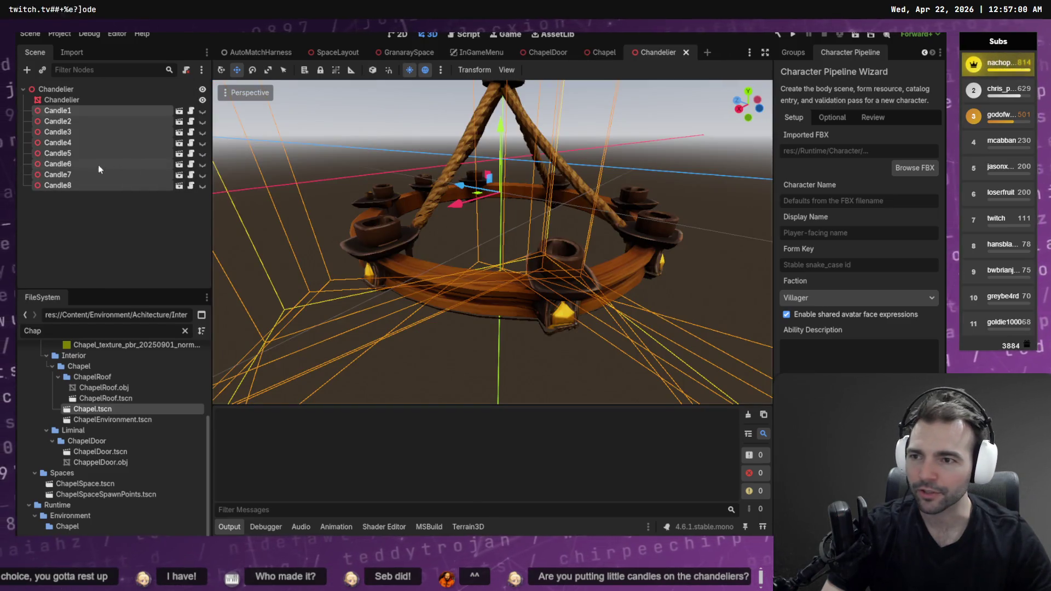
left_click(203, 120)
left_click(202, 121)
left_click(202, 120)
key("ctrl+s")
Step: Fly the camera through the chapel past the pews and chandelier, then run the project
left_click(596, 54)
key("s")
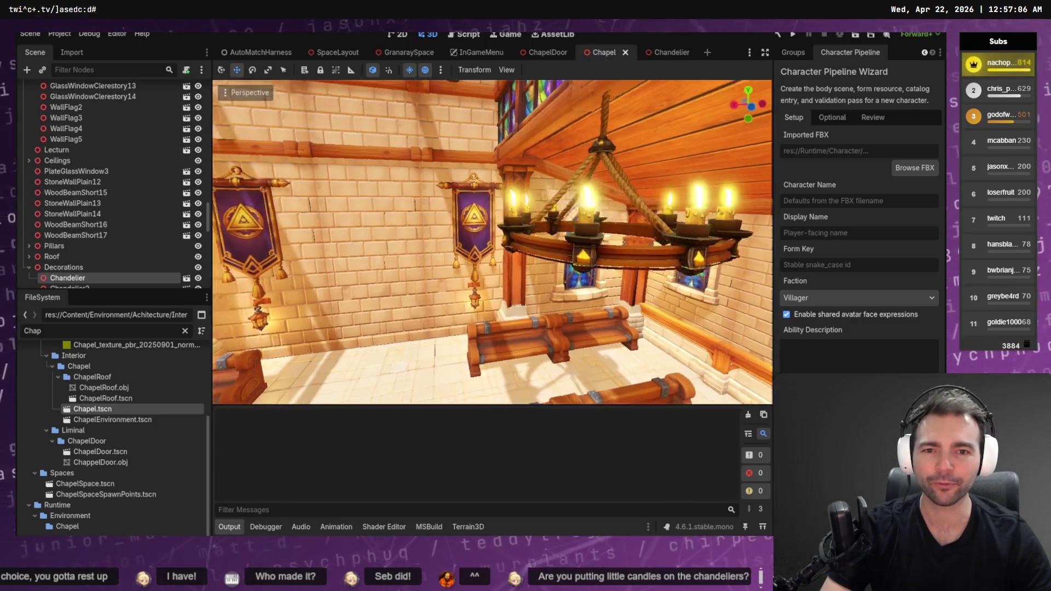
key("w")
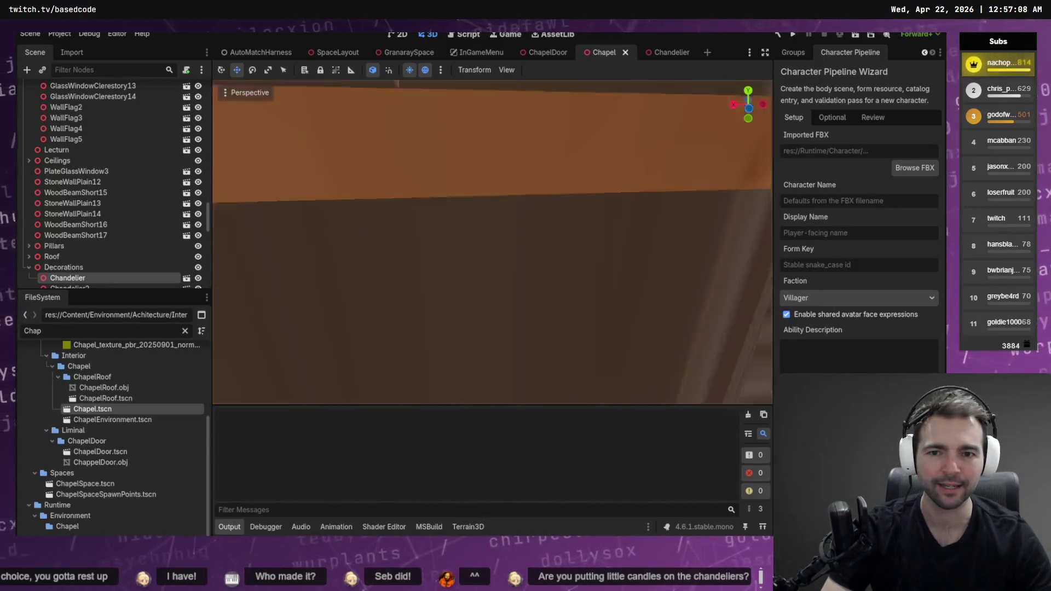
key("w")
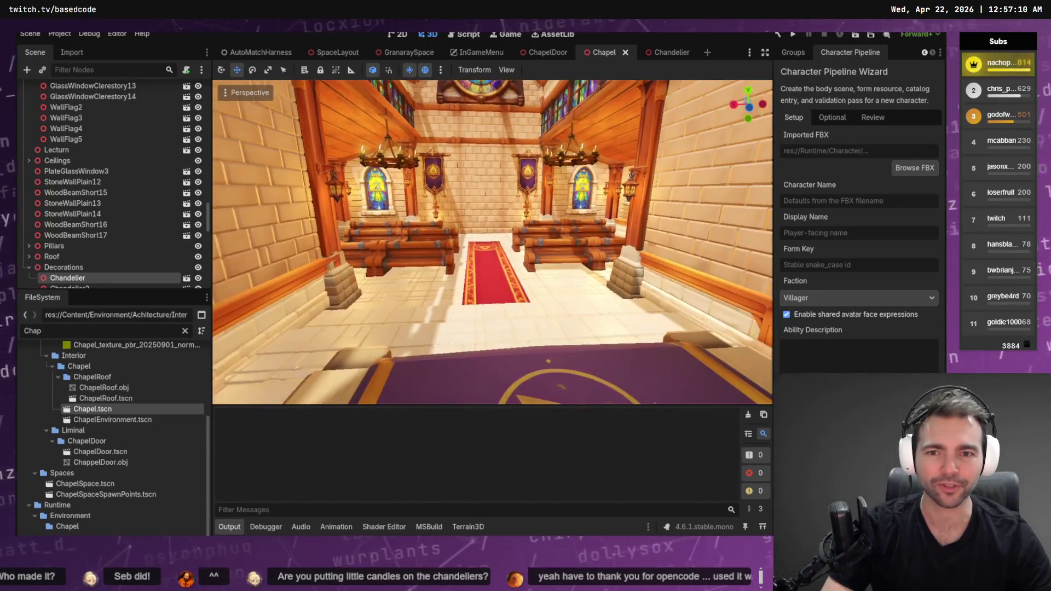
key("w")
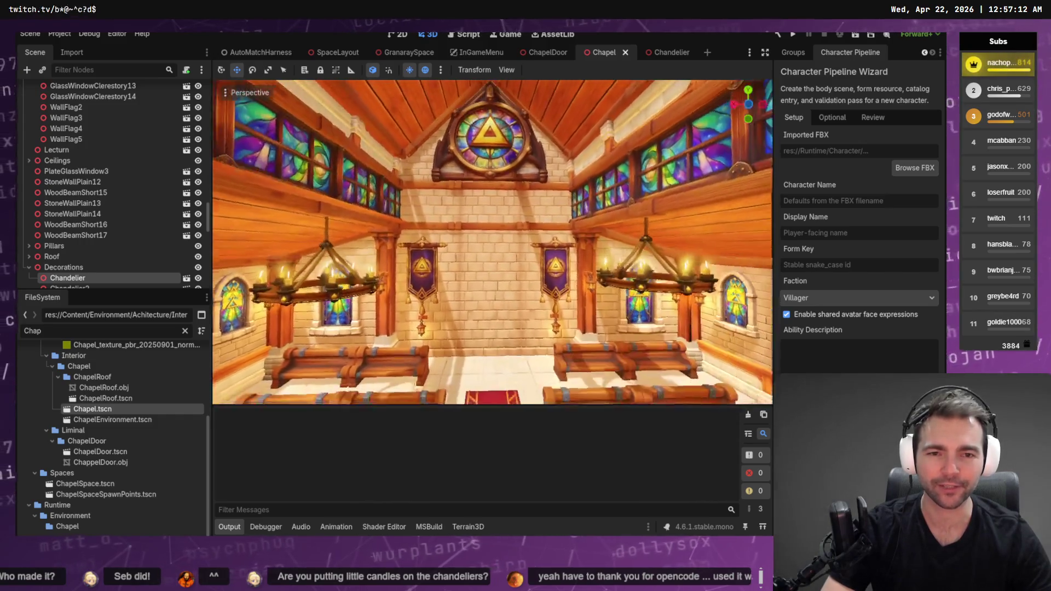
key("s")
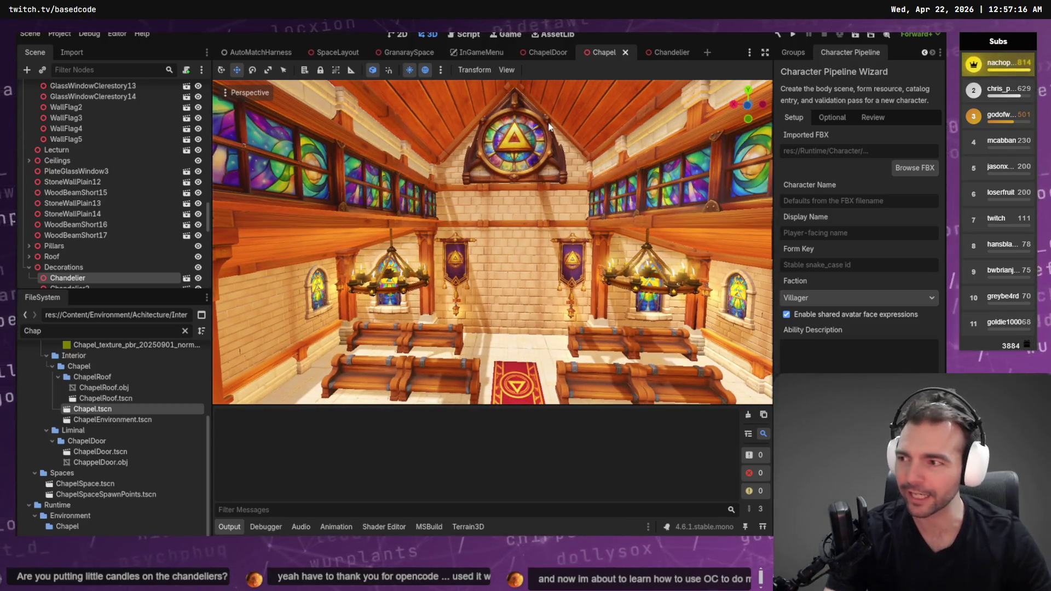
key("F5")
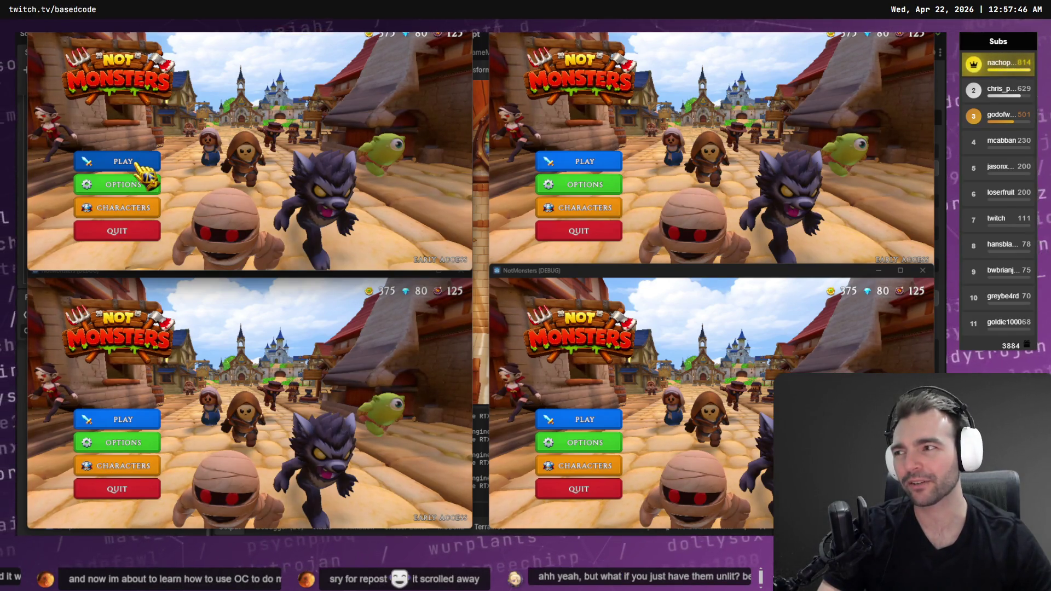
Step: Start online matchmaking in all four NotMonsters debug client windows
left_click(137, 163)
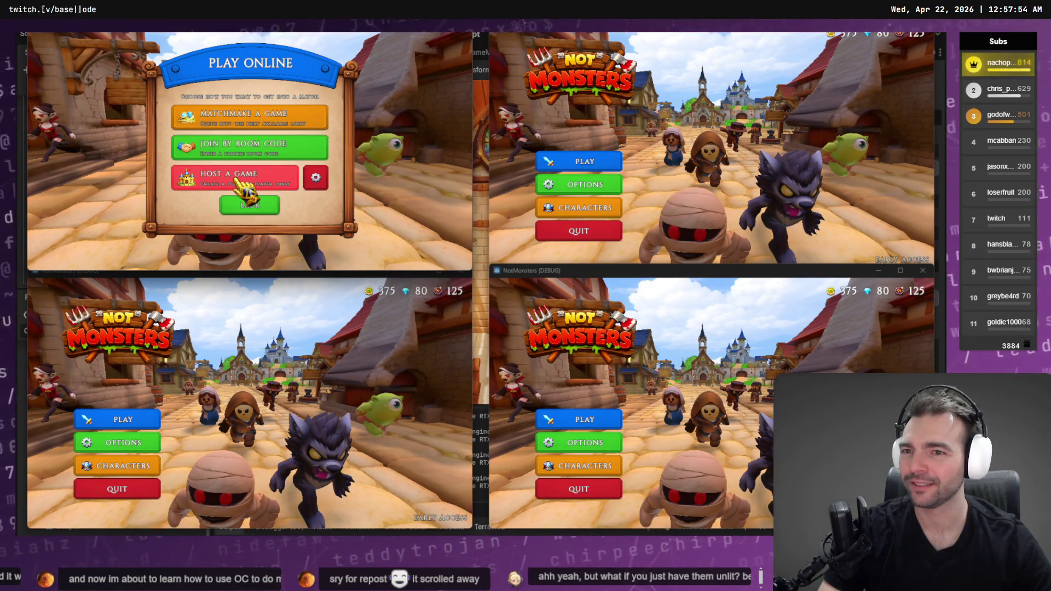
left_click(252, 117)
left_click(584, 162)
left_click(123, 419)
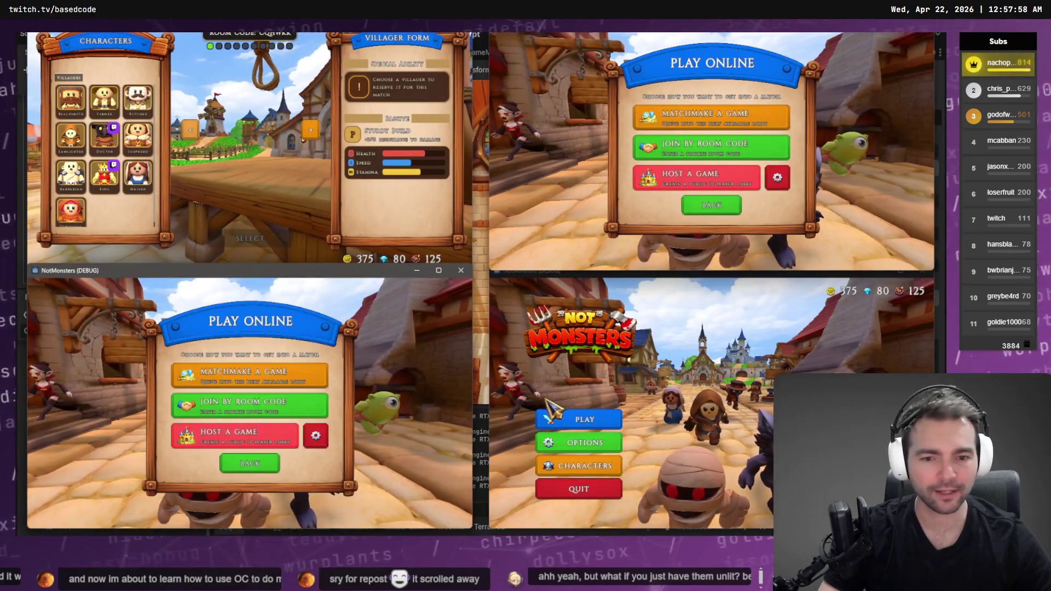
left_click(552, 416)
left_click(712, 115)
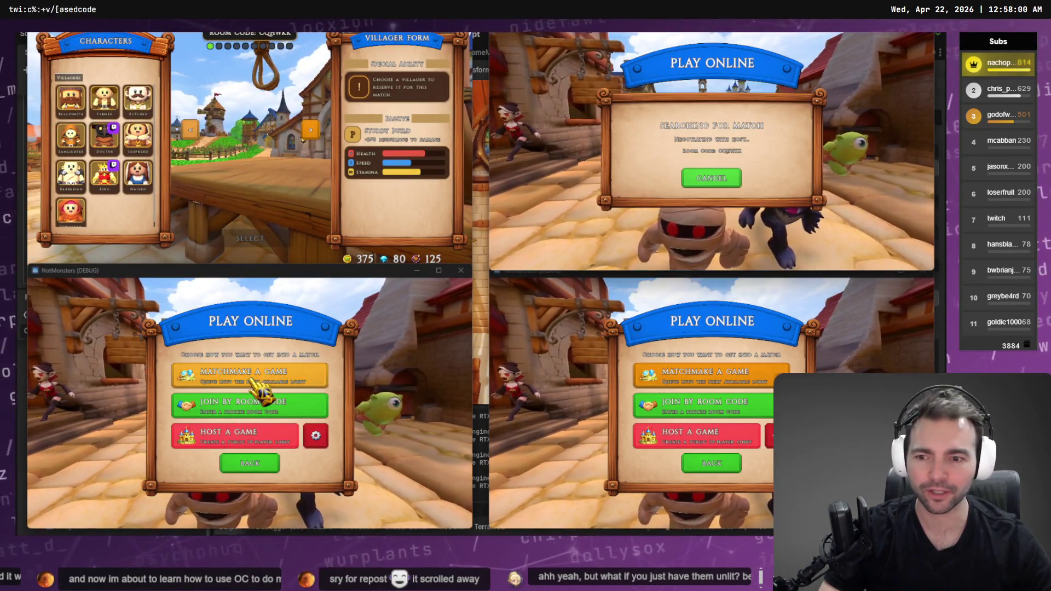
left_click(257, 379)
left_click(711, 375)
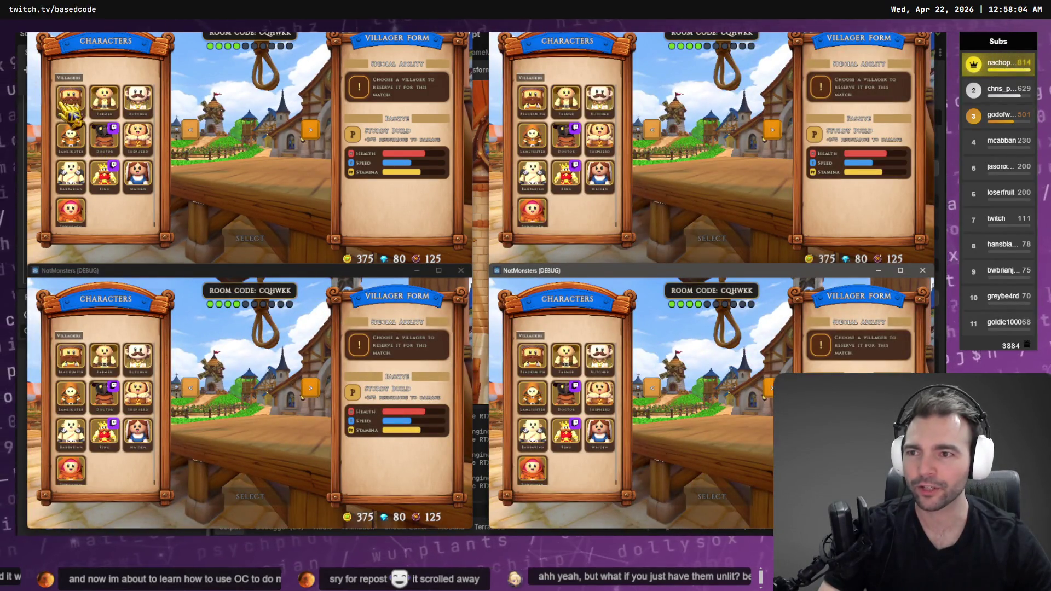
Step: Pick and lock in Blacksmith, Farmer, Butcher and Lamplighter for the four players
left_click(69, 104)
left_click(564, 104)
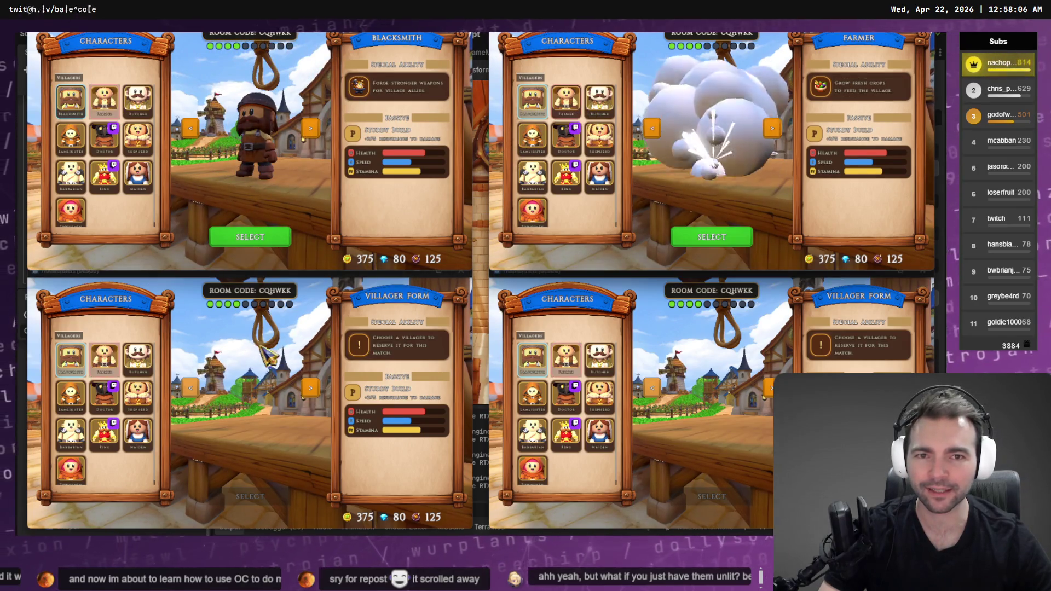
left_click(137, 358)
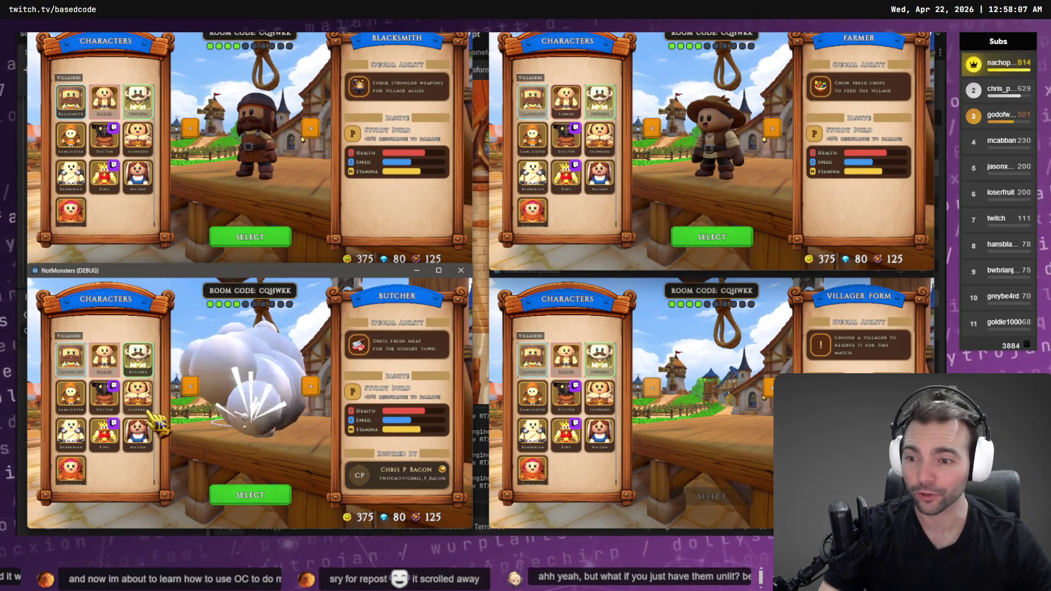
left_click(531, 402)
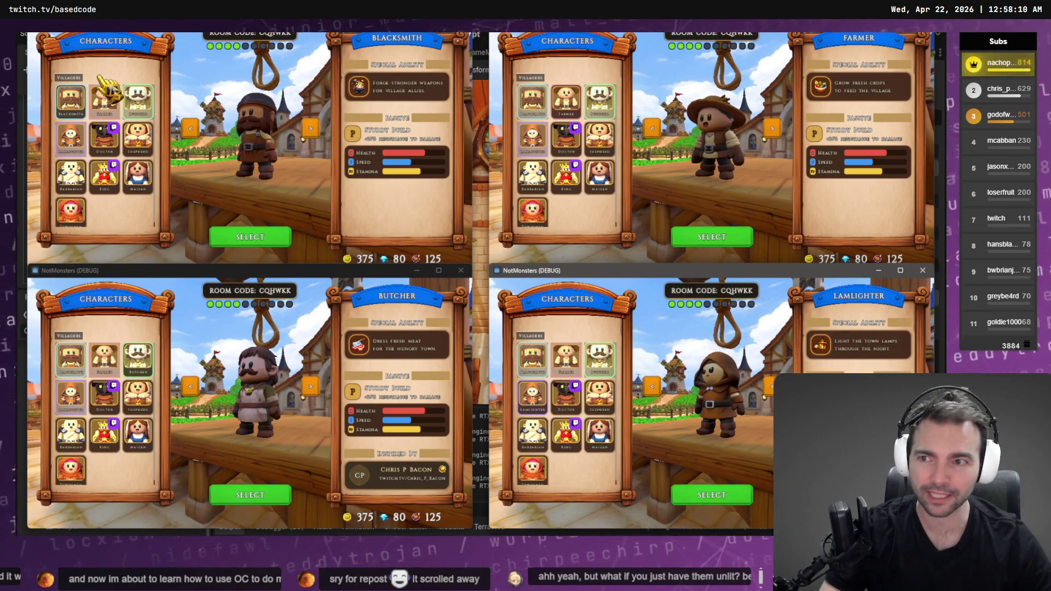
left_click(255, 240)
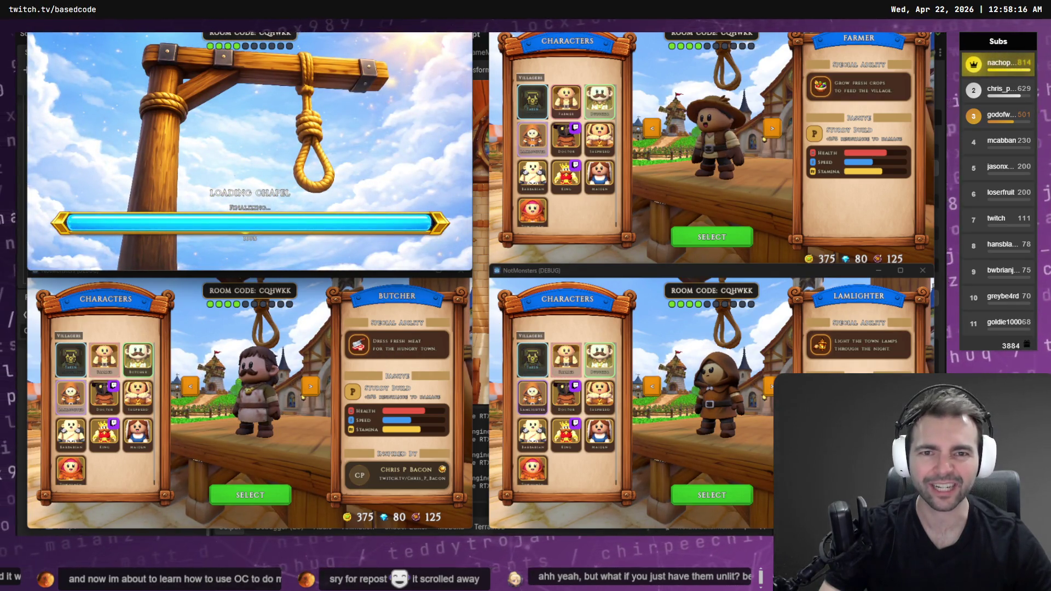
left_click(711, 236)
left_click(274, 495)
left_click(729, 500)
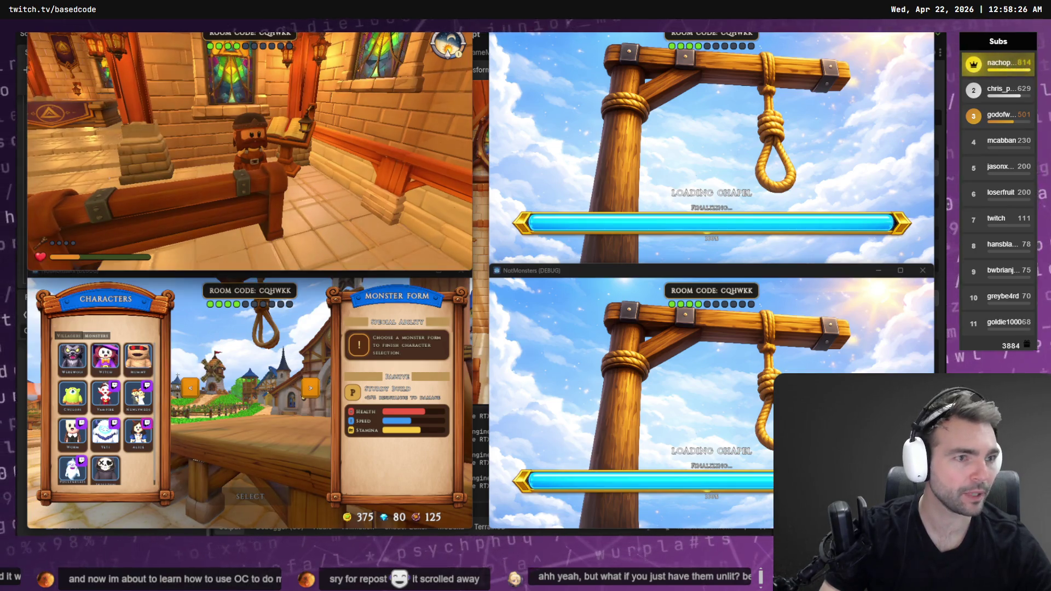
Step: Preview the Yeti, Skeleton and Worm forms, then select Poultergeist for the monster player
left_click(257, 159)
key("Escape")
left_click(105, 432)
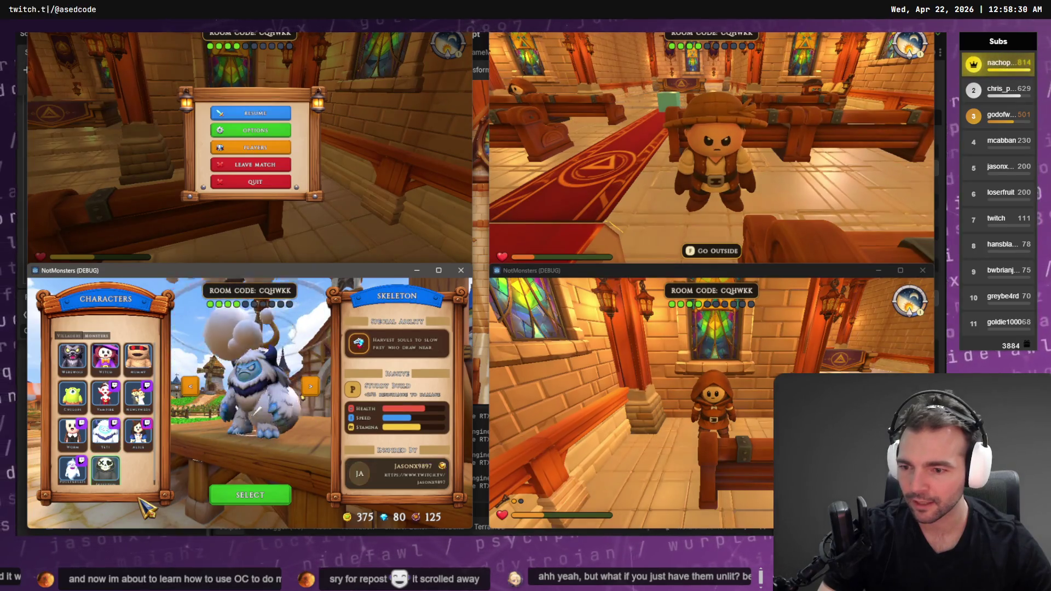
left_click(104, 470)
left_click(73, 433)
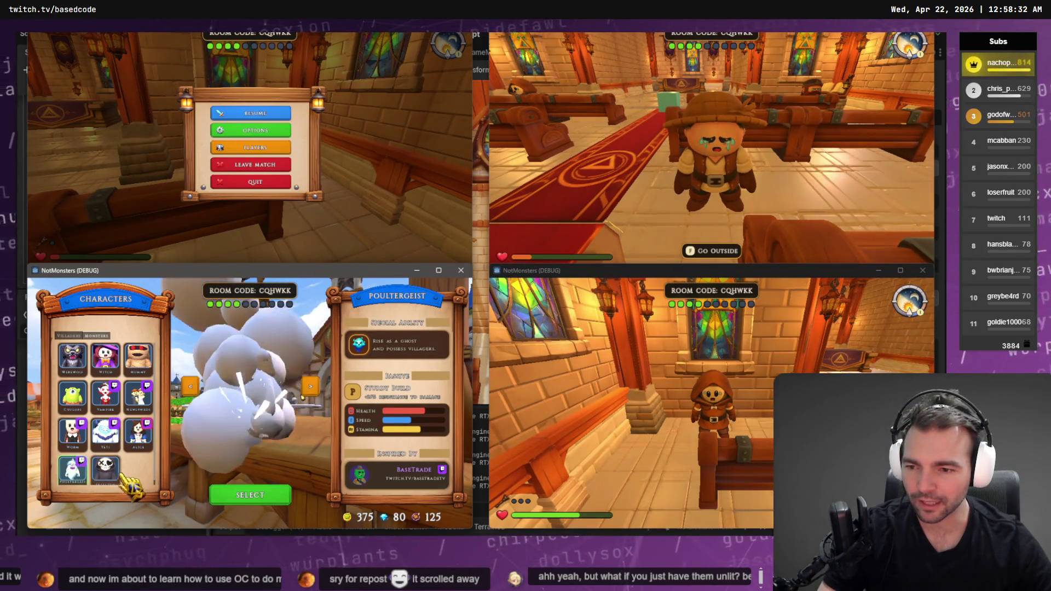
left_click(72, 466)
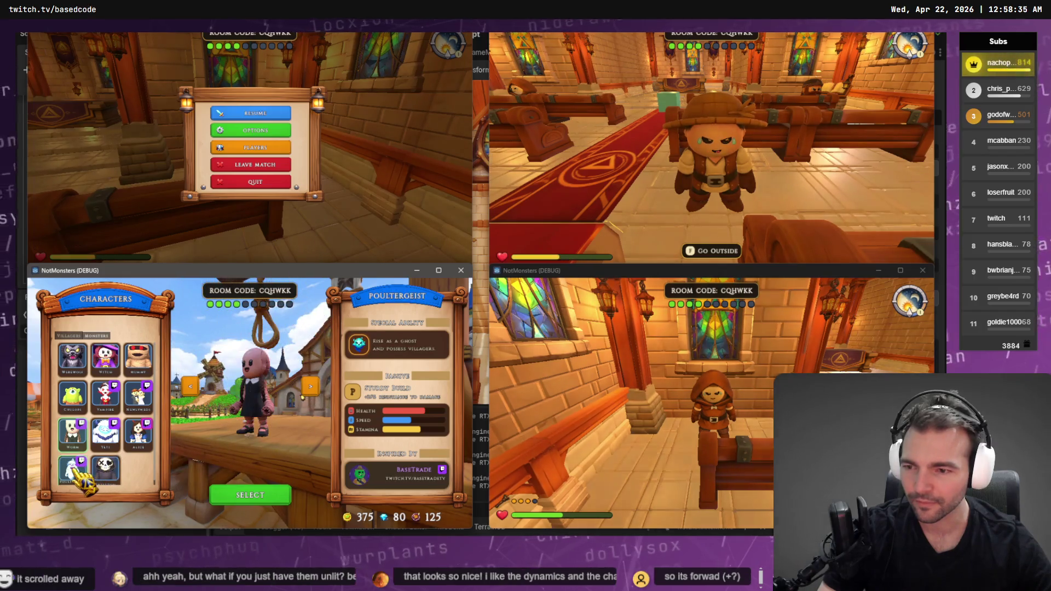
left_click(261, 495)
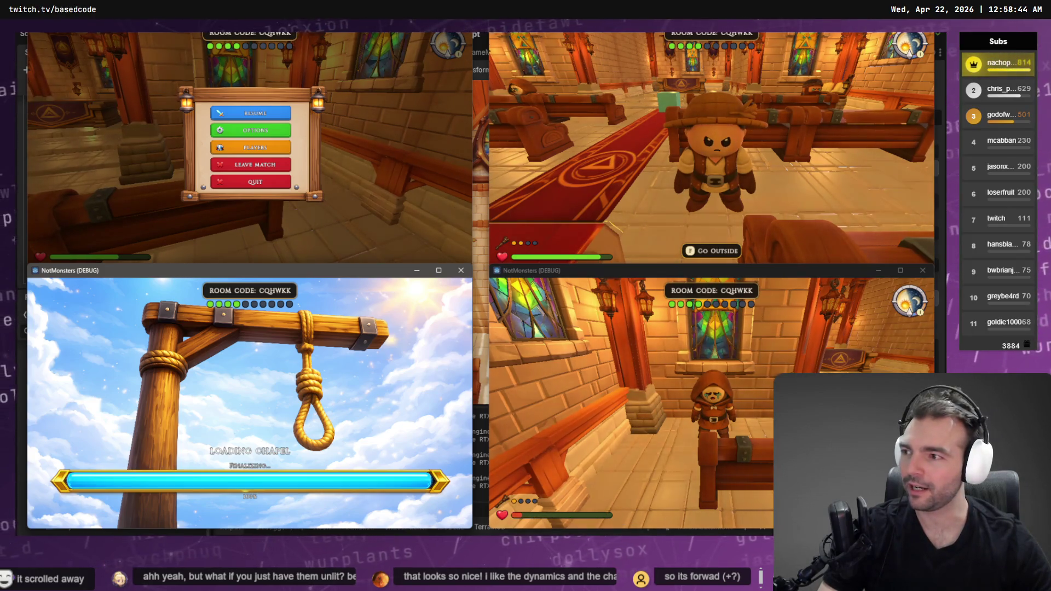
Step: Walk the character down the aisle, over a pew, onto the altar and back to the carpet
key("w")
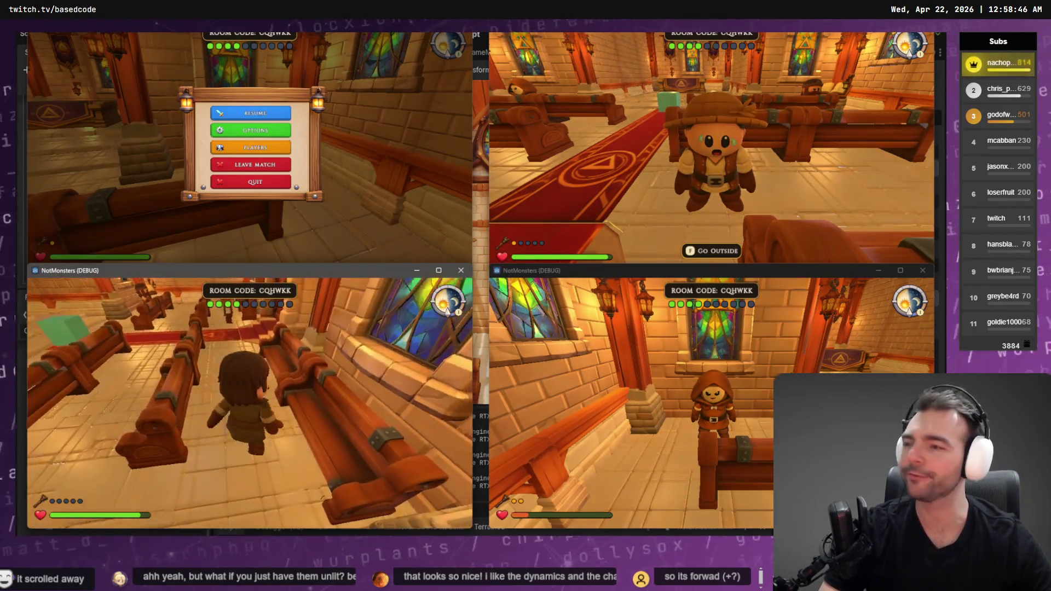
key("w")
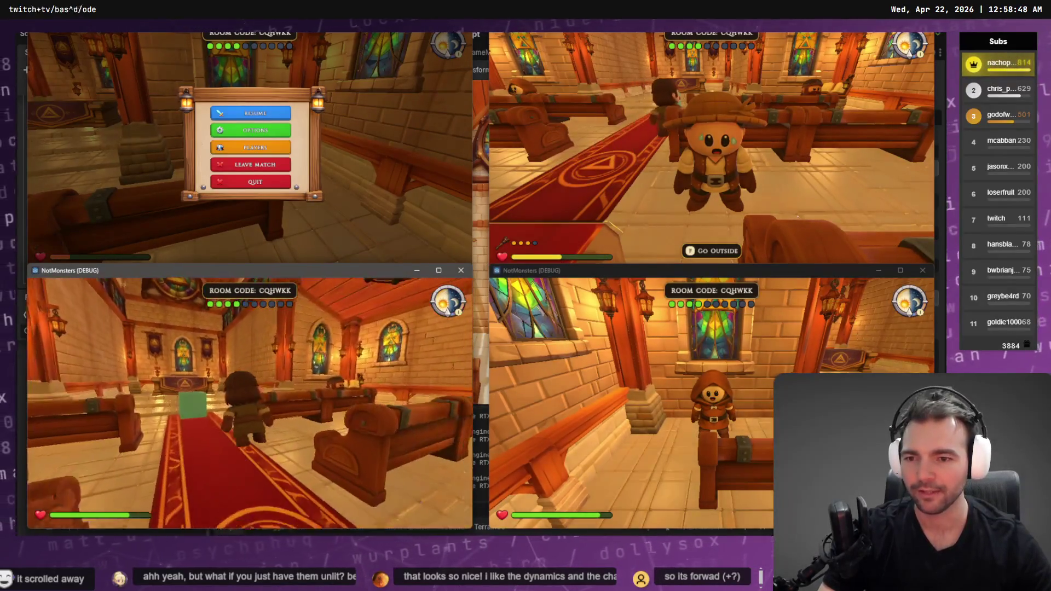
key("w")
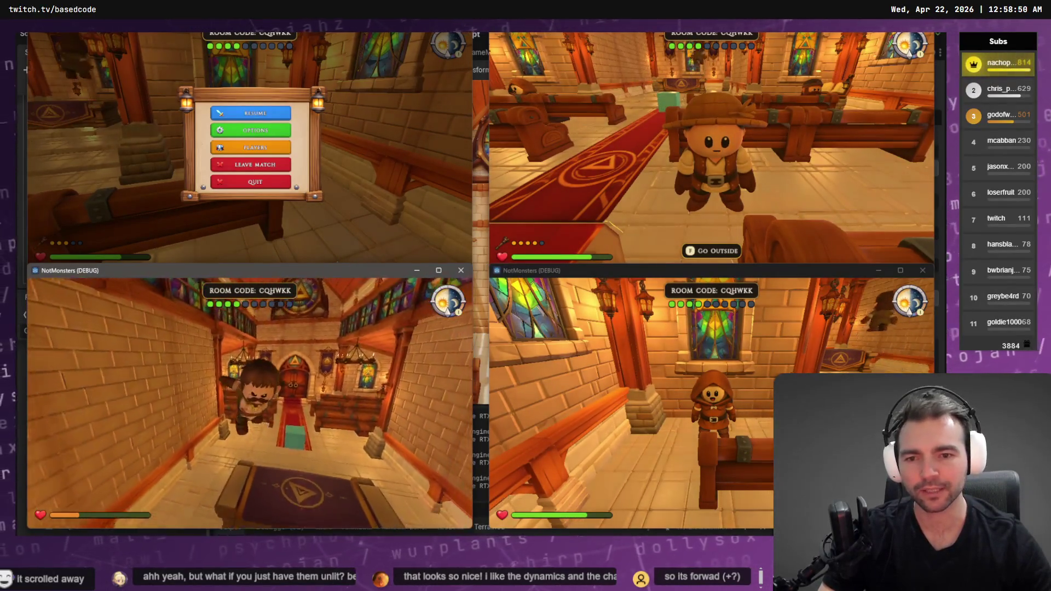
key("w")
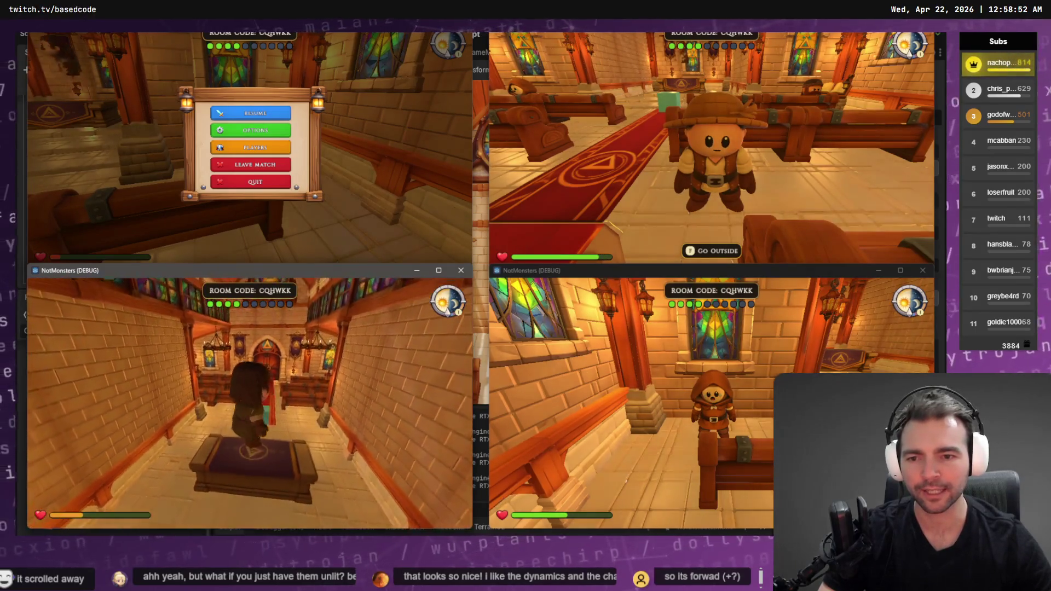
key("w")
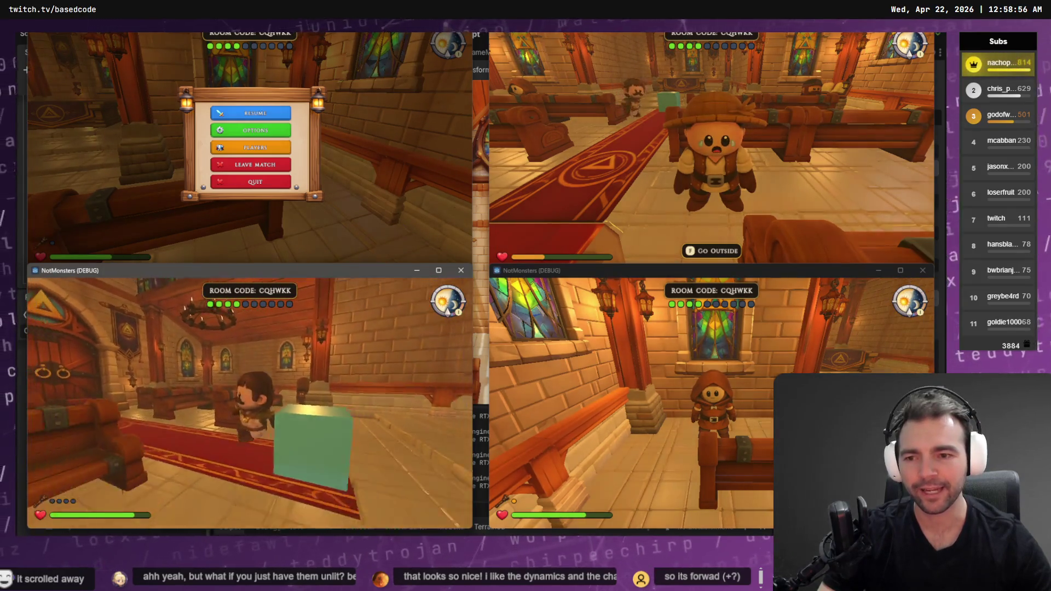
key("w")
key("w")
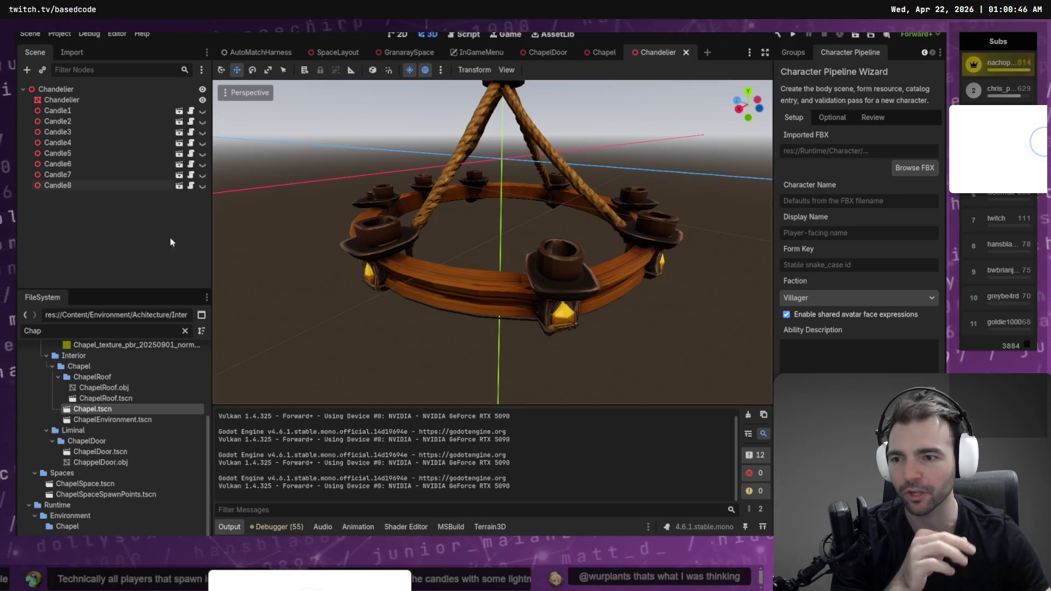
Step: Clear the 'Chap' FileSystem filter and close the Chandelier scene tab
left_click(184, 331)
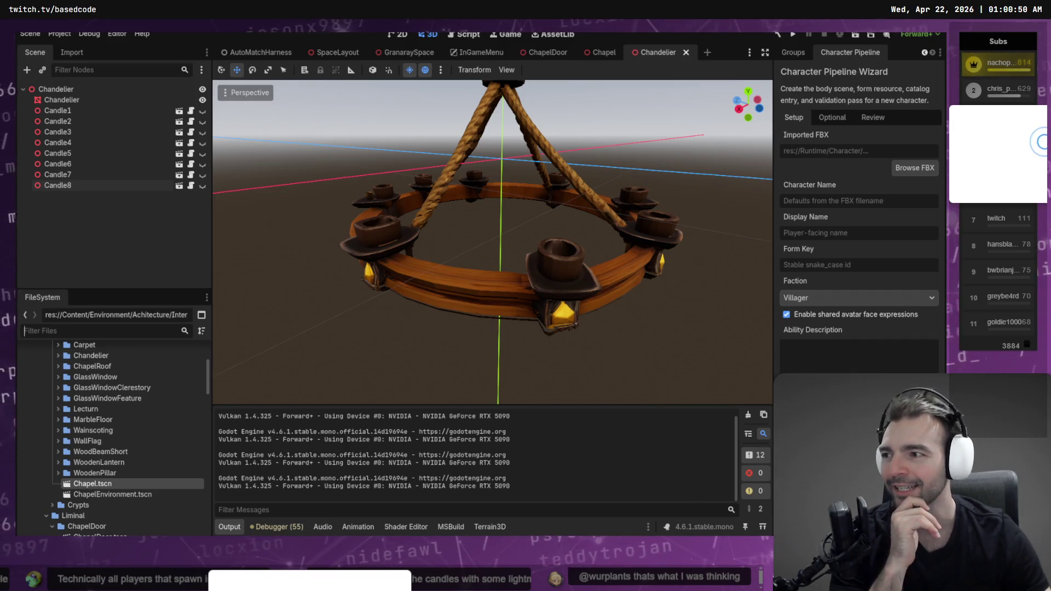
left_click(686, 52)
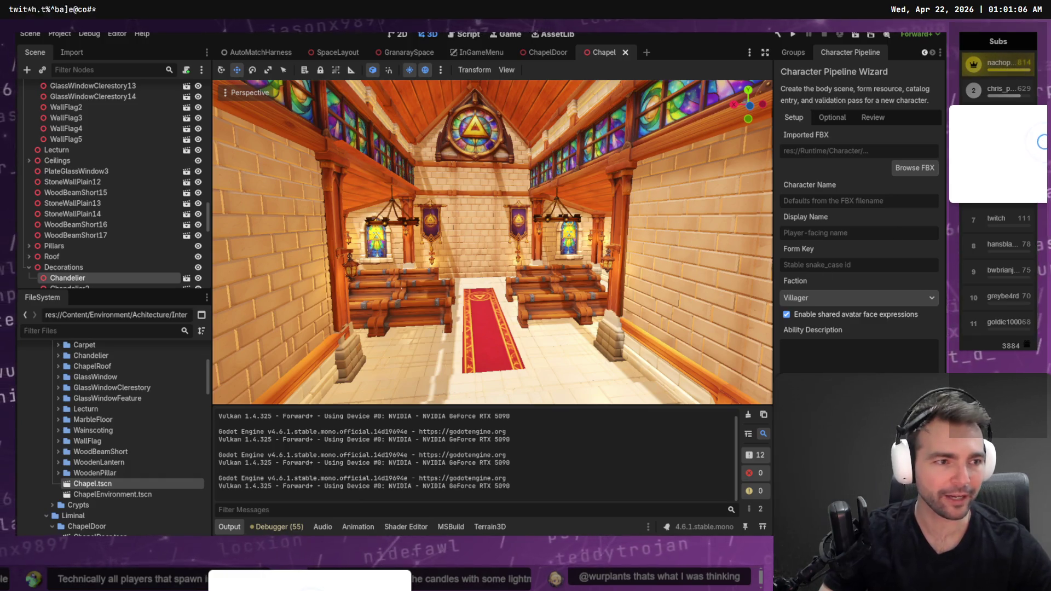
Step: Export the Priest character image from the tldraw board as a PNG, then bring up File Explorer
key("alt+Tab")
left_click(504, 280)
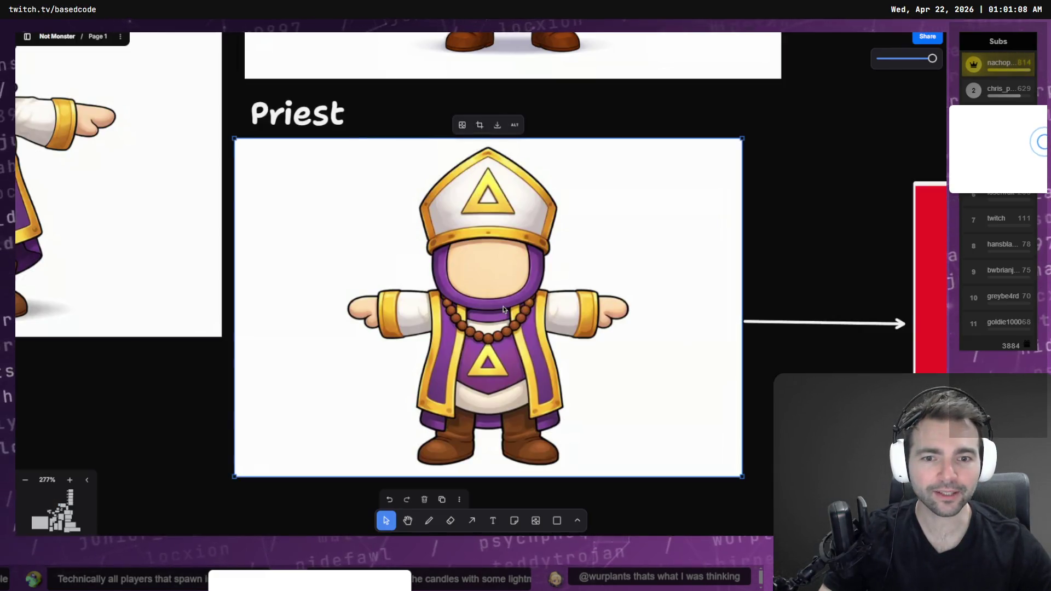
right_click(504, 280)
mouse_move(544, 488)
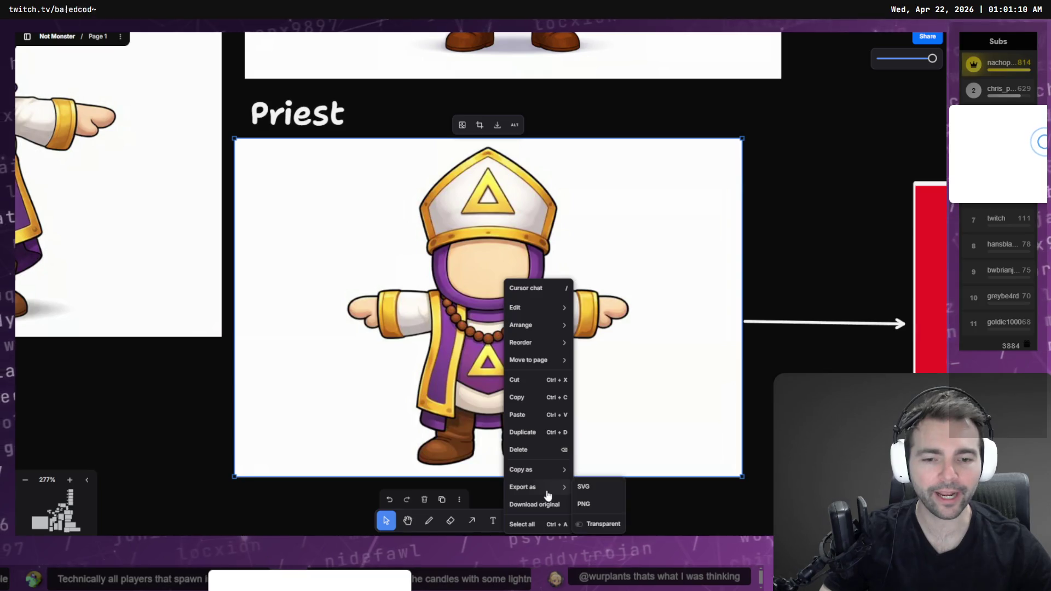
left_click(584, 504)
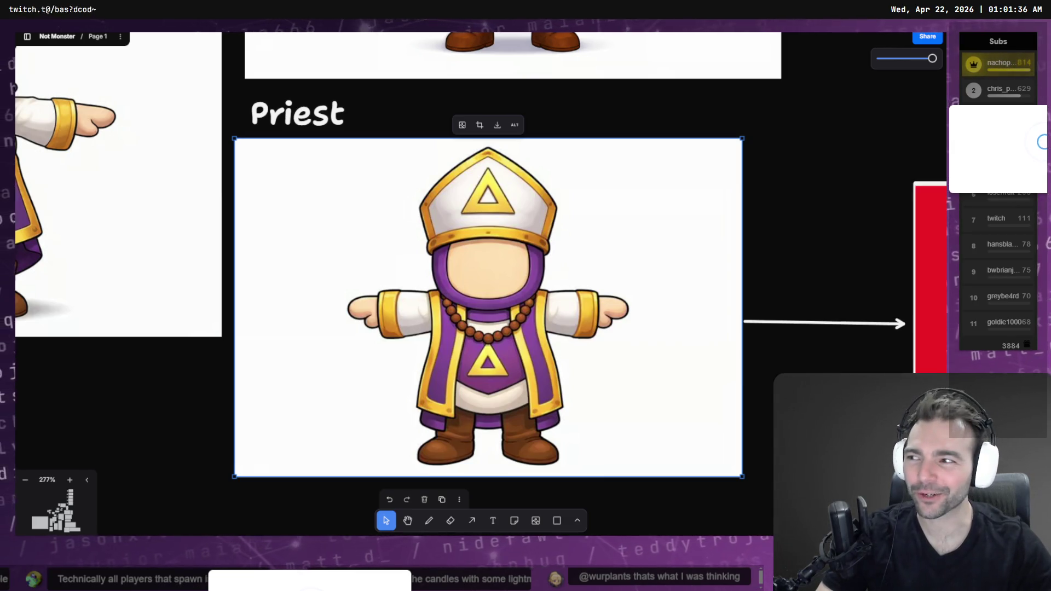
key("super+e")
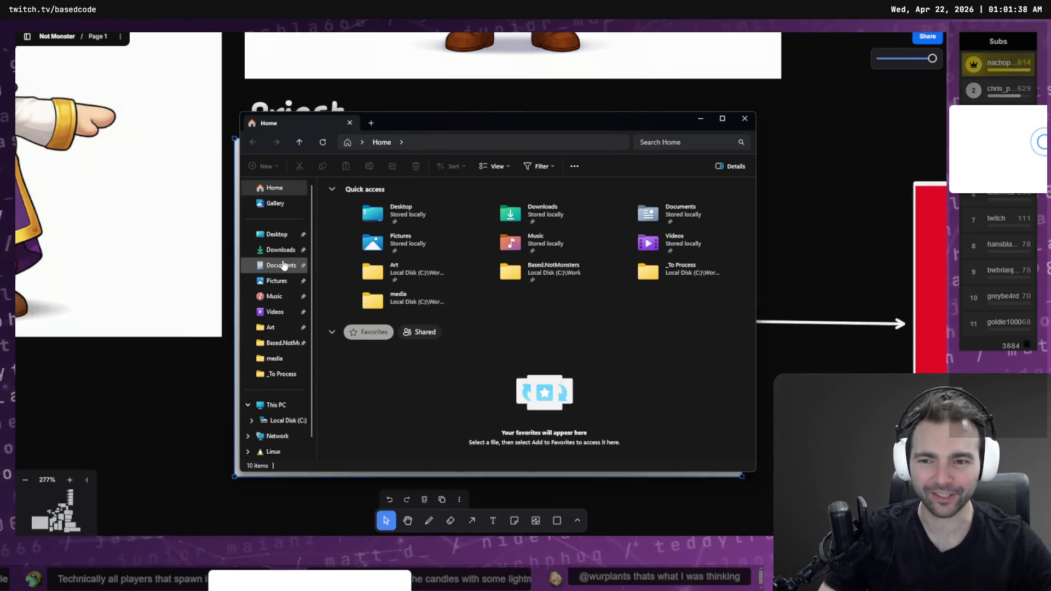
Step: Find the exported tldrawFile (86).png at the top of Downloads, then close File Explorer
left_click(376, 213)
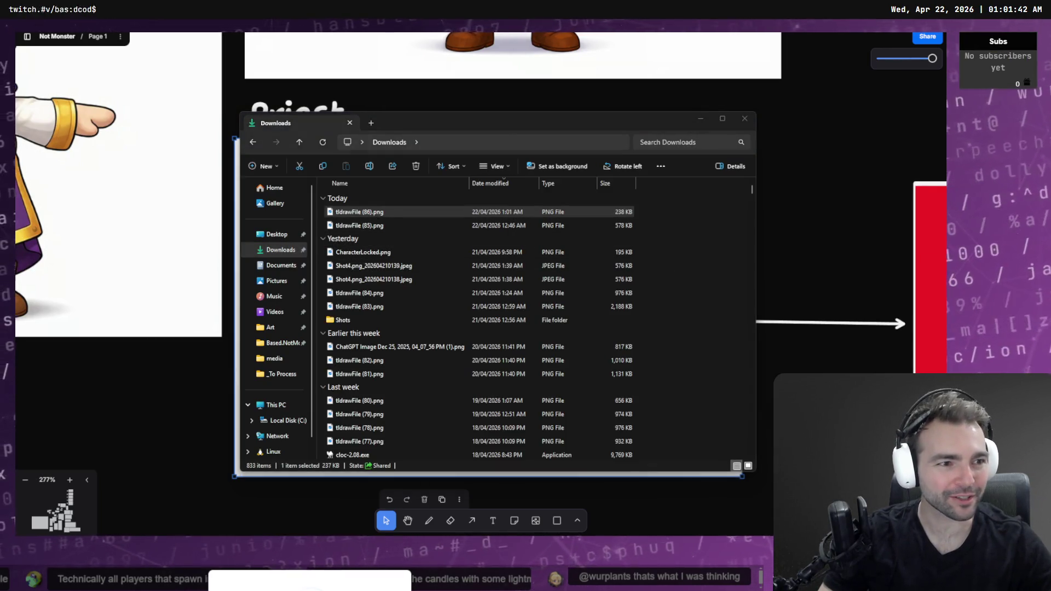
left_click(744, 118)
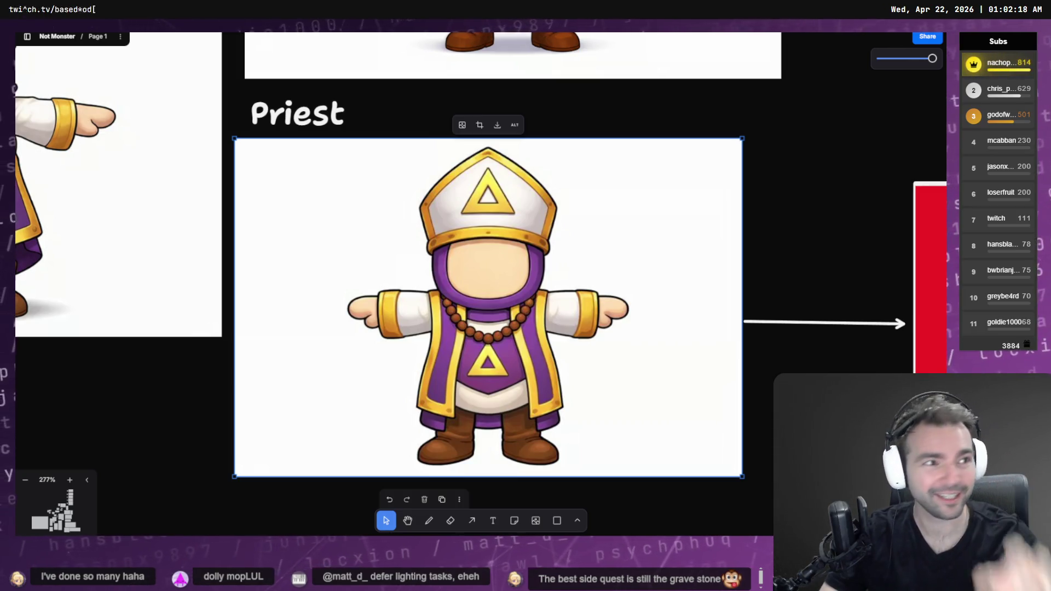
Step: Switch from the tldraw Priest board back to the Godot editor's Chapel scene
key("alt+Tab")
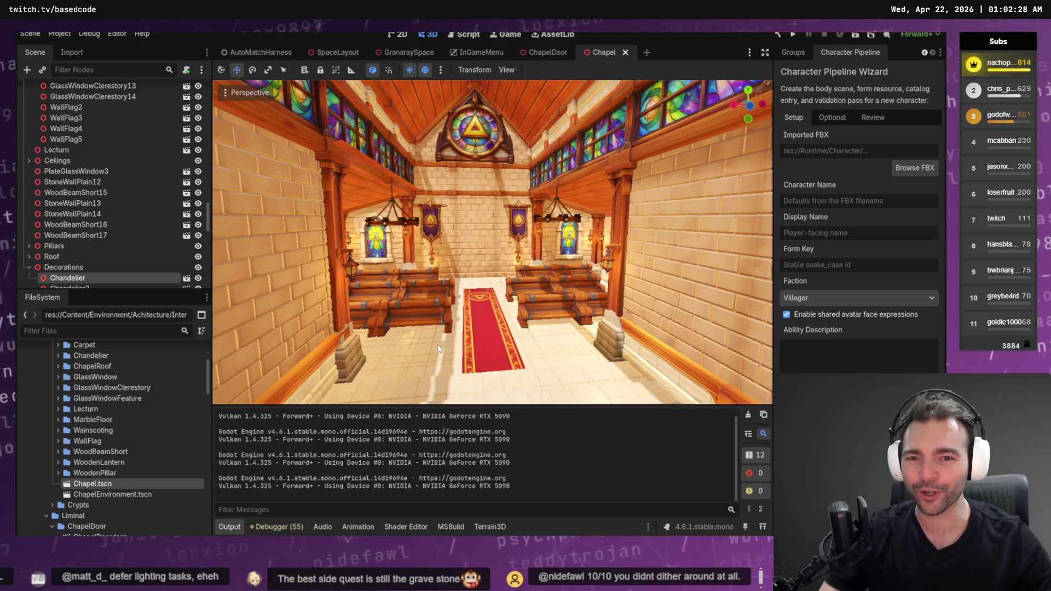
Step: Uncheck Enable Multiple Instances in Debug > Customize Run Instances and run a single game copy with F5
left_click(117, 34)
mouse_move(90, 34)
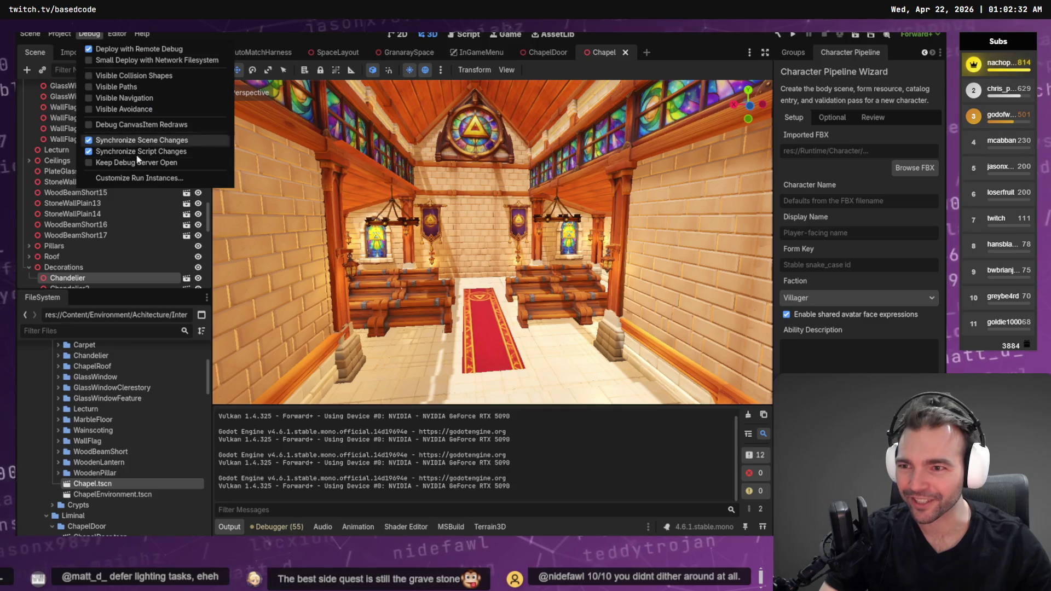
left_click(142, 182)
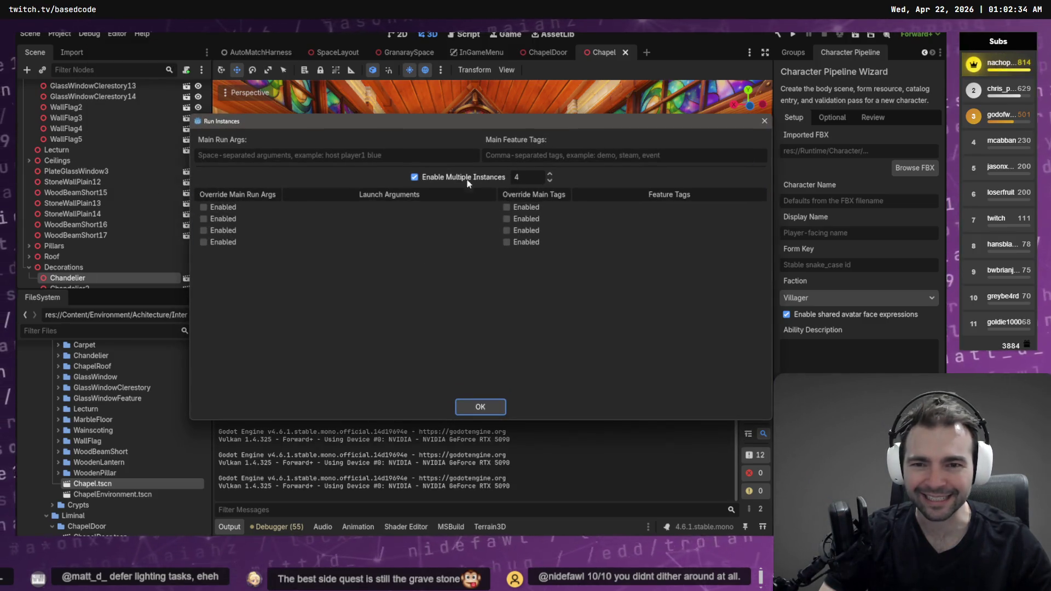
left_click(472, 407)
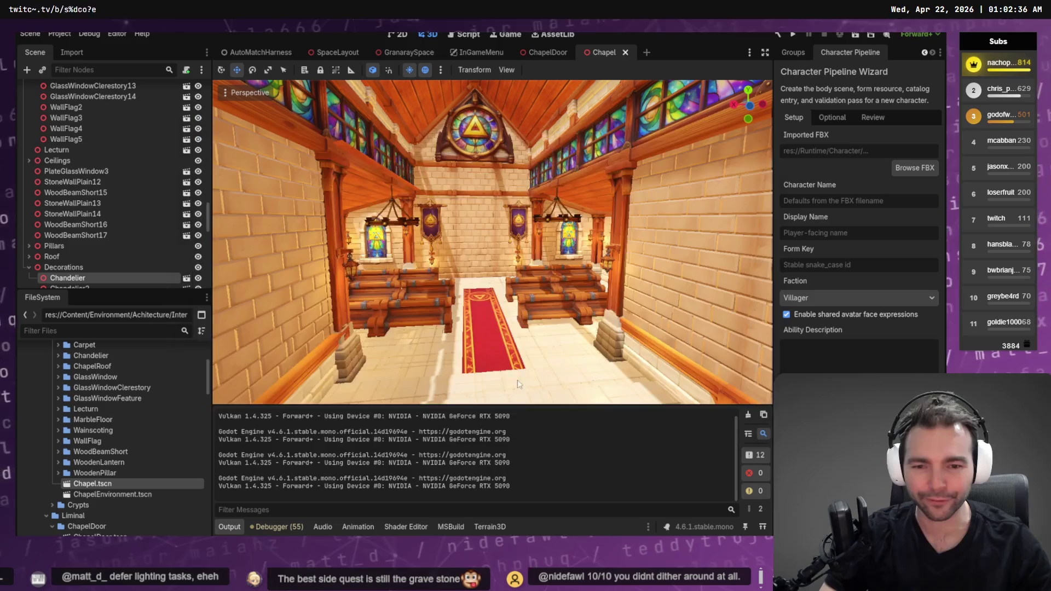
key("F5")
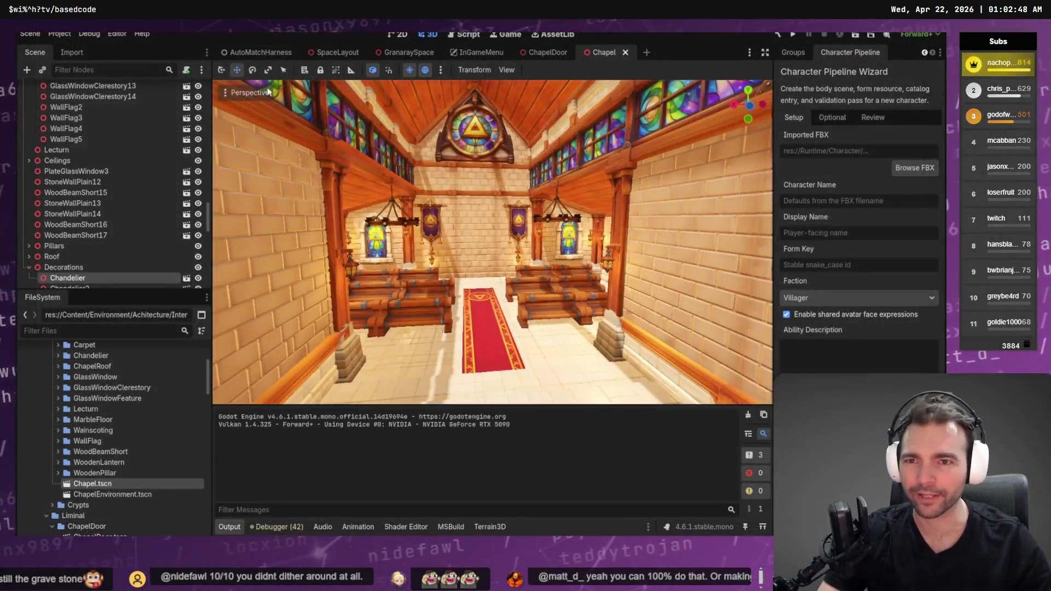
left_click(114, 33)
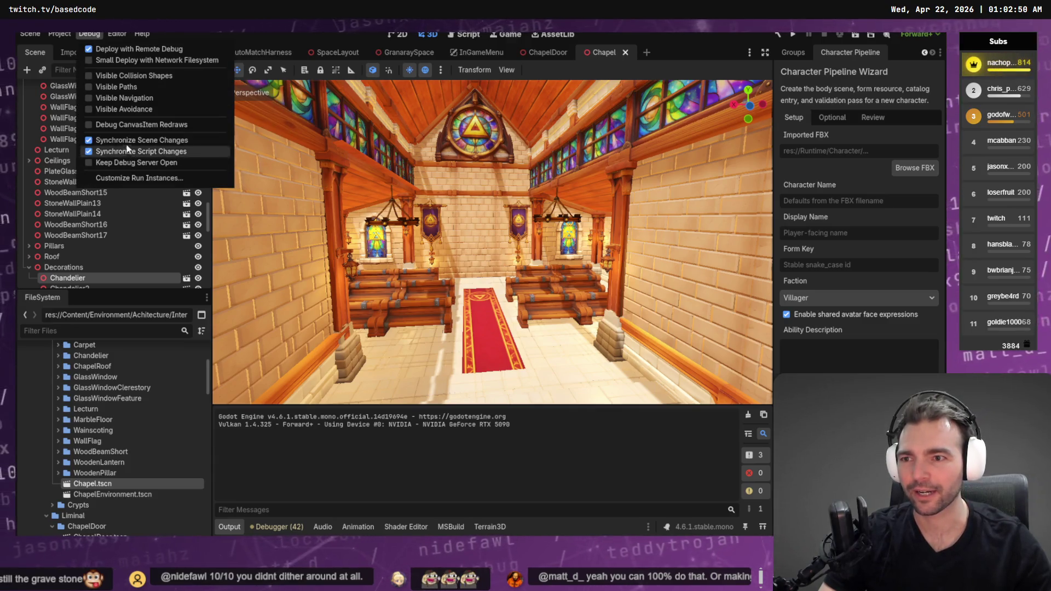
left_click(139, 178)
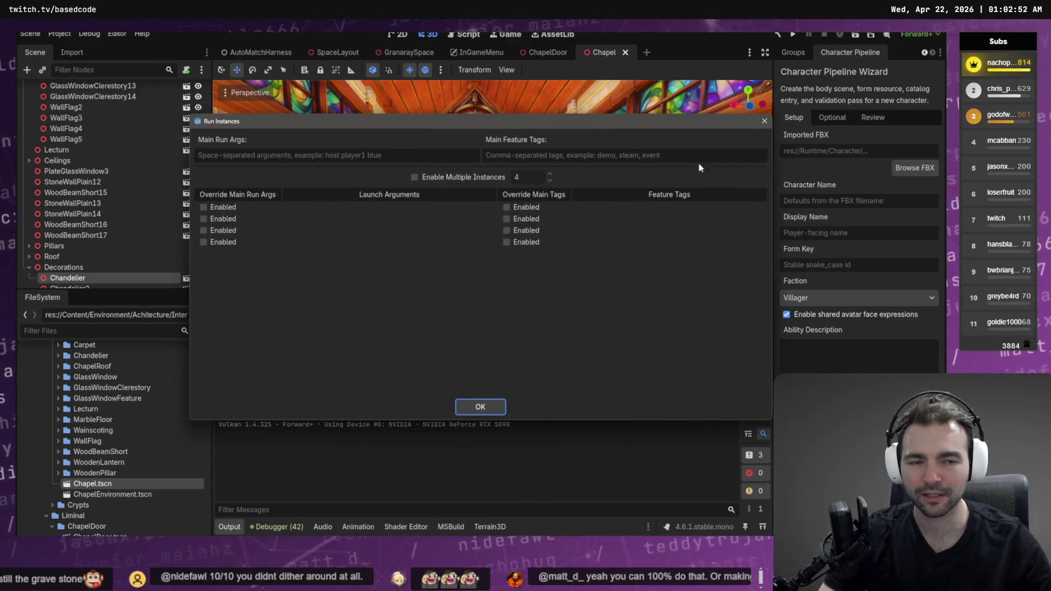
left_click(480, 406)
key("F5")
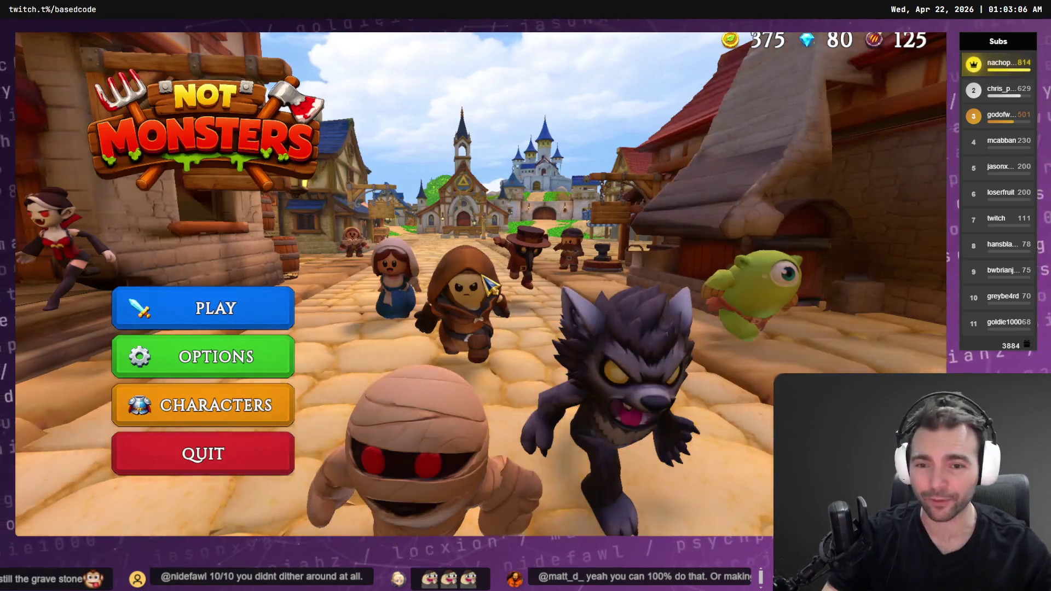
Step: Host a new online game lobby and choose the Maiden as the villager
left_click(203, 307)
left_click(403, 340)
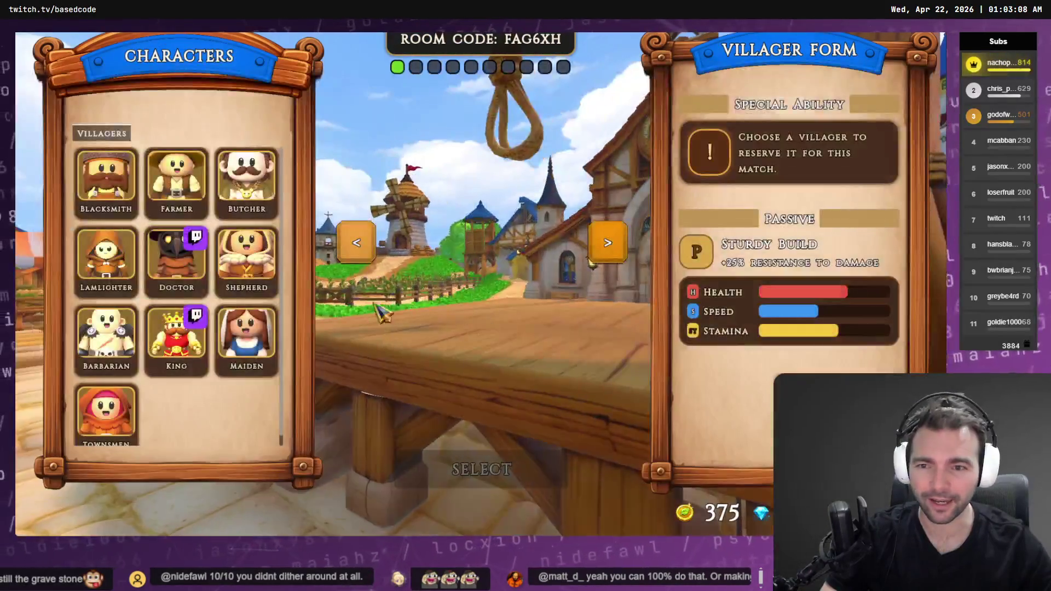
left_click(246, 339)
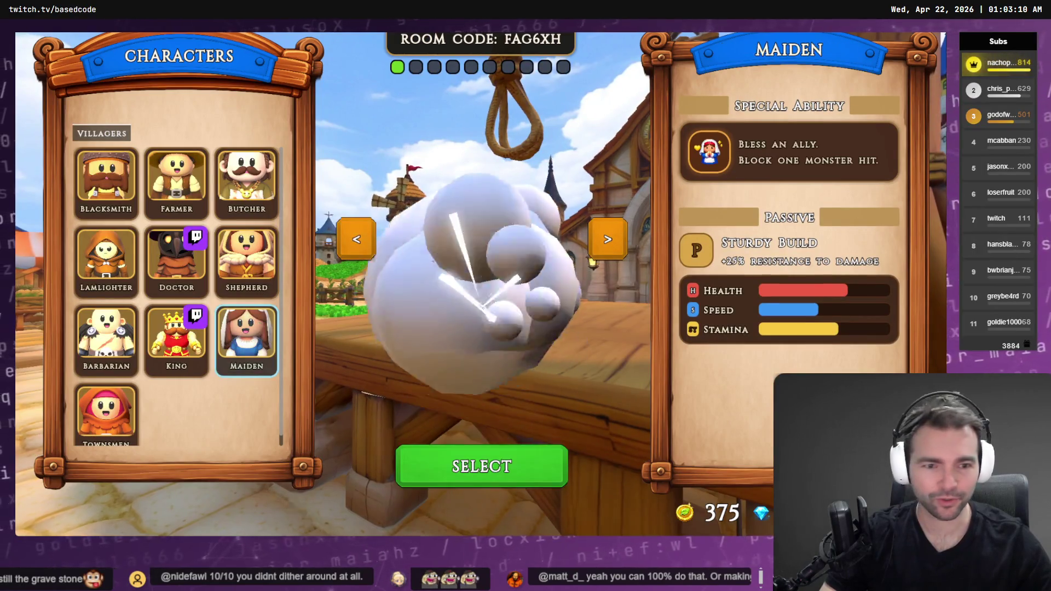
left_click(530, 462)
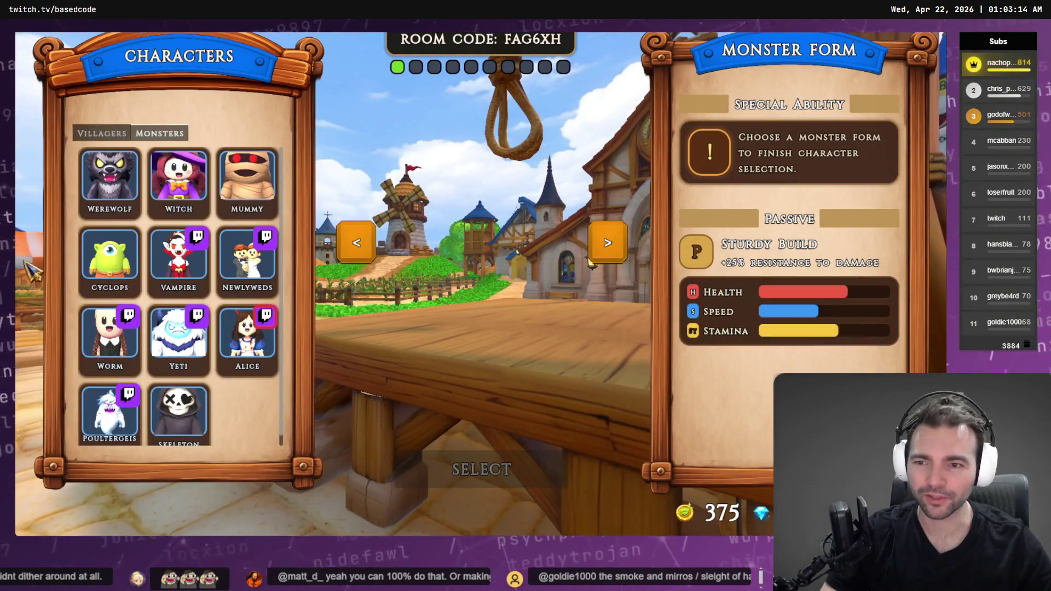
Step: Pick the Witch monster form, load the chapel, and walk down the aisle to the front doors
left_click(110, 181)
left_click(178, 180)
left_click(499, 466)
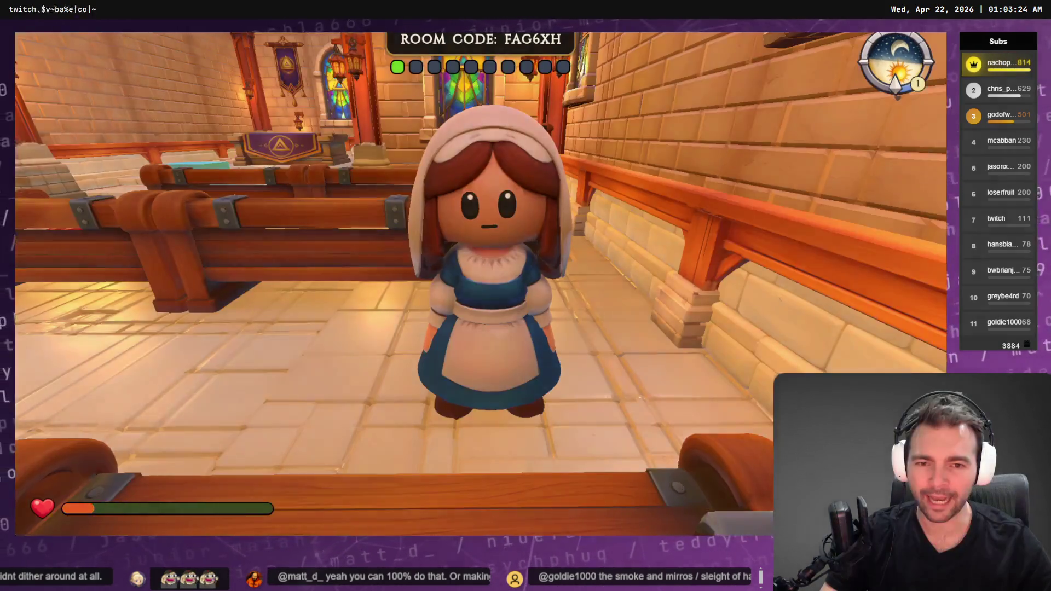
key("w")
key("a")
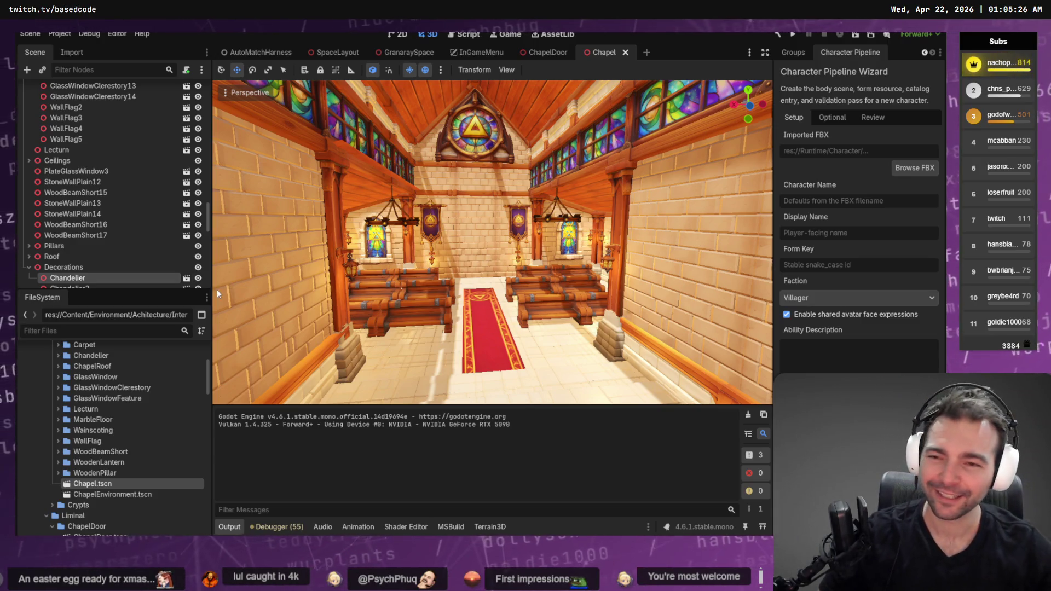
Step: Orbit the Chapel view toward the chandelier and red-carpet aisle, then switch to the InGameMenu scene
scroll(475, 241, "up", 5)
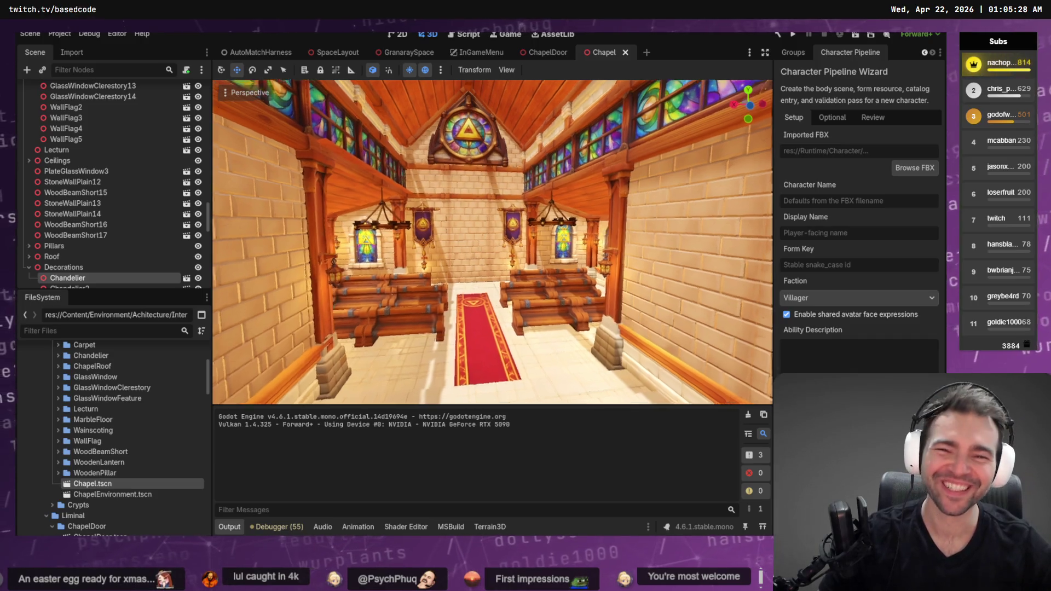
mouse_move(475, 242)
left_mouse_down()
mouse_move(356, 142)
mouse_move(280, 55)
left_mouse_up()
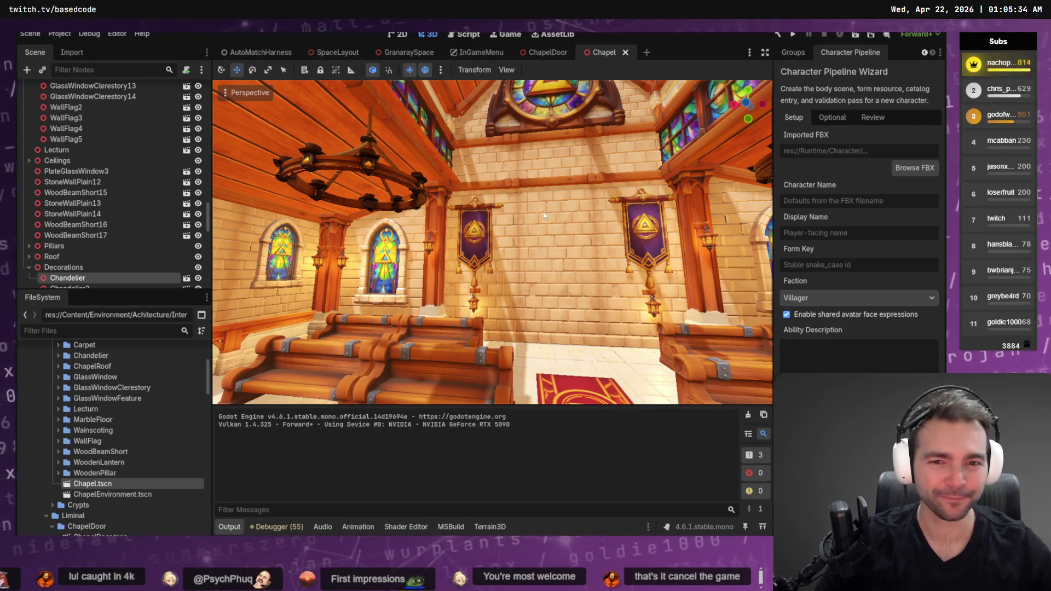
left_click_drag(394, 158, 498, 205)
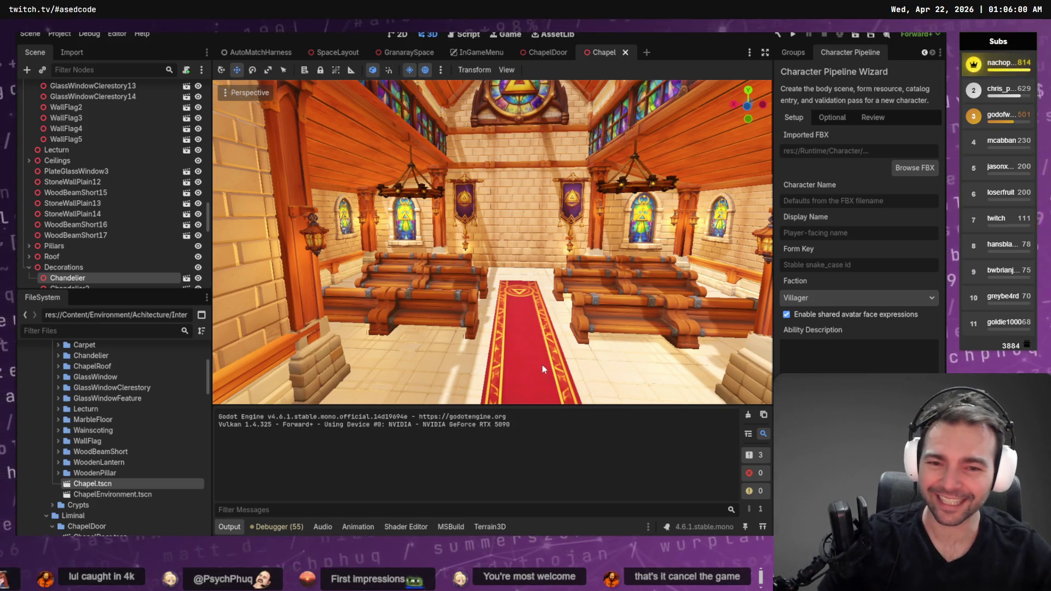
left_click(479, 52)
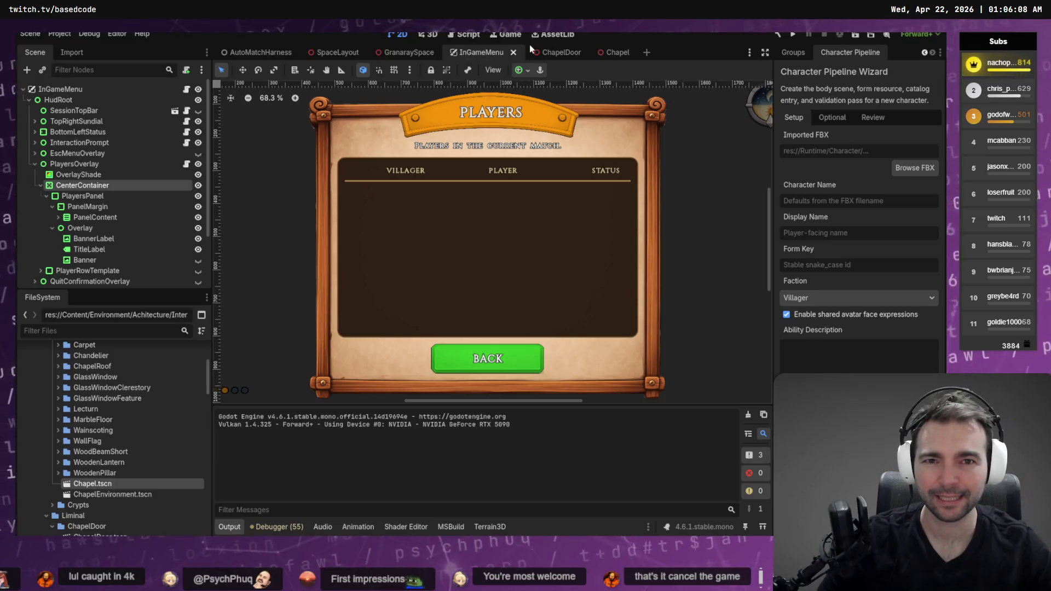
Step: Close the ChapelDoor, Chapel and GranaraySpace scene tabs and relaunch the game with F5
left_click(552, 52)
middle_click(550, 53)
left_click(552, 54)
middle_click(552, 53)
left_click(410, 53)
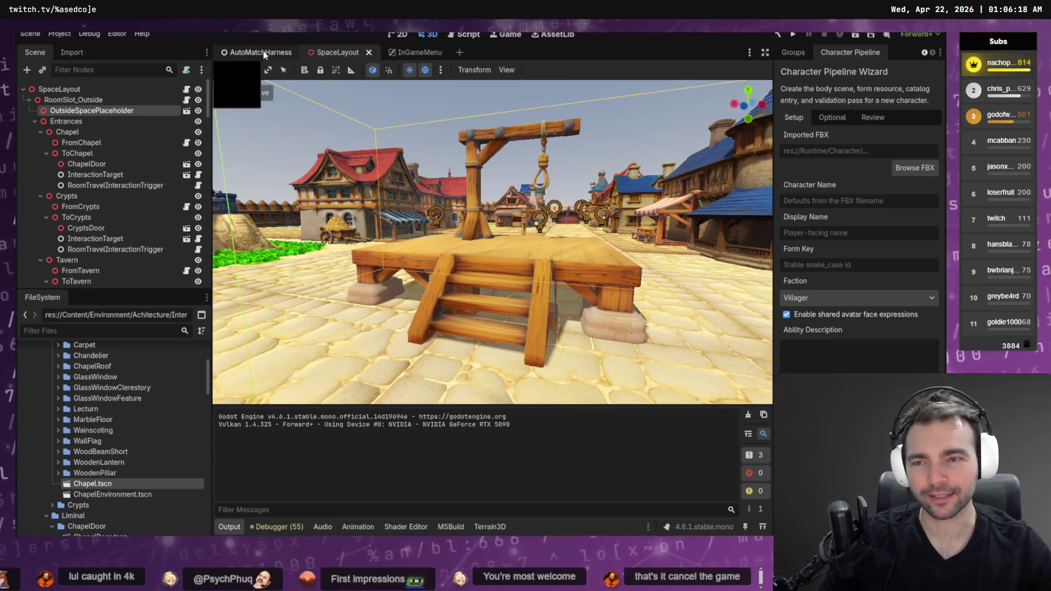
key("F5")
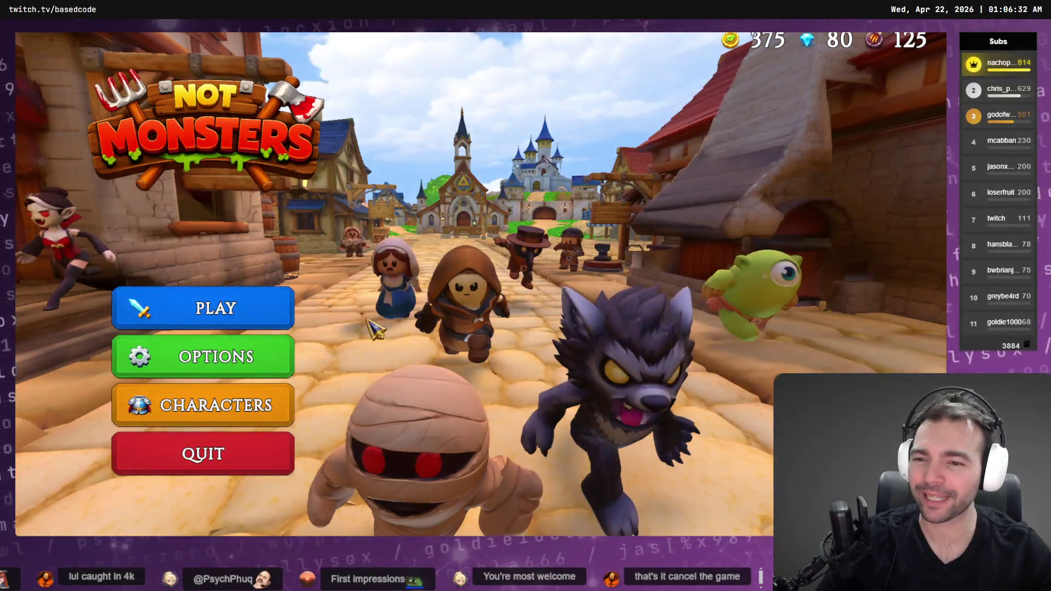
Step: Host a new game lobby and lock in the Blacksmith as the villager
left_click(249, 322)
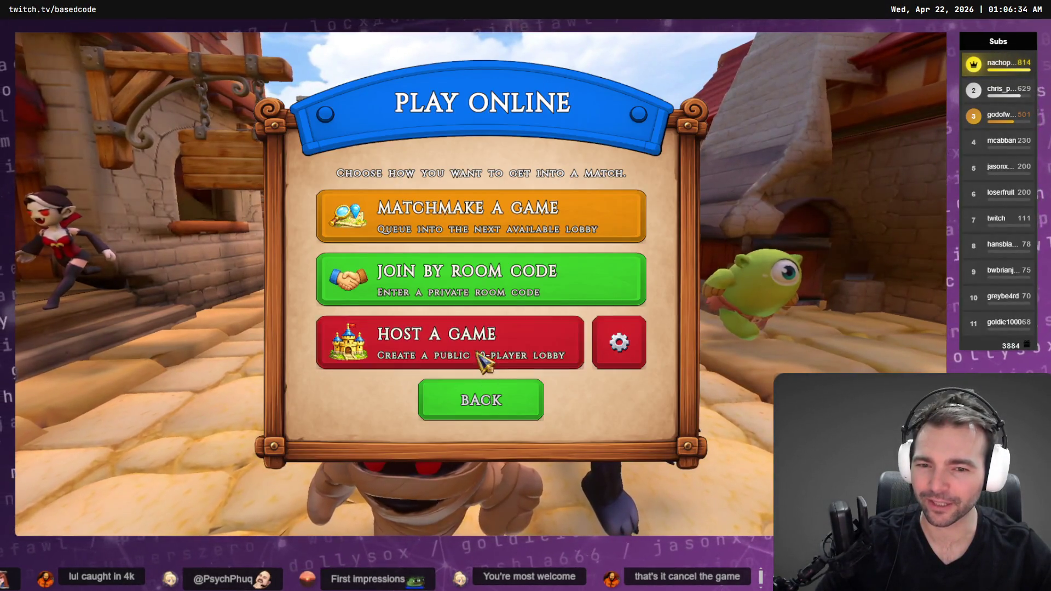
left_click(485, 356)
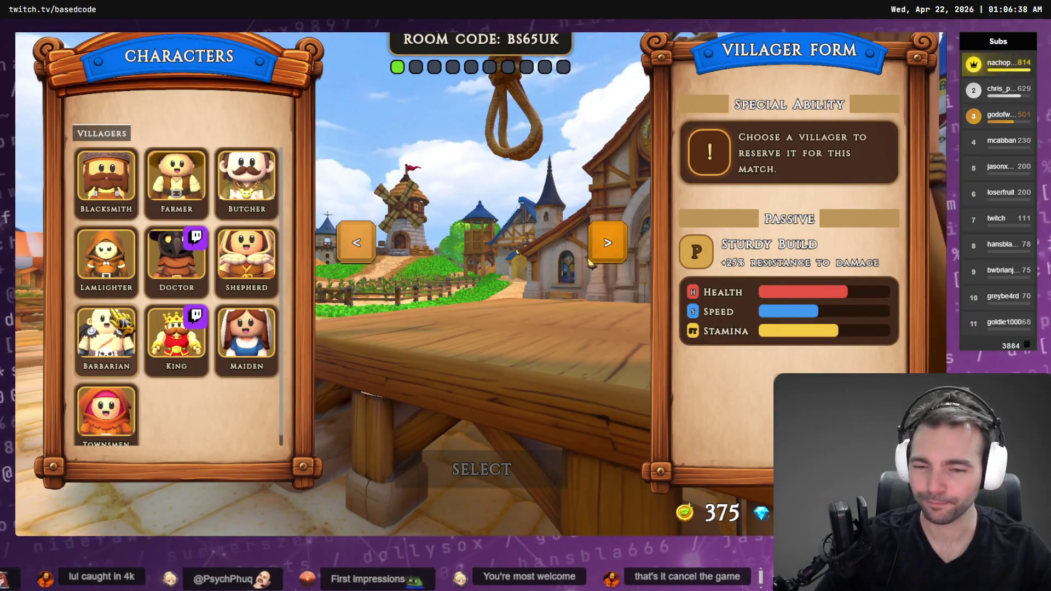
scroll(112, 372, "down", 1)
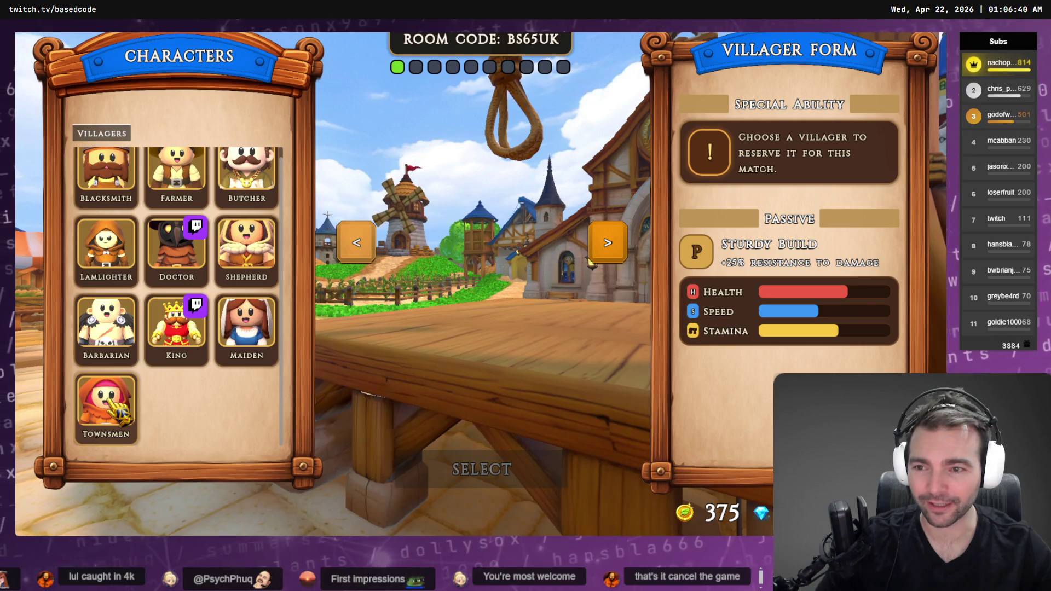
scroll(115, 402, "up", 1)
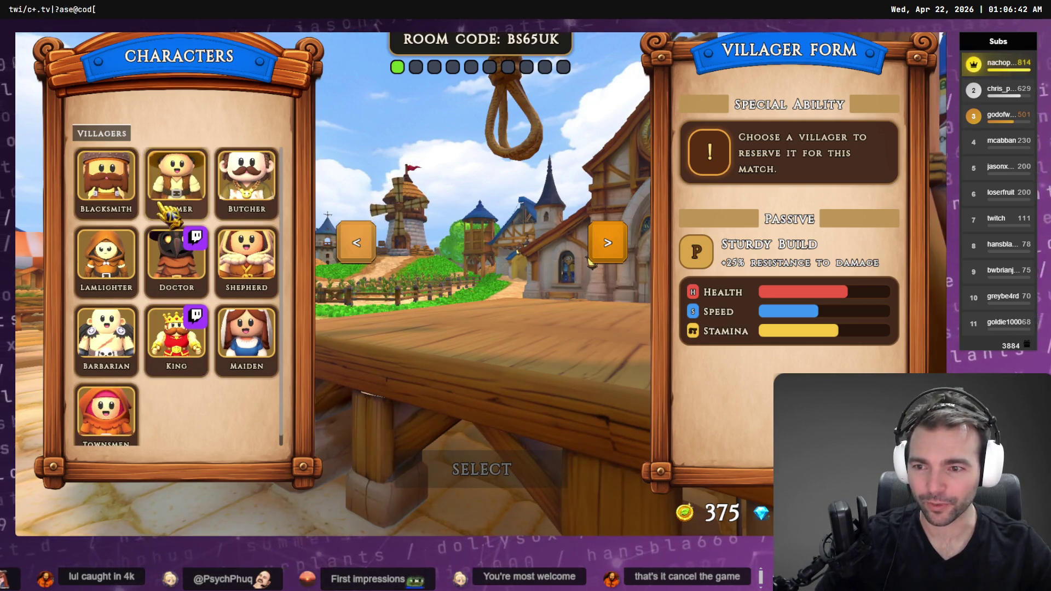
left_click(116, 198)
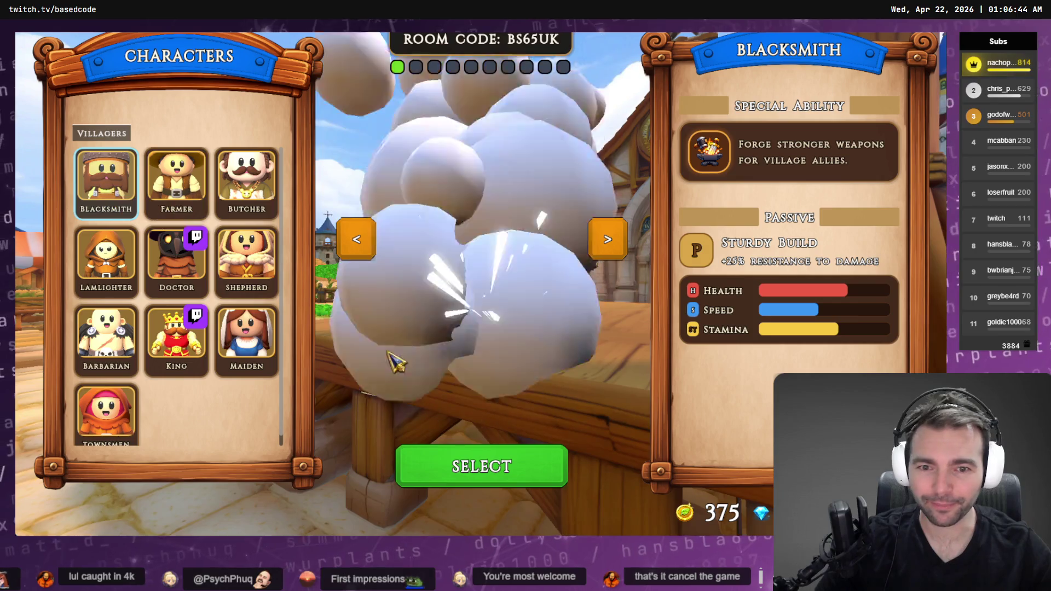
left_click(456, 465)
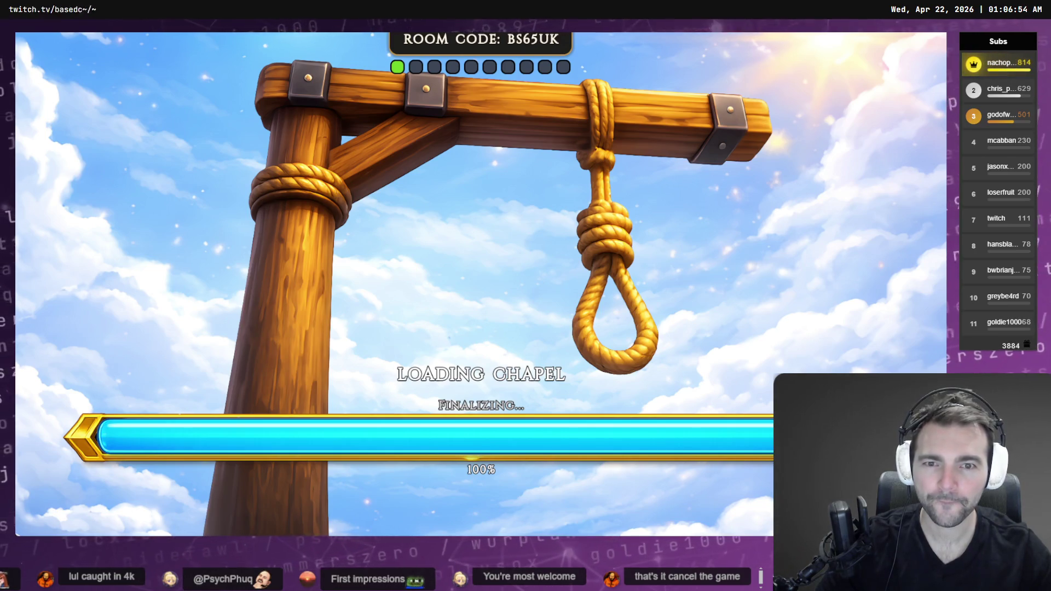
Step: Check the Players list from the pause menu, then quit the match and confirm
key("Escape")
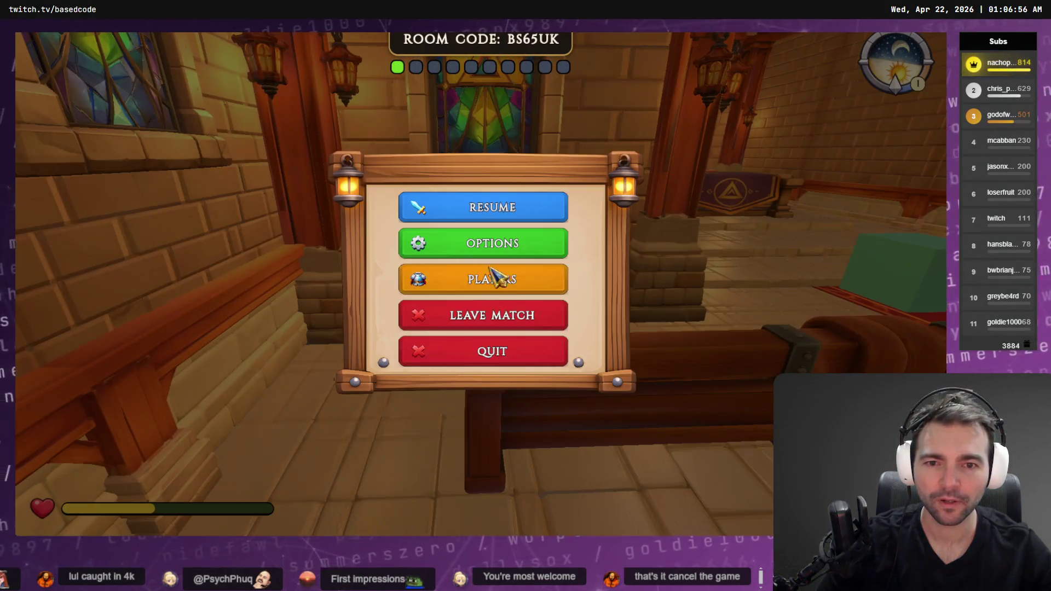
left_click(517, 287)
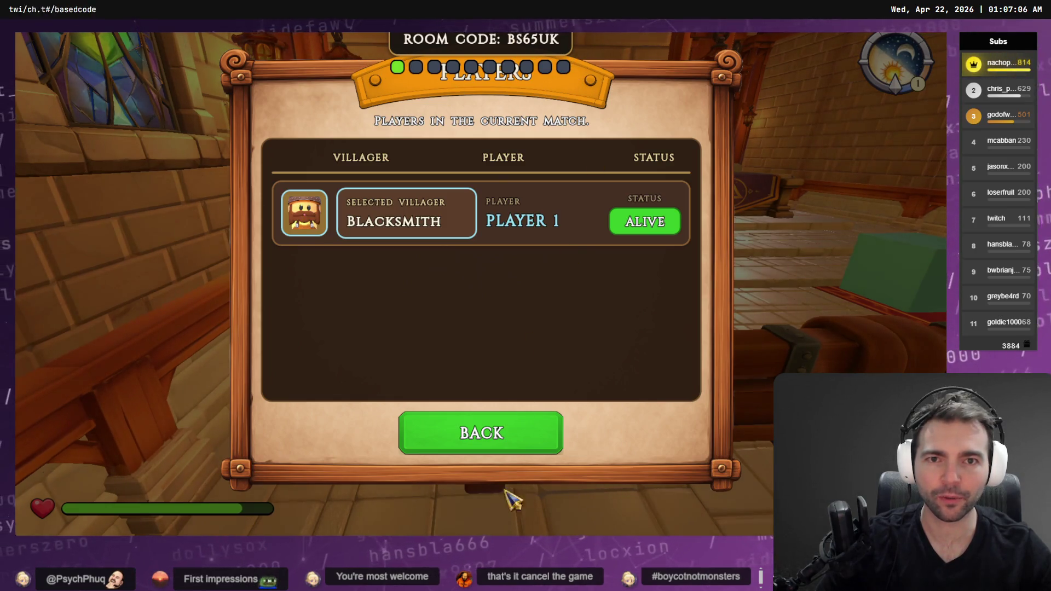
left_click(507, 441)
left_click(528, 345)
left_click(403, 316)
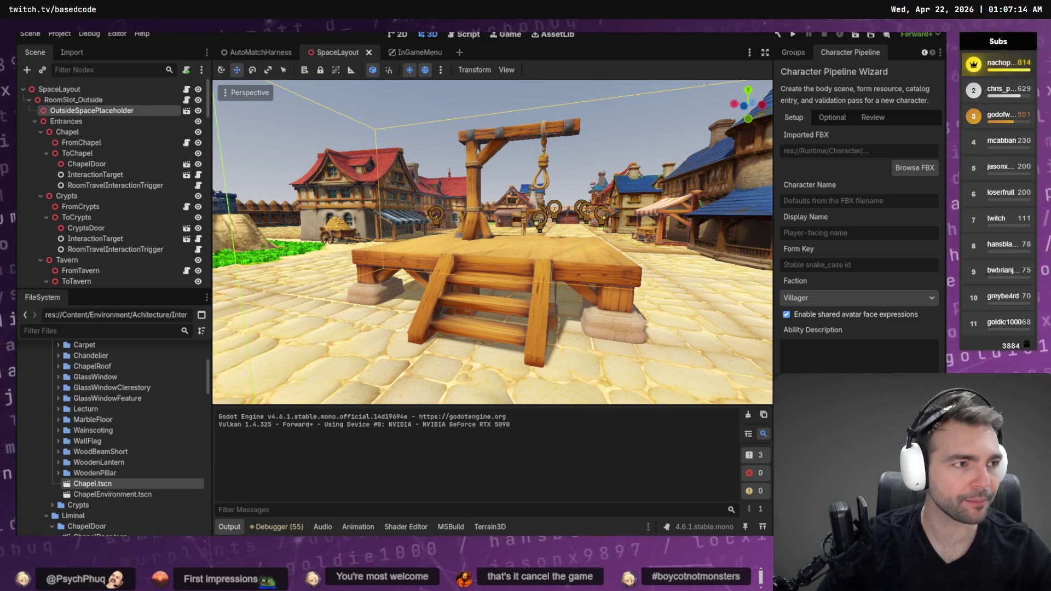
Step: Open a new PowerShell terminal, change into the NotMonsters Client folder and launch codex
key("alt+Tab")
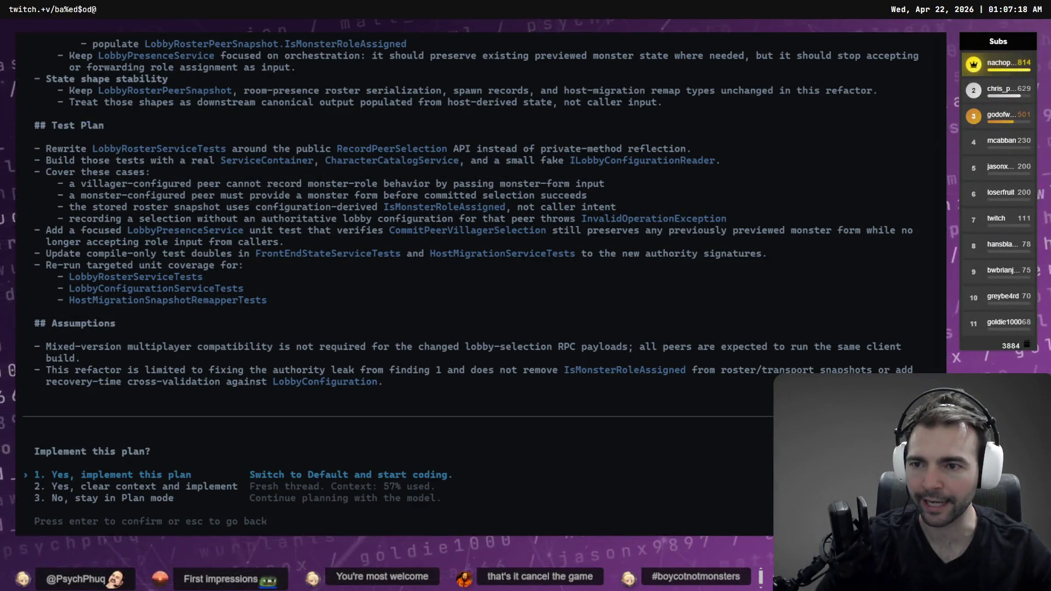
key("ctrl+Tab")
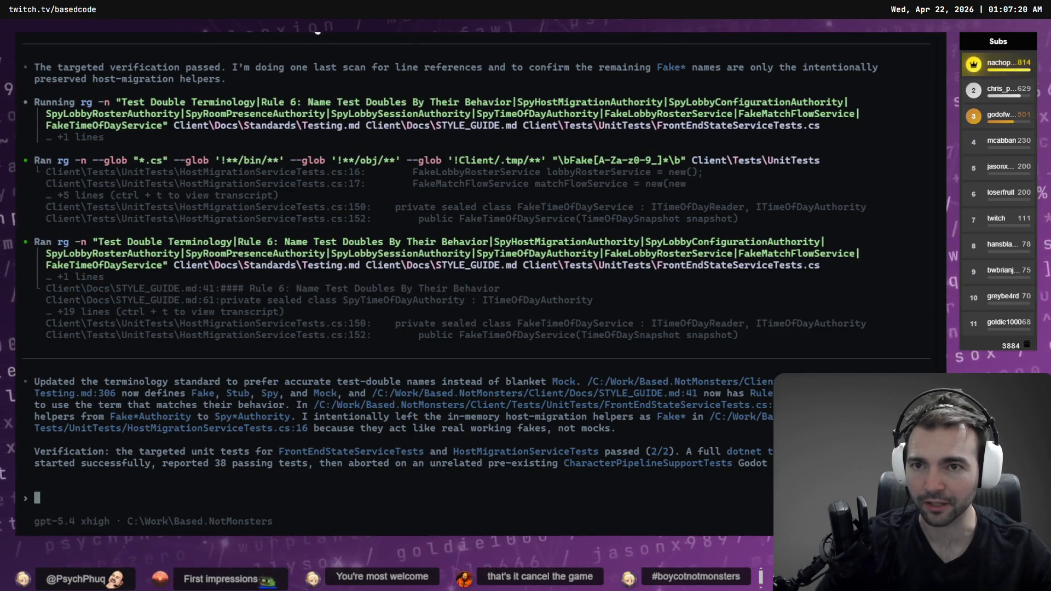
left_click(317, 34)
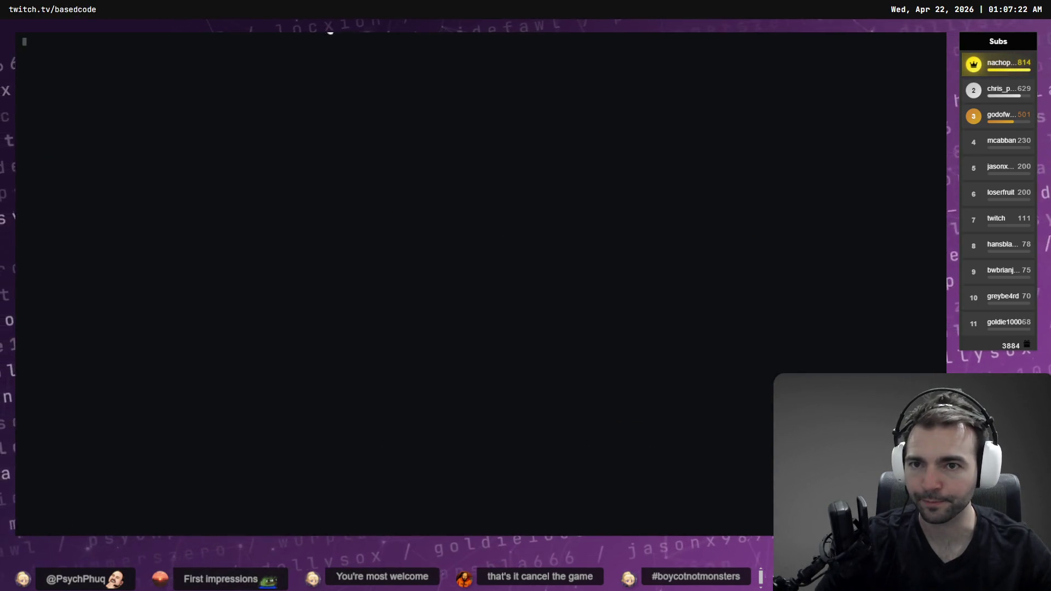
type("cd .\\Client\\")
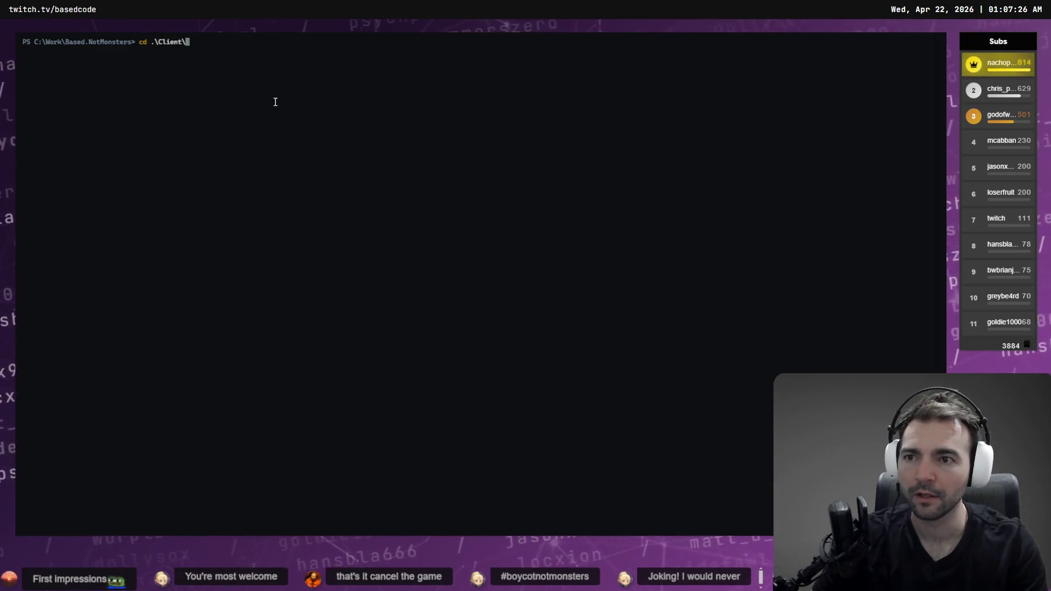
key("Return")
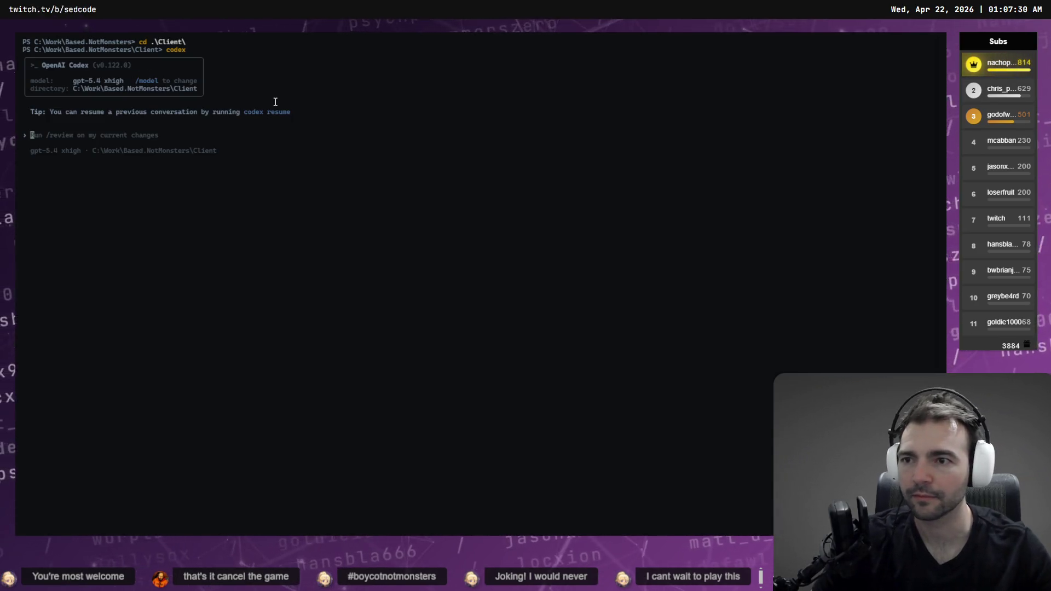
Step: Dictate a prompt to hide the end-game player-count and room-code banner after the lobby countdown
key("super+h")
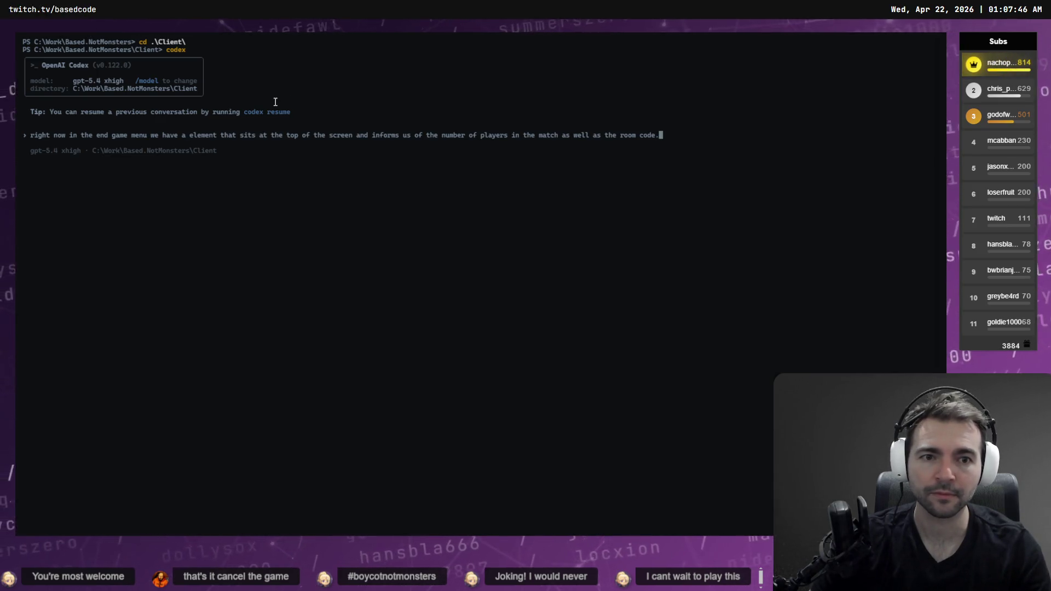
key("shift+Return")
key("super+h")
key("shift+Return")
scroll(276, 101, "up", 6, "ctrl")
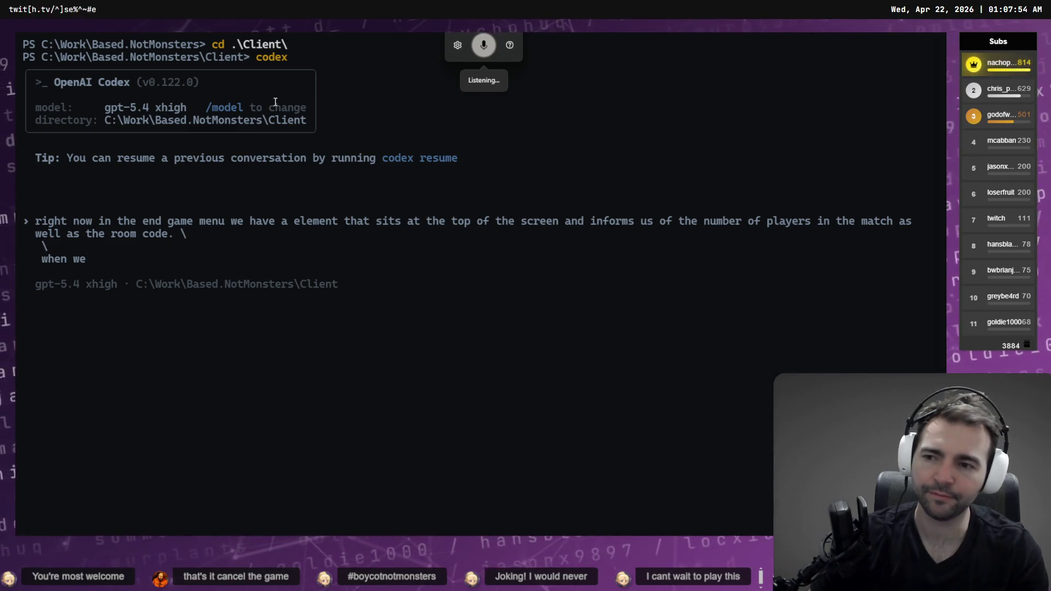
key("BackSpace")
key("BackSpace")
key("BackSpace")
key("super+h")
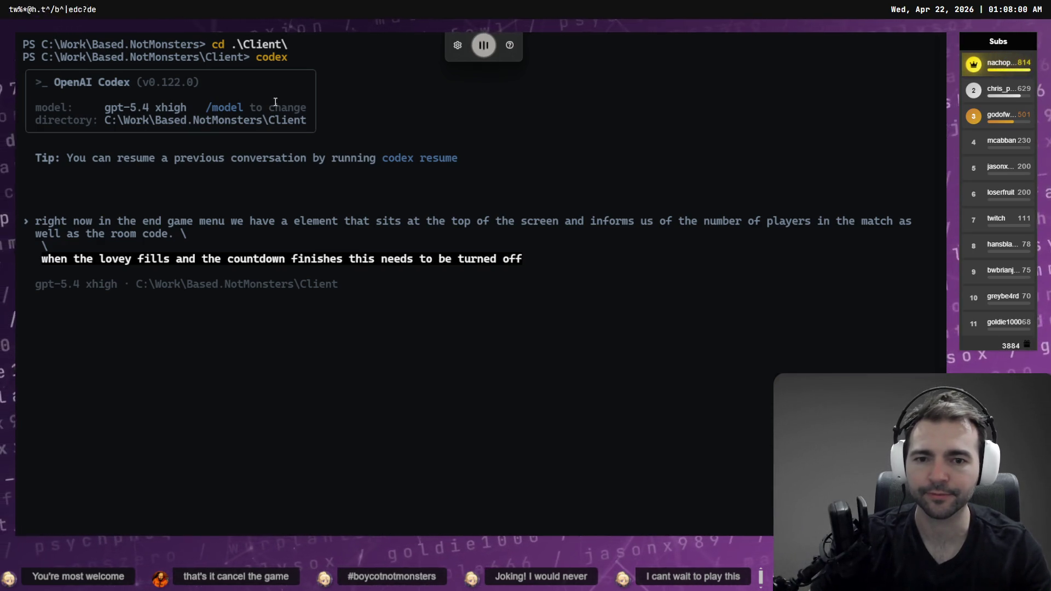
key("super+h")
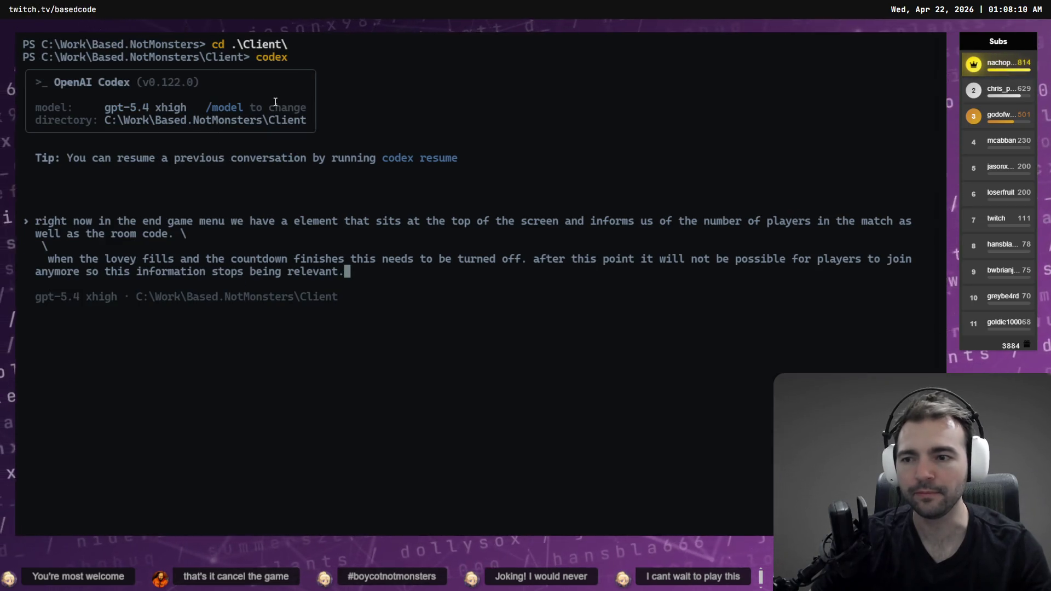
Step: Switch Codex to Plan mode, end the prompt with 'plan out this new feature.' and submit it
key("shift+Tab")
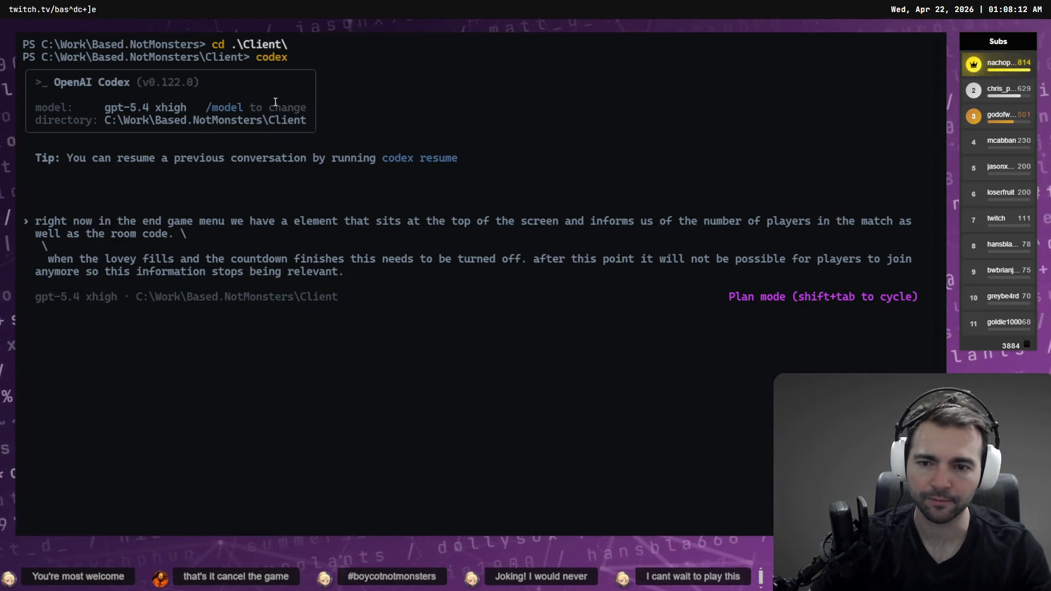
key("shift+Return")
key("shift+Return")
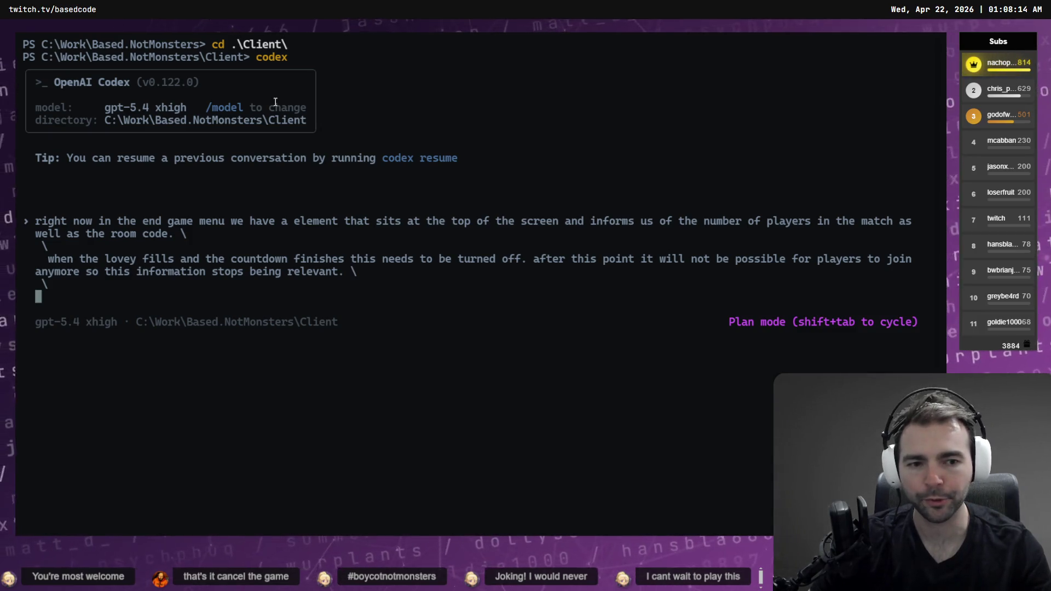
key("super+h")
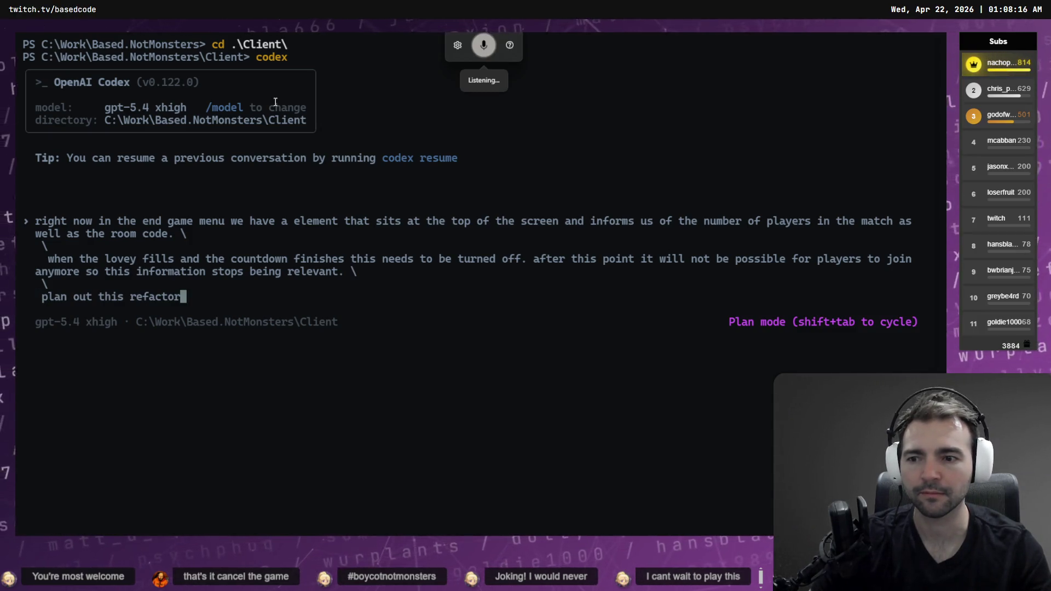
key("ctrl+BackSpace")
key("ctrl+BackSpace")
type("this new feat")
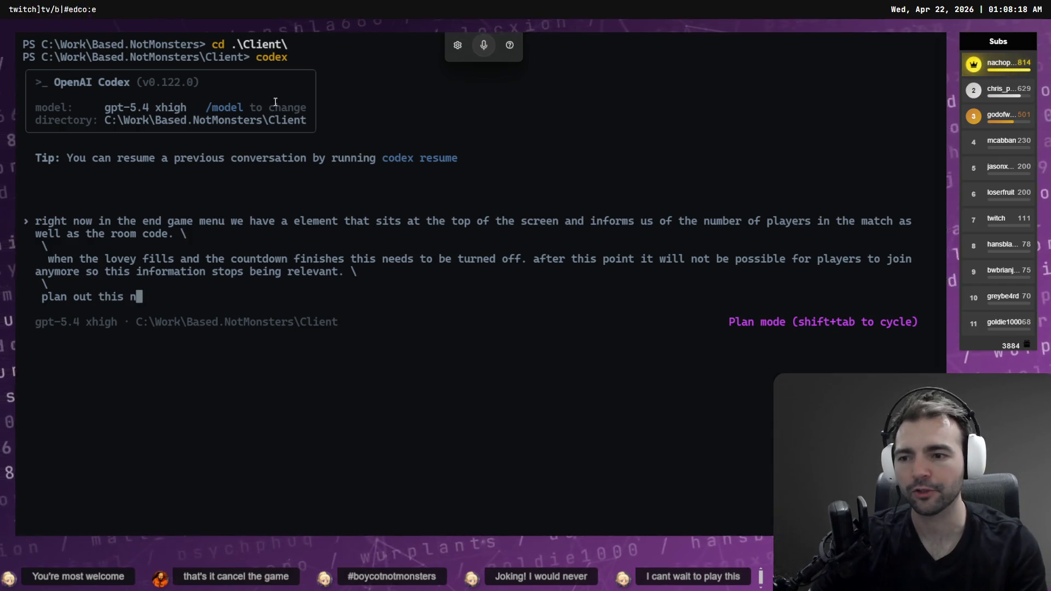
type("ure.")
key("Return")
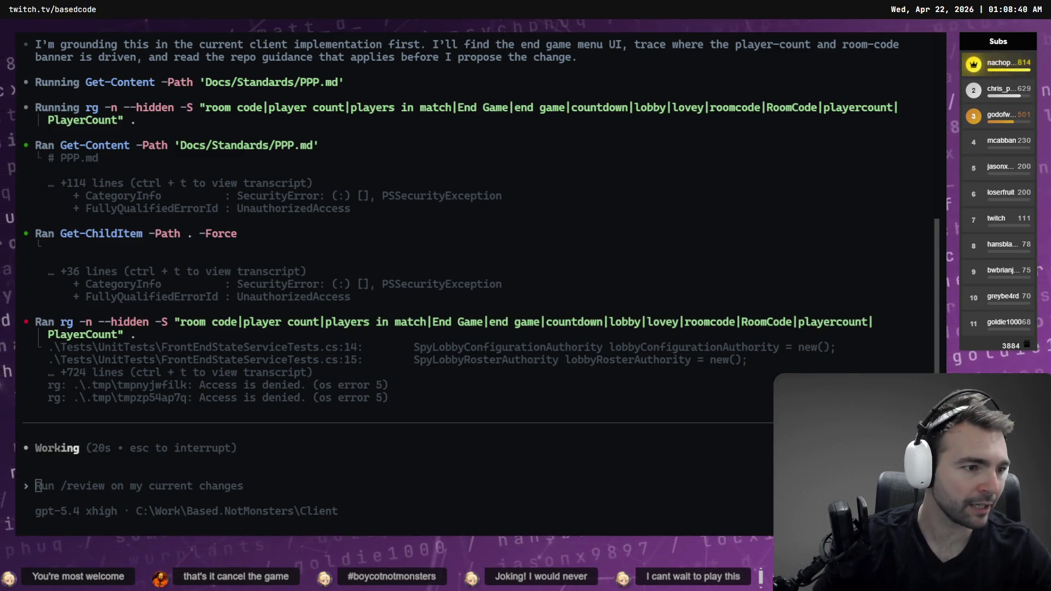
key("alt+Tab")
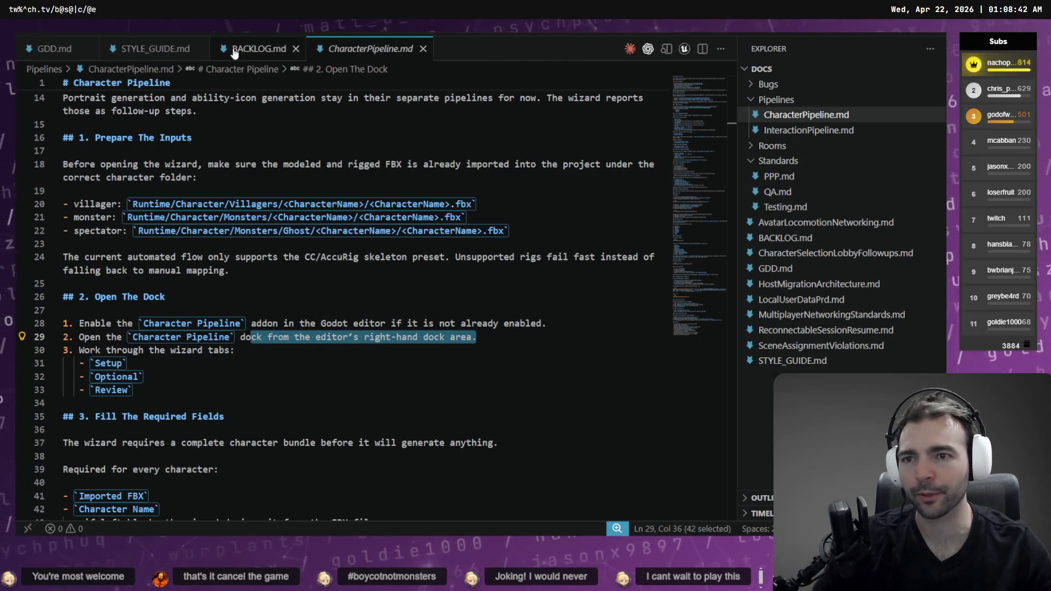
Step: Open BACKLOG.md and scroll down to the Beautification and Project Health sections
left_click(235, 52)
scroll(333, 112, "down", 15)
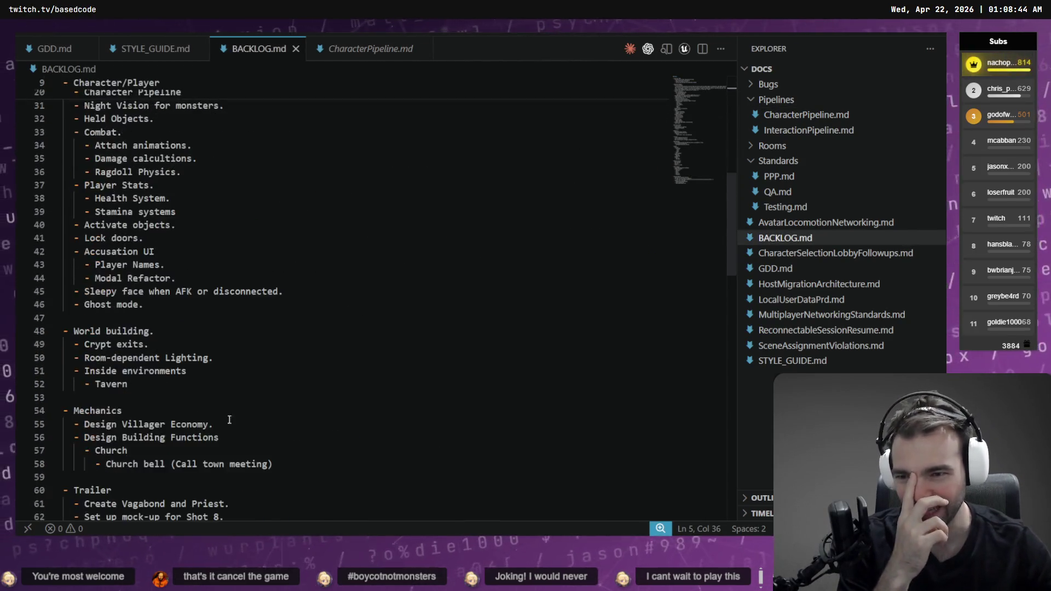
left_click(245, 291)
scroll(252, 301, "down", 7)
scroll(261, 310, "down", 4)
mouse_move(260, 432)
left_mouse_down()
mouse_move(82, 365)
mouse_move(64, 325)
left_mouse_up()
left_click(265, 285)
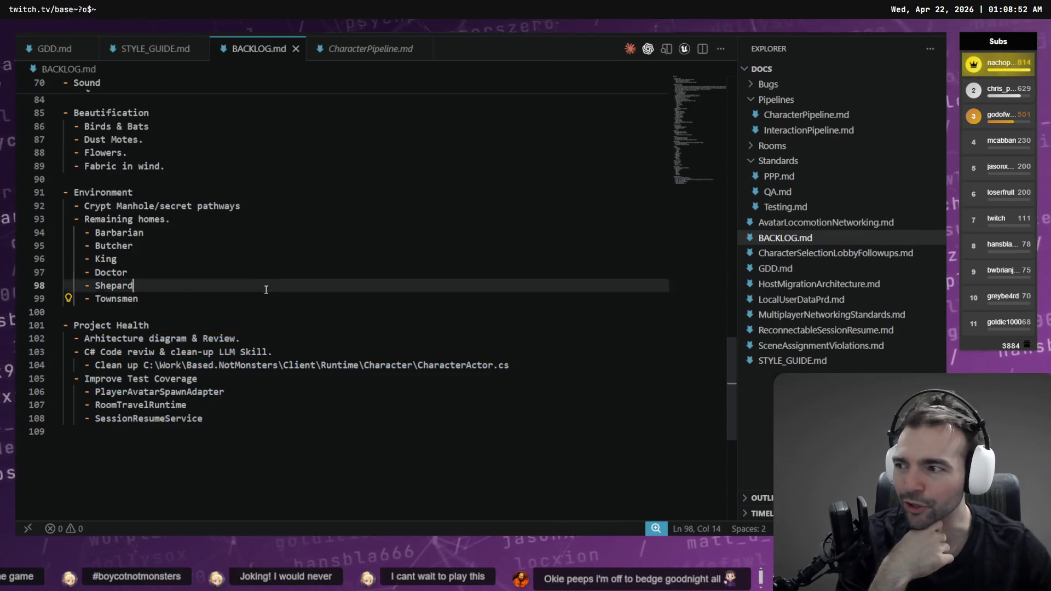
Step: Insert a divider break after the Beautification items, above the Environment section
left_click(164, 180)
key("Return")
key("Return")
key("Up")
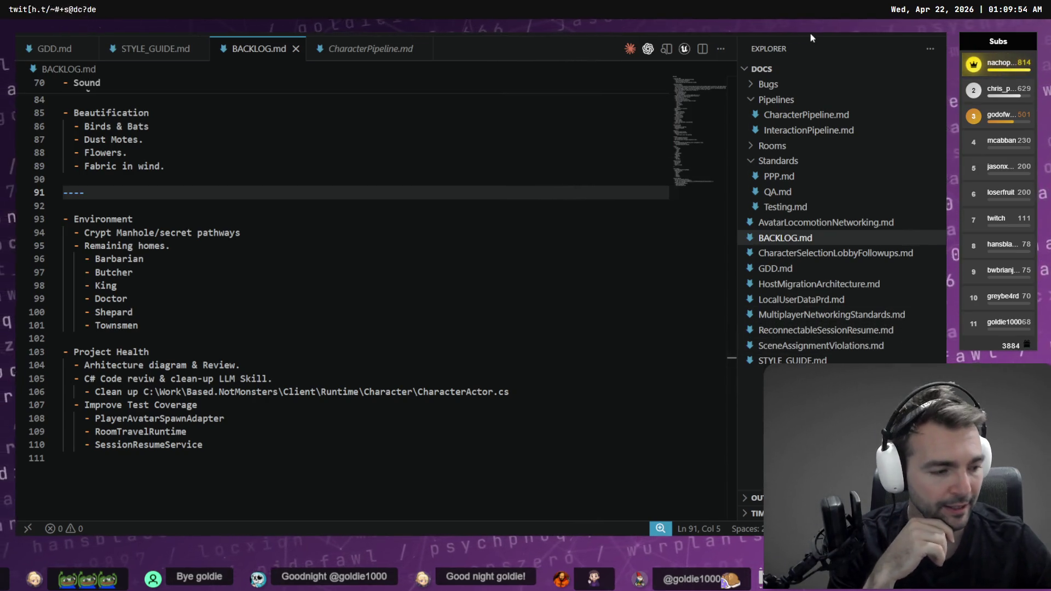
key("alt+Tab")
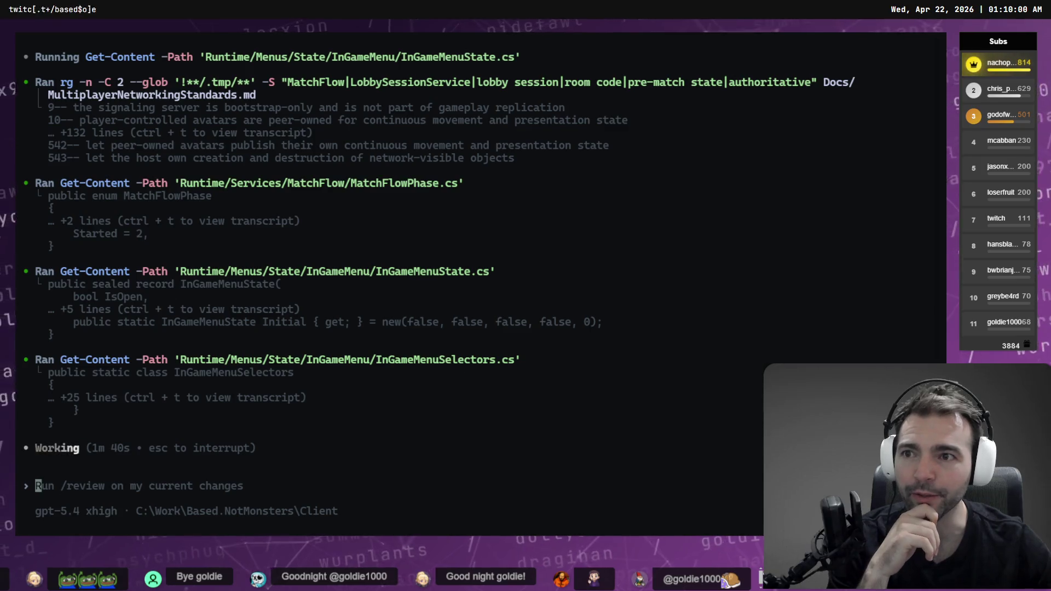
Step: Approve the pending cleanup command and exit the finished Codex session
key("ctrl+Tab")
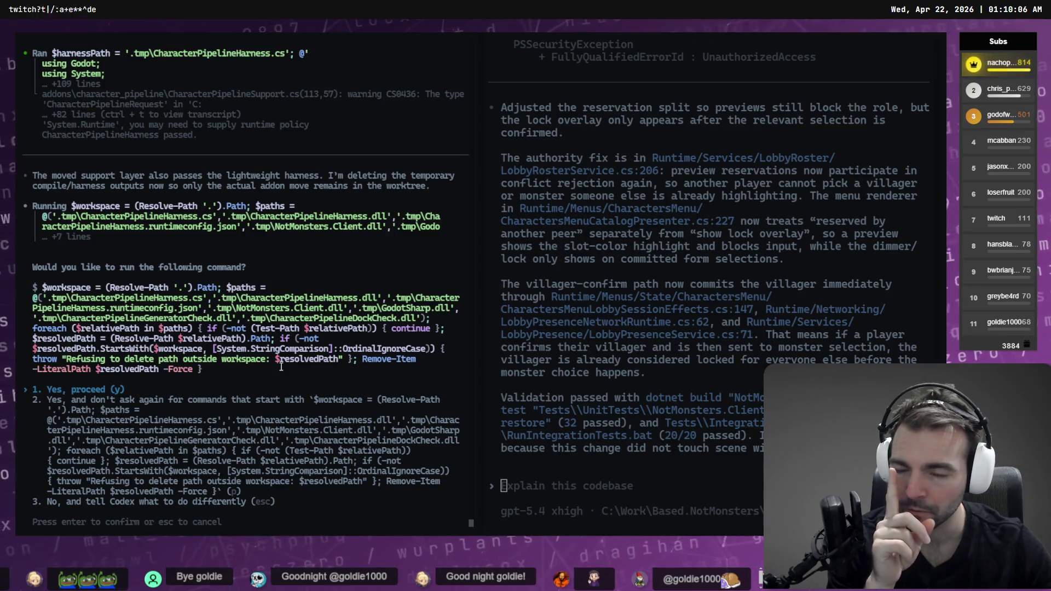
key("Return")
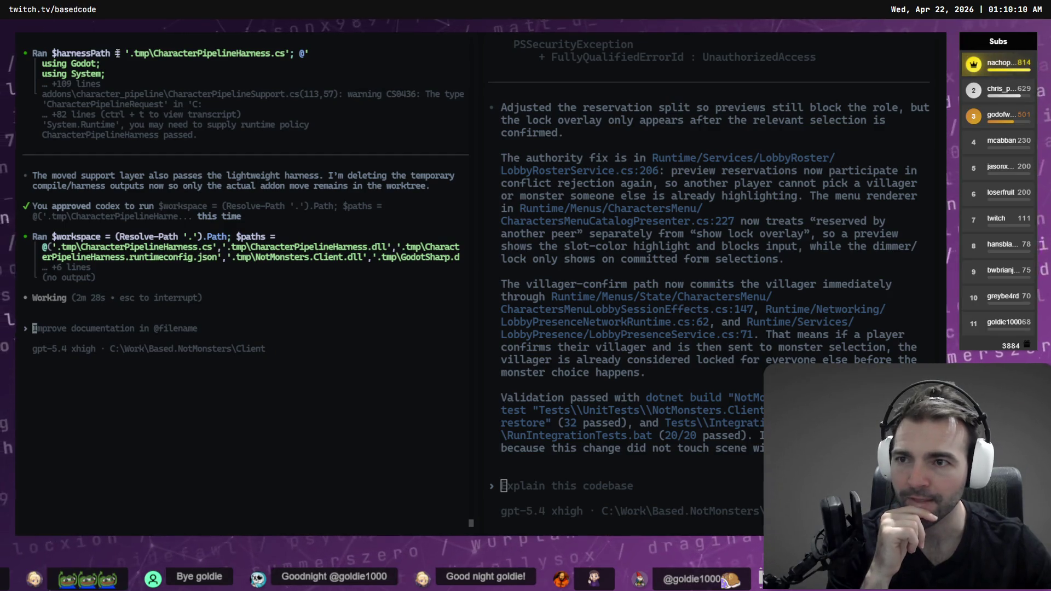
left_click(155, 34)
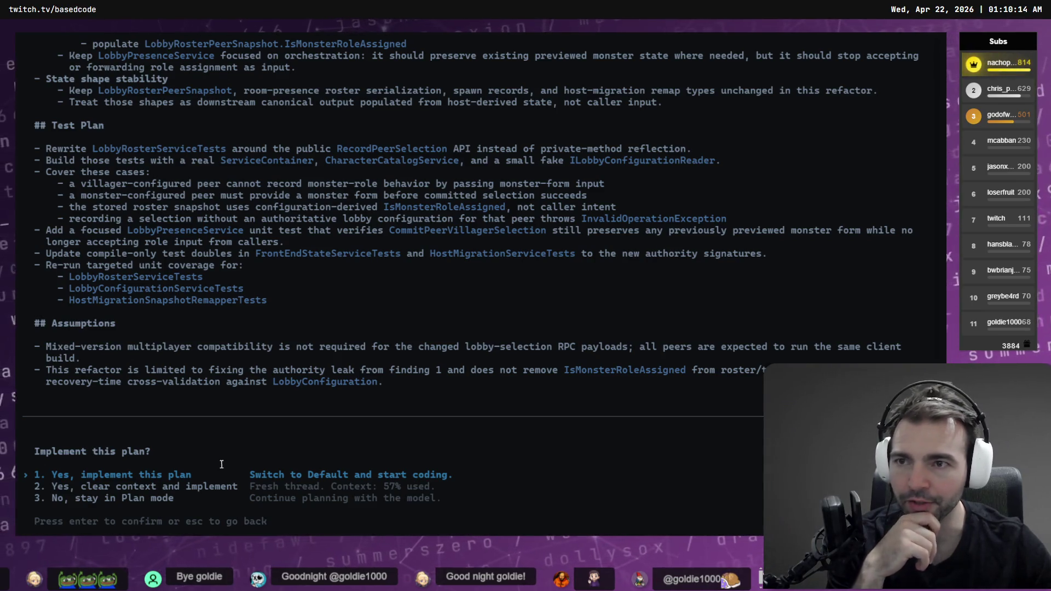
key("ctrl+Tab")
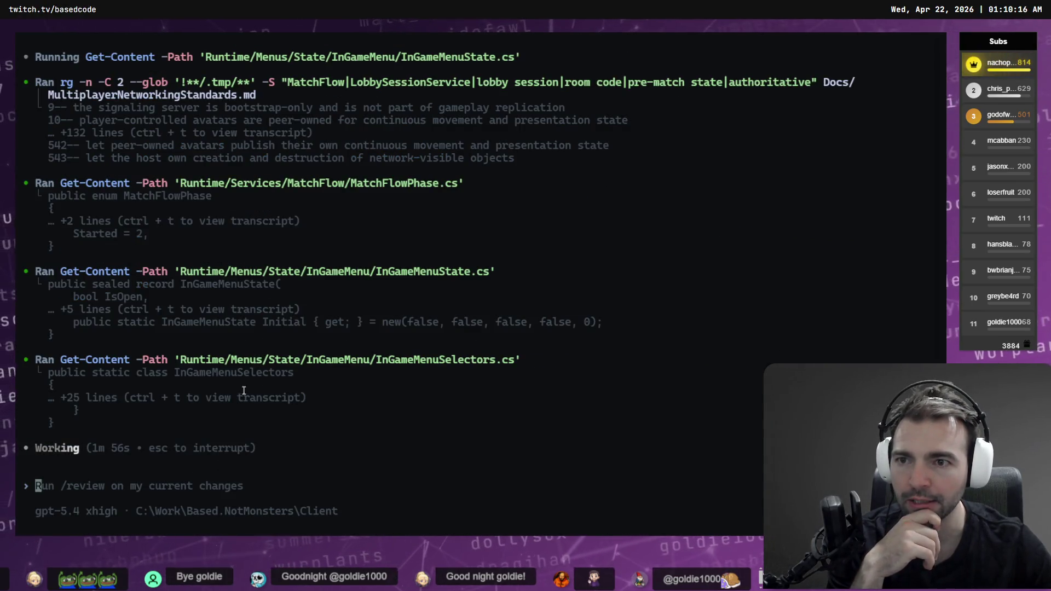
key("ctrl+Tab")
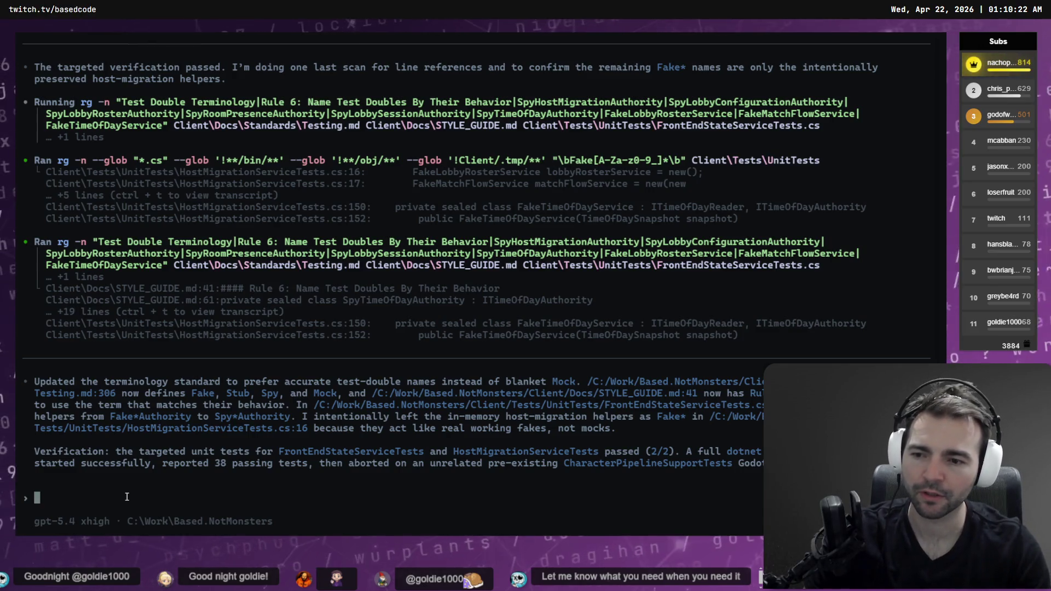
key("ctrl+c")
key("ctrl+c")
type("exit")
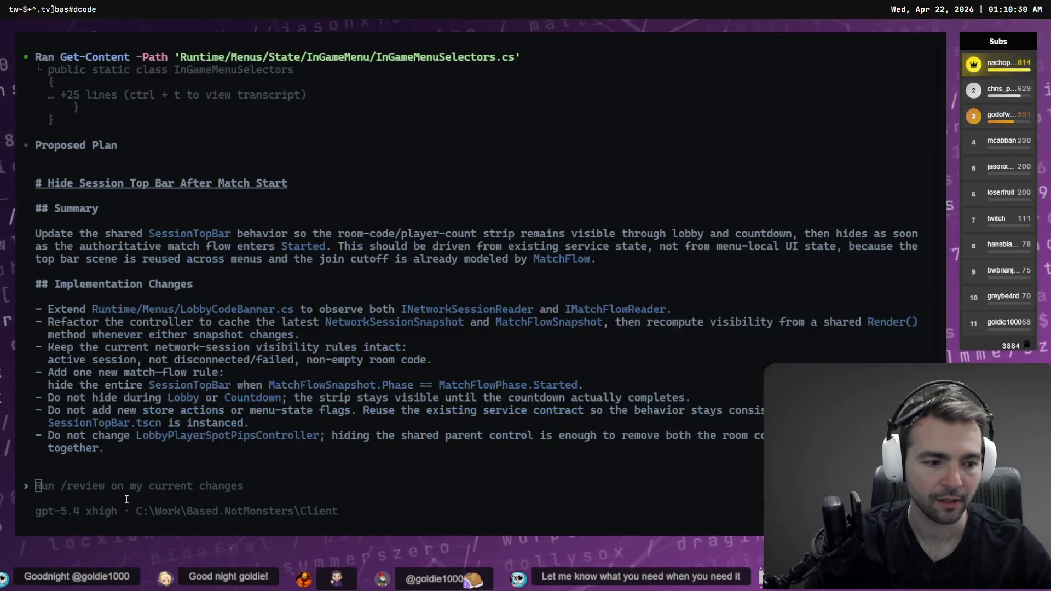
Step: Read back through the SessionTopBar plan and the split-pane session transcript
key("ctrl+Tab")
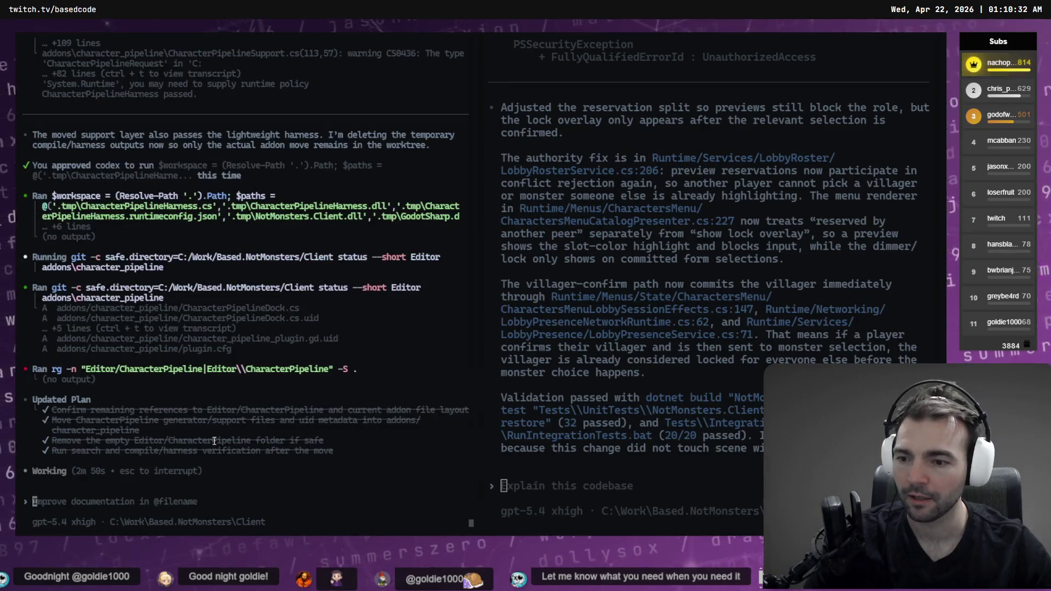
key("ctrl+Tab")
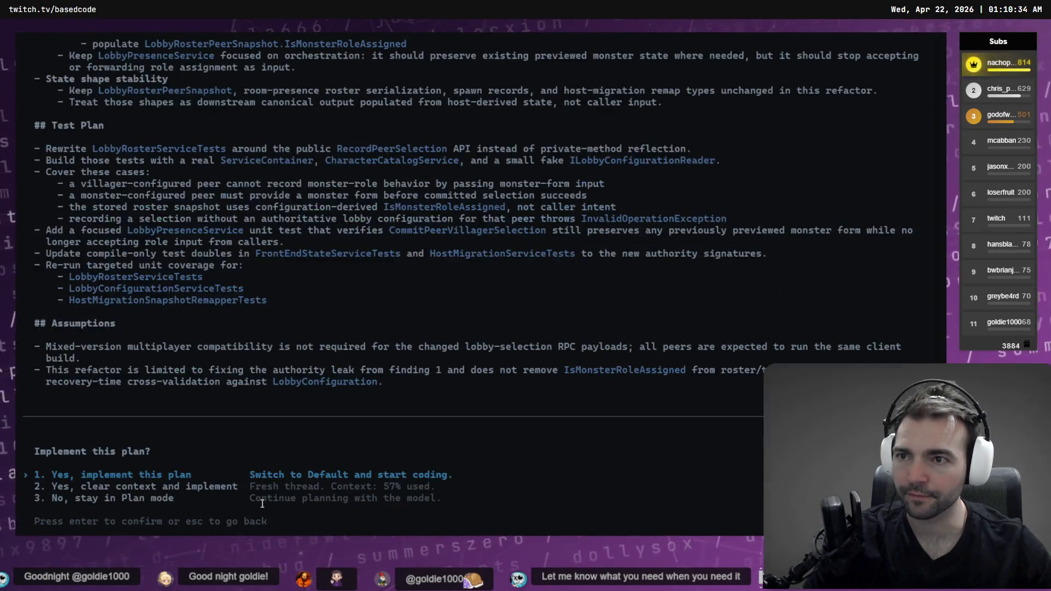
key("ctrl+Tab")
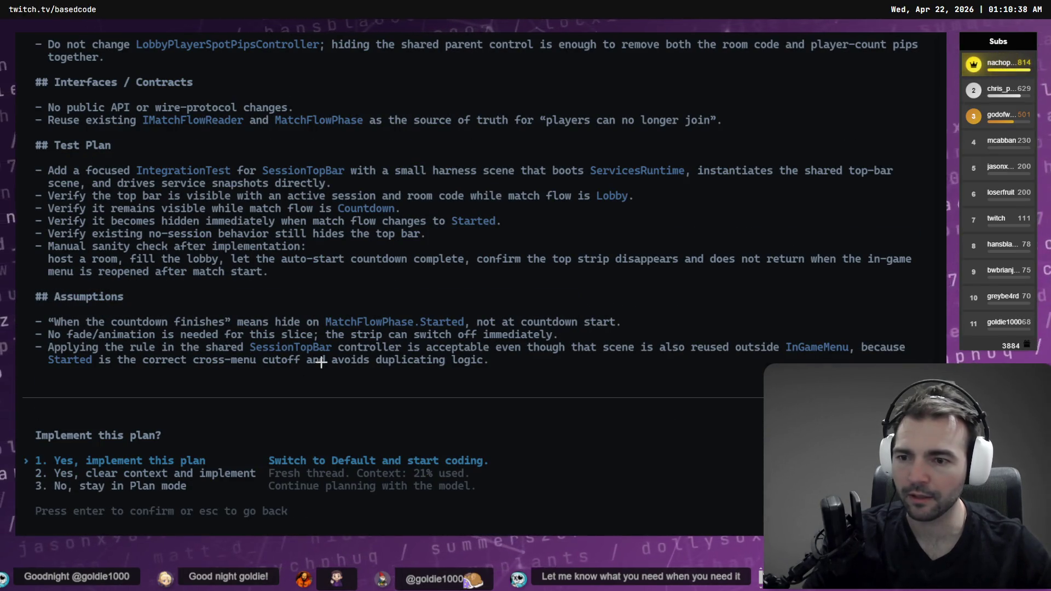
scroll(322, 363, "up", 1)
scroll(322, 363, "up", 9)
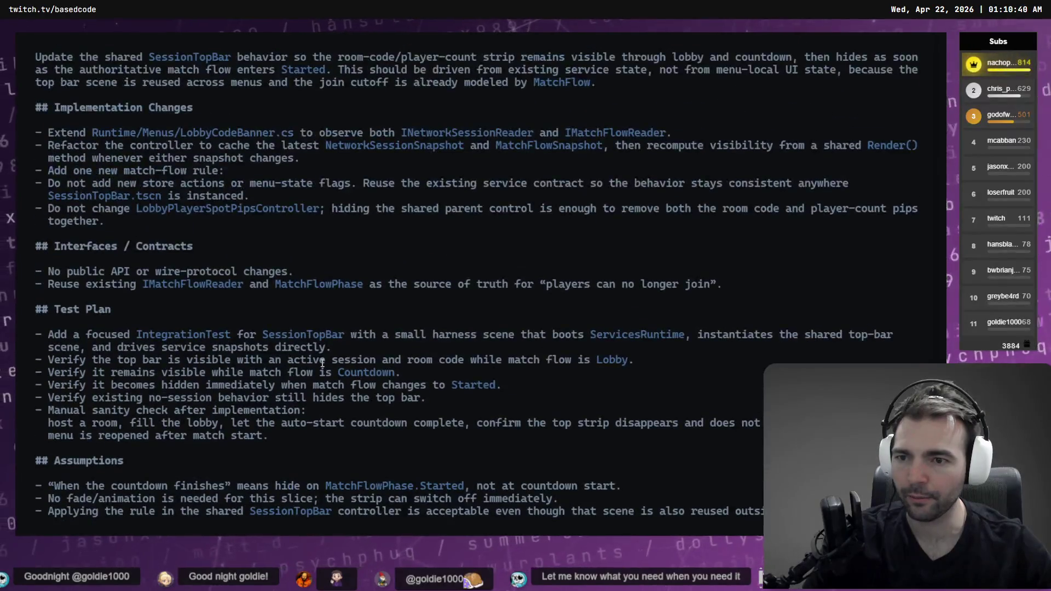
key("ctrl+Tab")
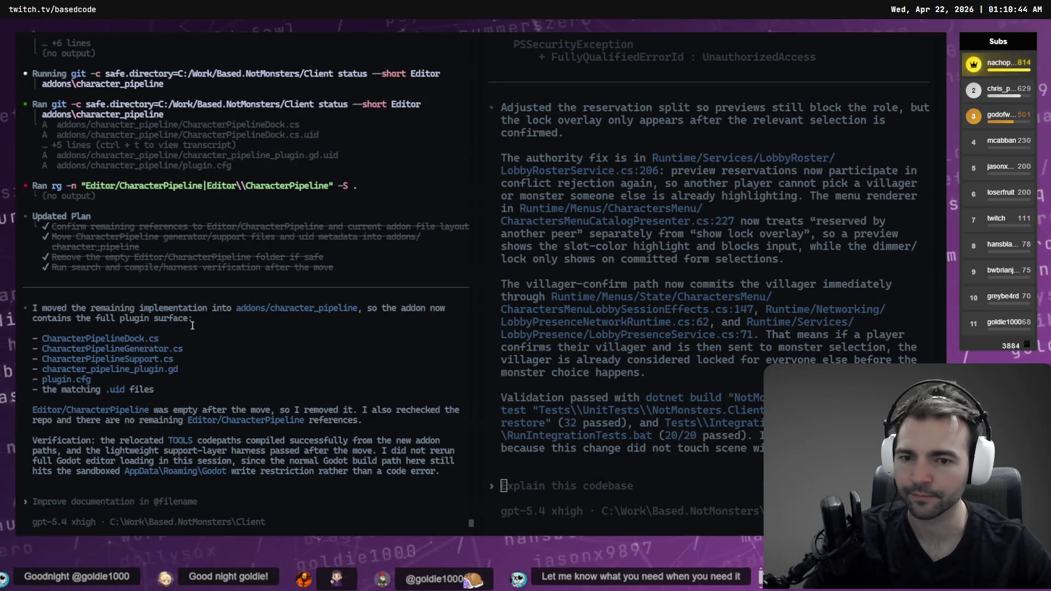
key("alt+Tab")
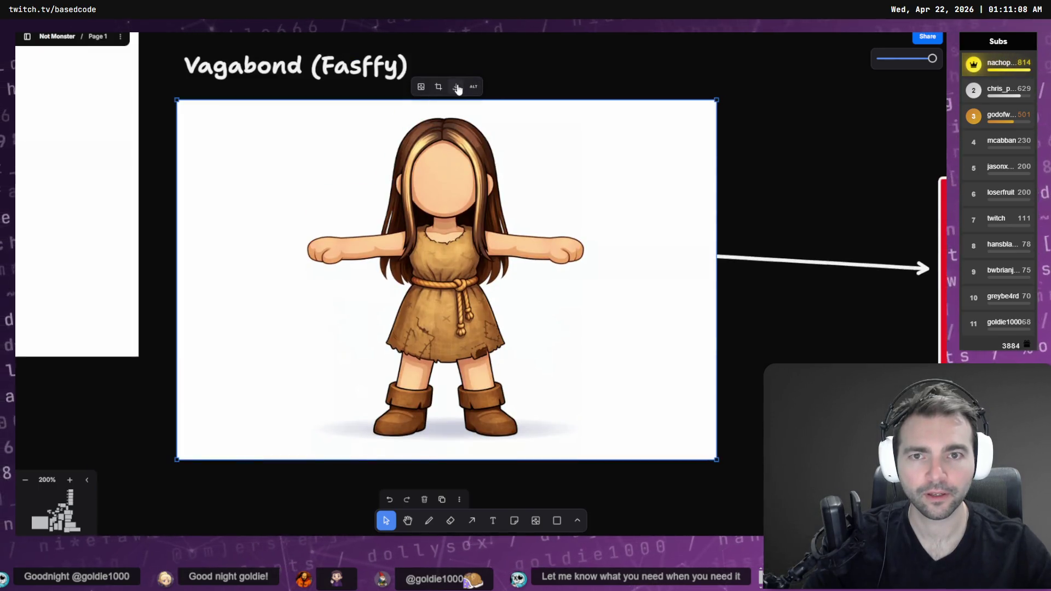
Step: Export the Vagabond image, dismiss the downloads list, and zoom the board out to 41%
left_click(456, 87)
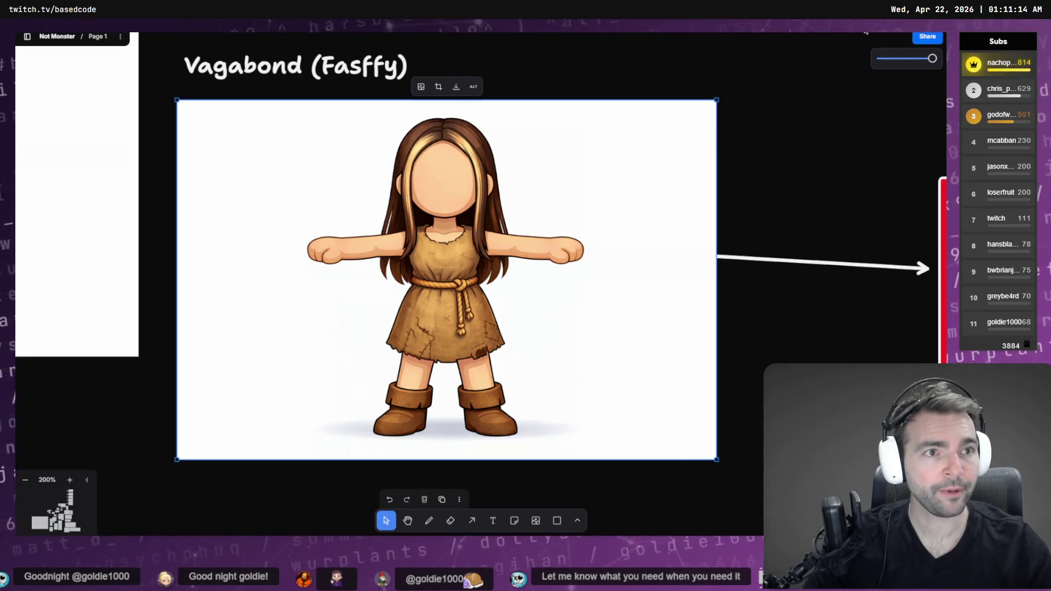
left_click(837, 24)
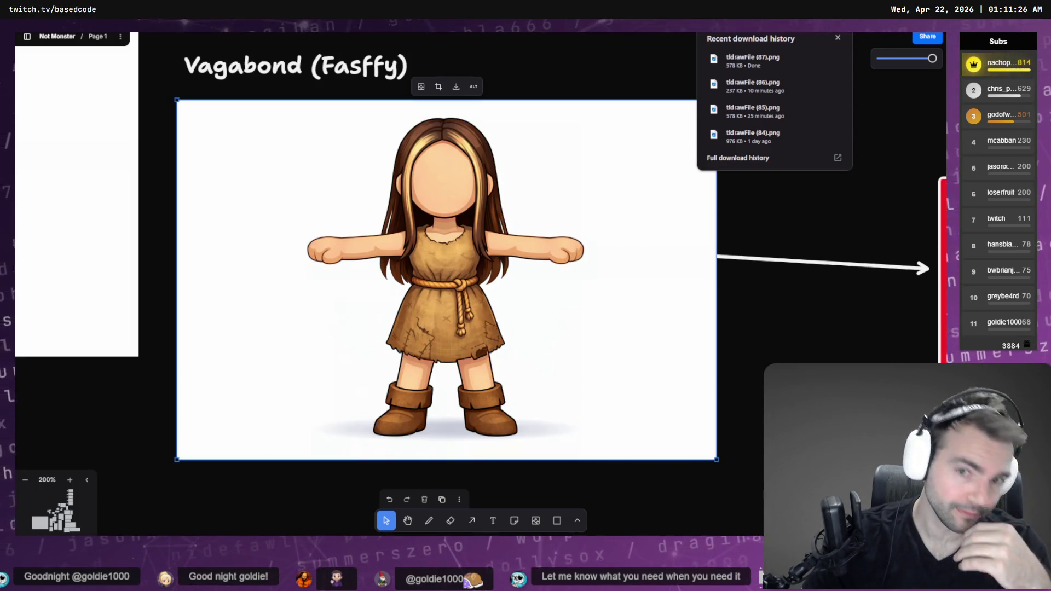
left_click(837, 38)
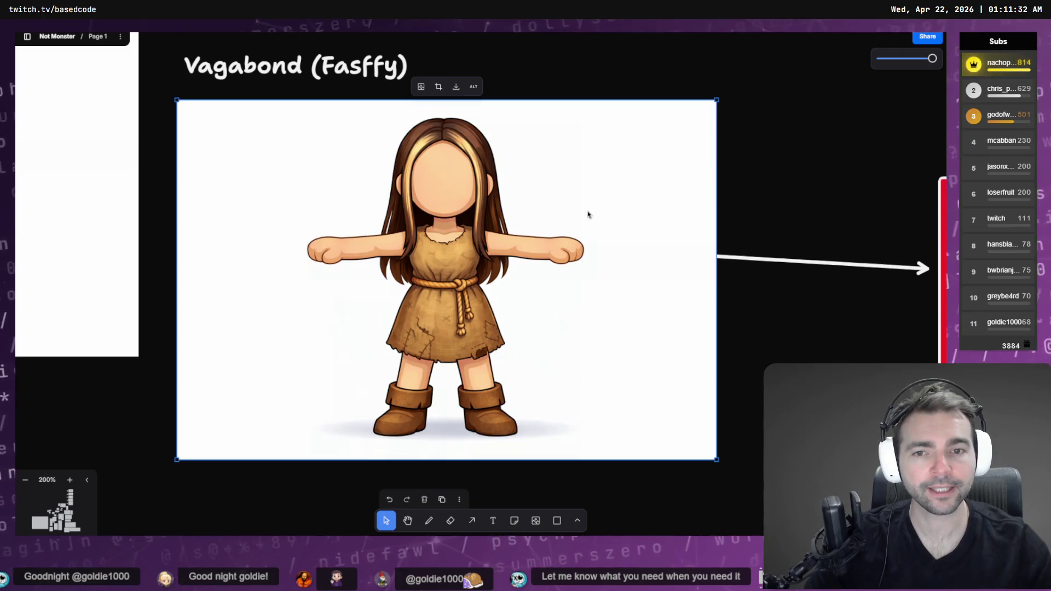
scroll(591, 213, "down", 10)
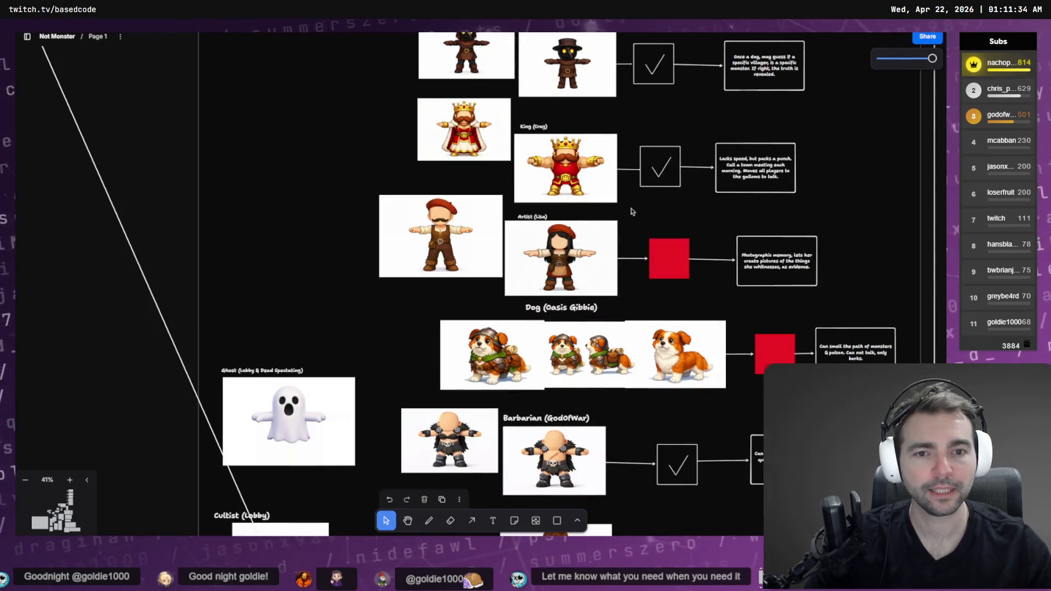
scroll(635, 208, "up", 10)
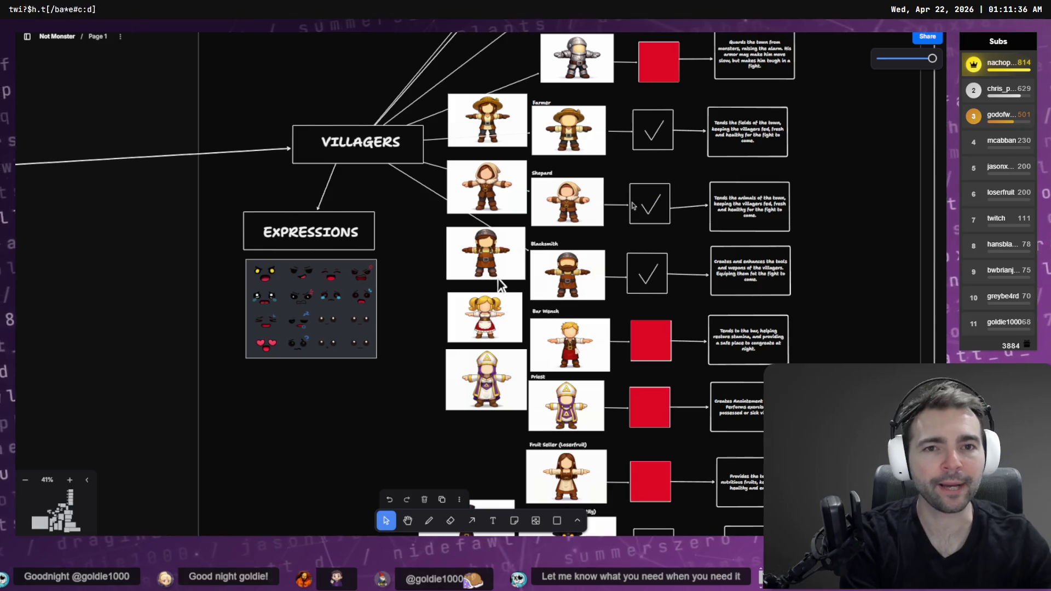
scroll(613, 180, "up", 8)
scroll(592, 158, "down", 10)
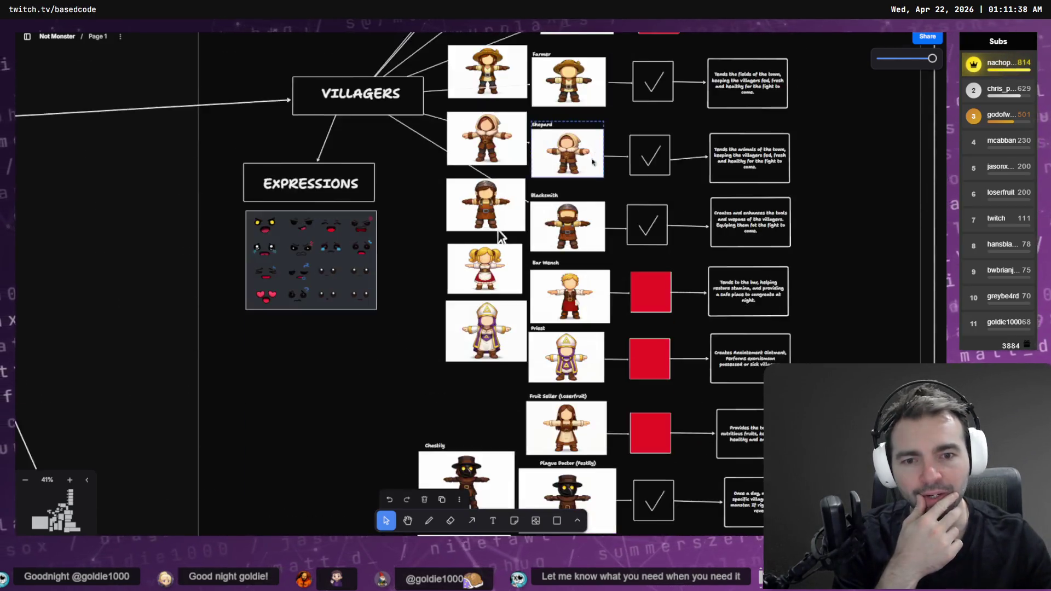
scroll(583, 156, "down", 15)
scroll(586, 184, "up", 7)
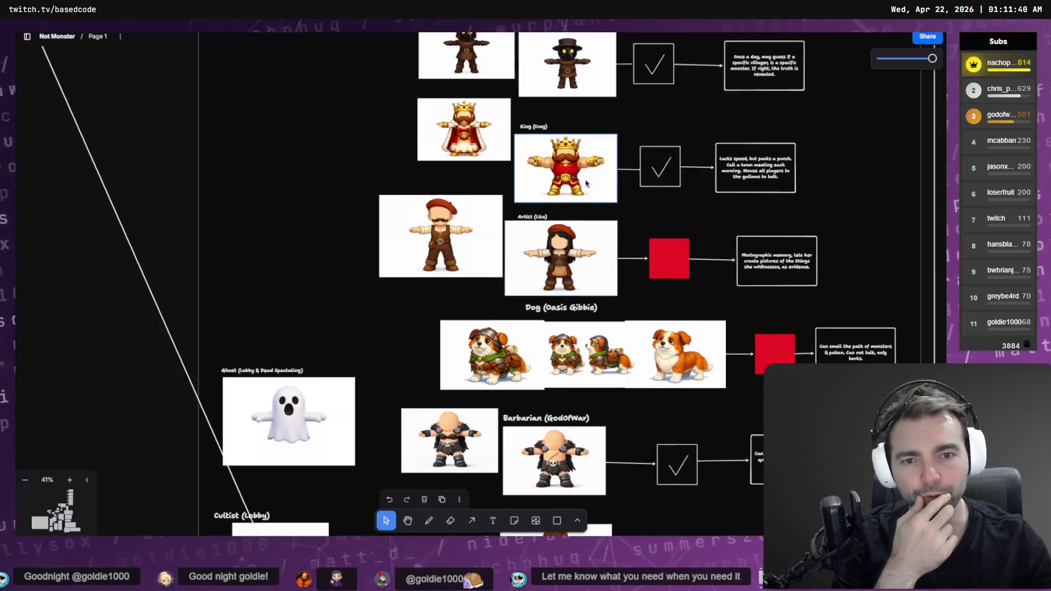
scroll(585, 183, "up", 10)
scroll(582, 197, "down", 6)
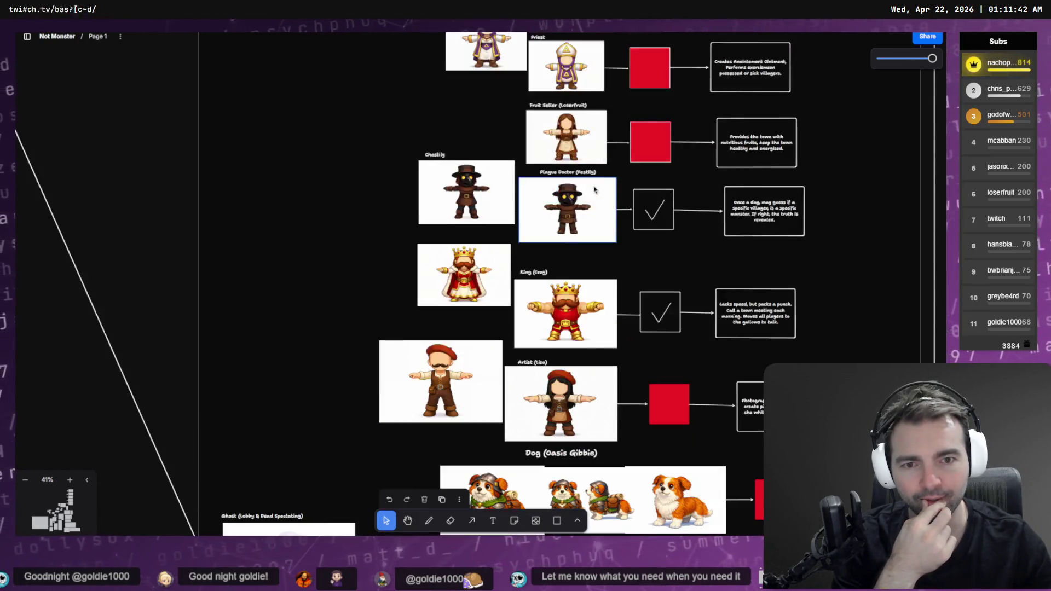
left_click(566, 133)
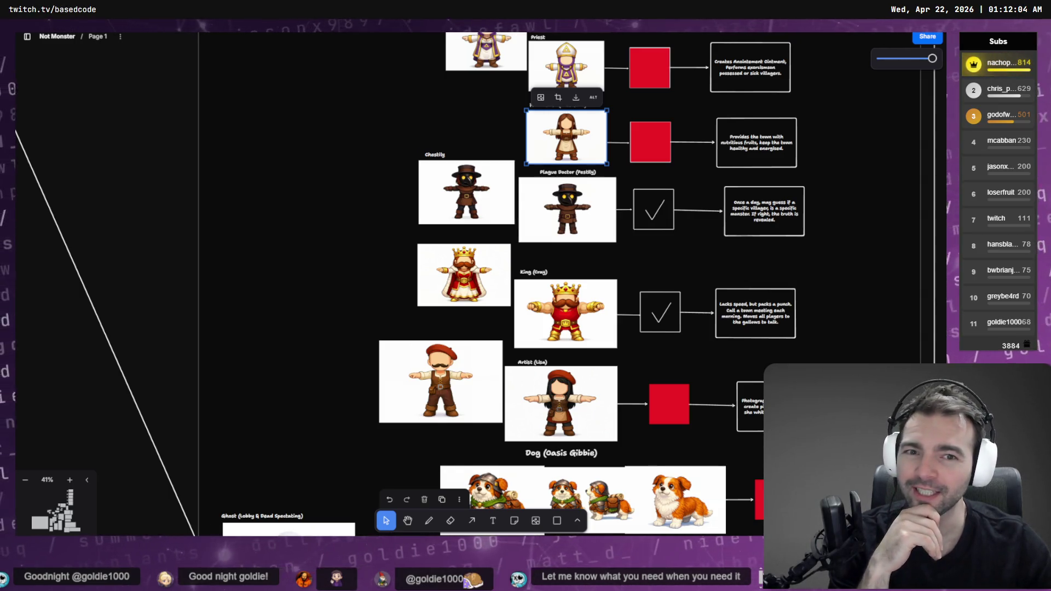
left_click(310, 147)
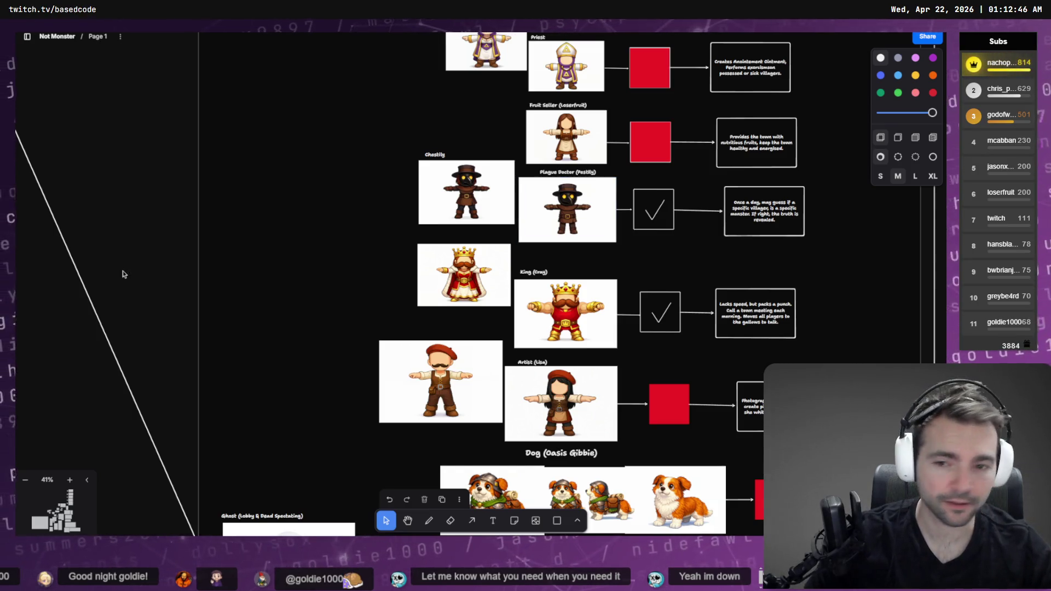
Step: Scroll down to the Skeleton row and delete its red unfinished square
scroll(360, 272, "down", 5)
scroll(519, 134, "down", 10)
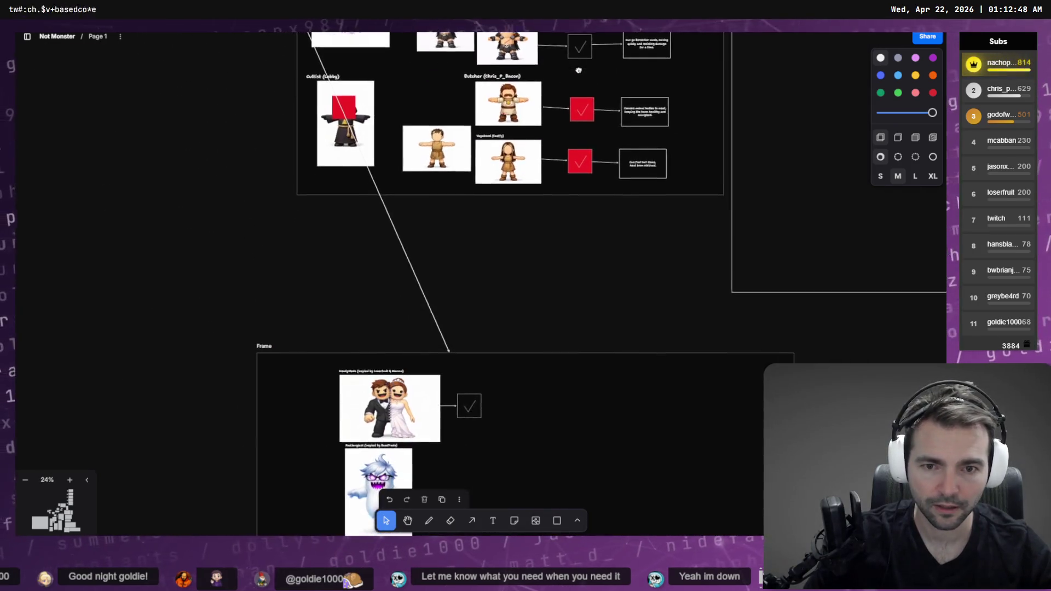
scroll(518, 109, "down", 3)
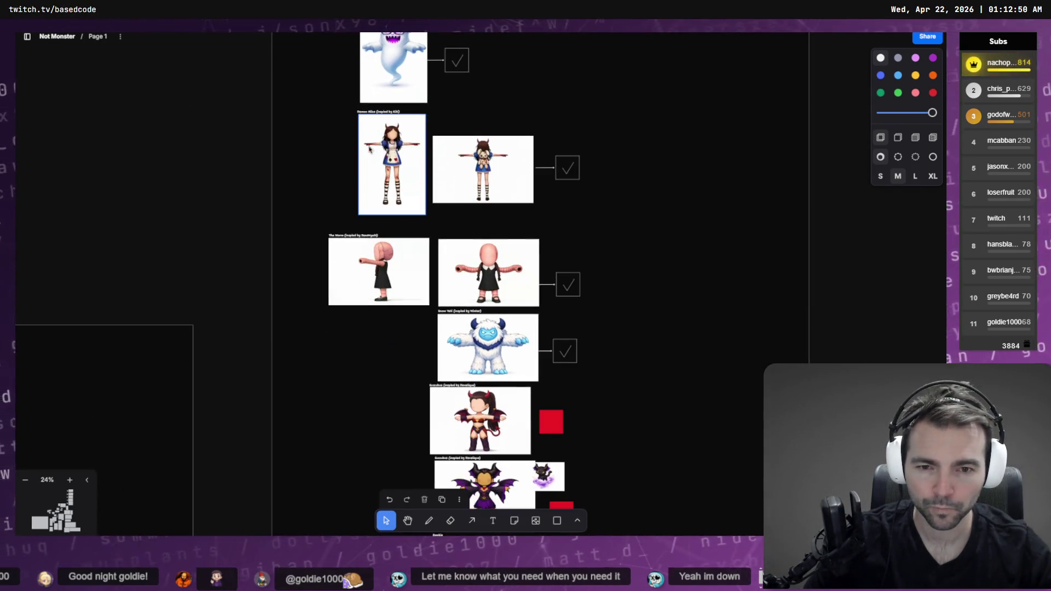
scroll(464, 157, "down", 5)
scroll(464, 158, "down", 1)
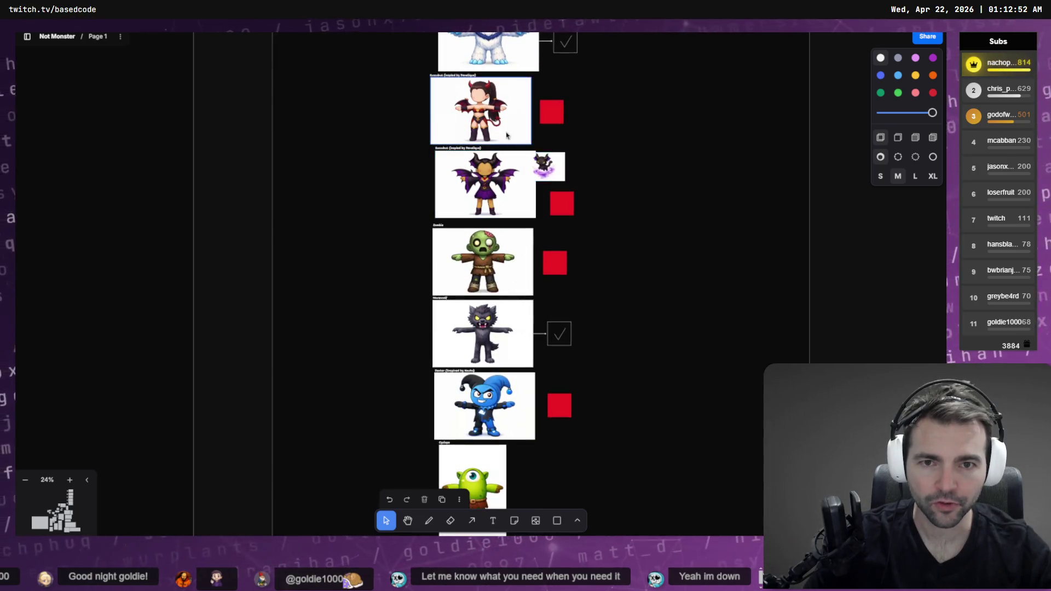
scroll(556, 236, "up", 4)
scroll(555, 237, "down", 2)
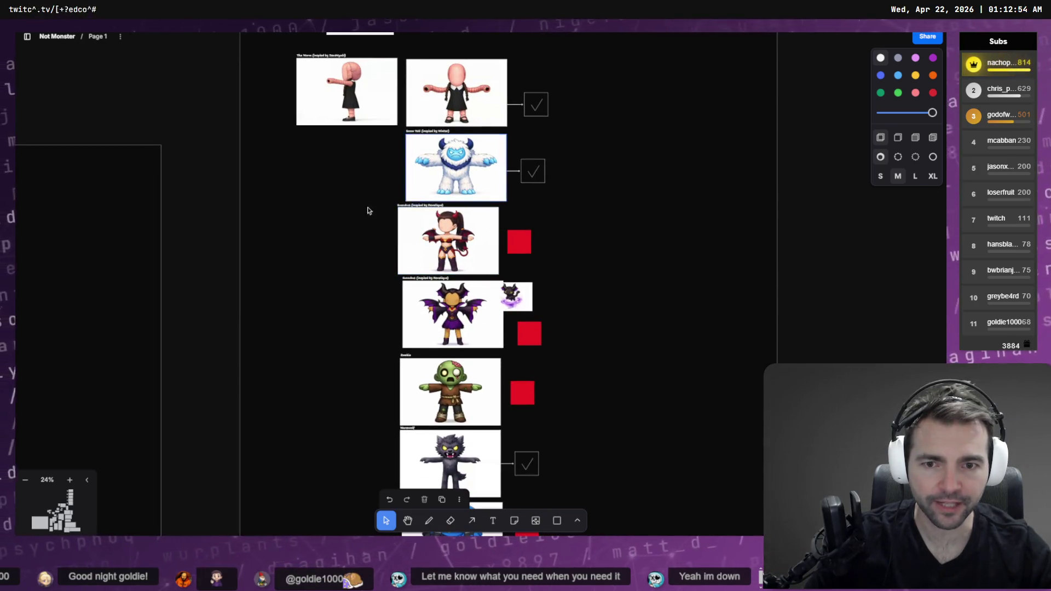
scroll(452, 248, "up", 5)
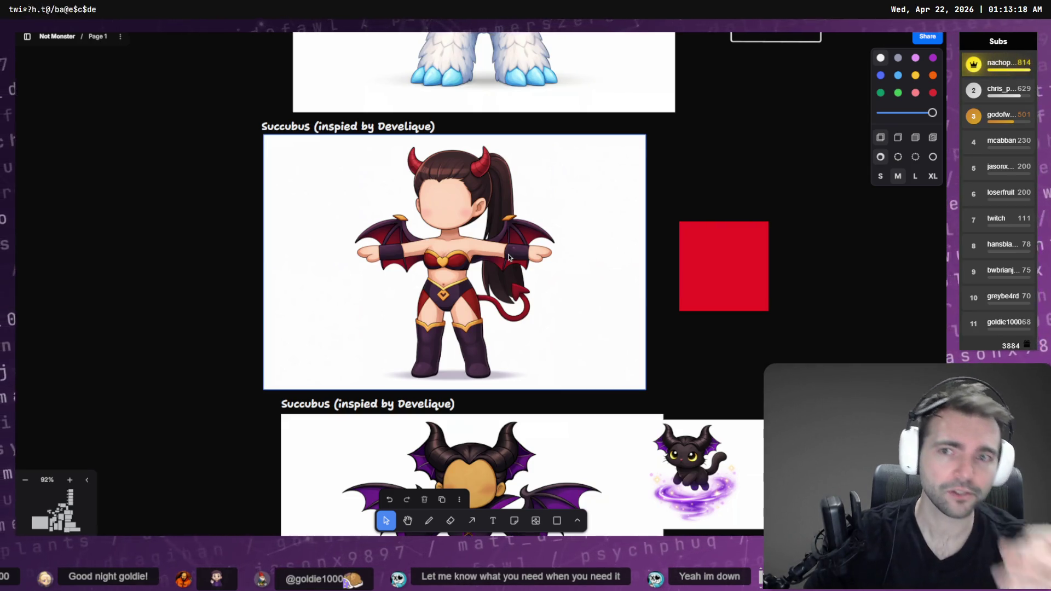
scroll(378, 295, "down", 5)
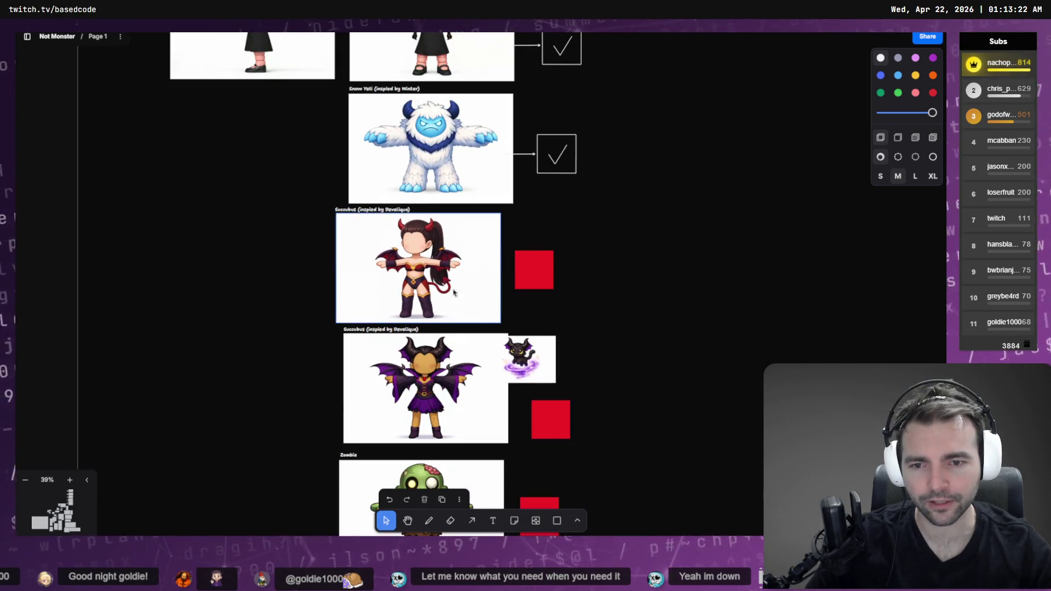
scroll(475, 348, "down", 10)
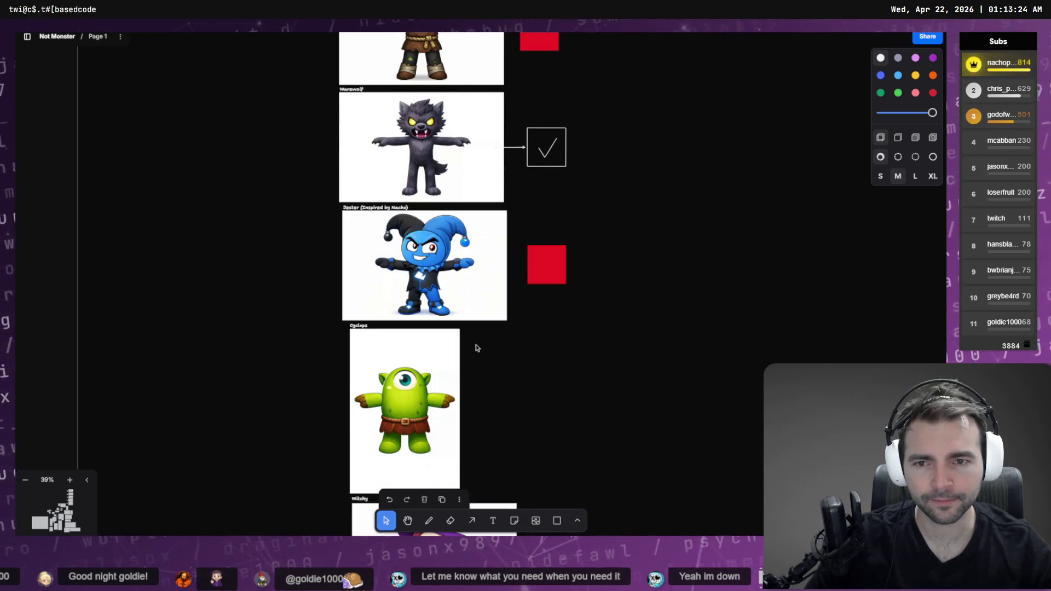
scroll(475, 348, "down", 15)
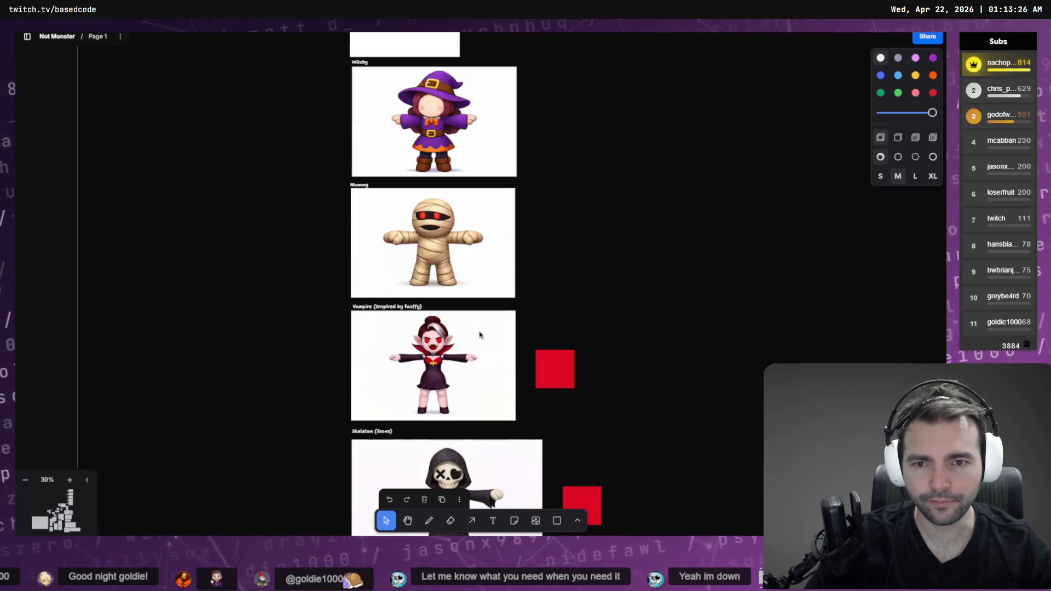
scroll(449, 328, "up", 1)
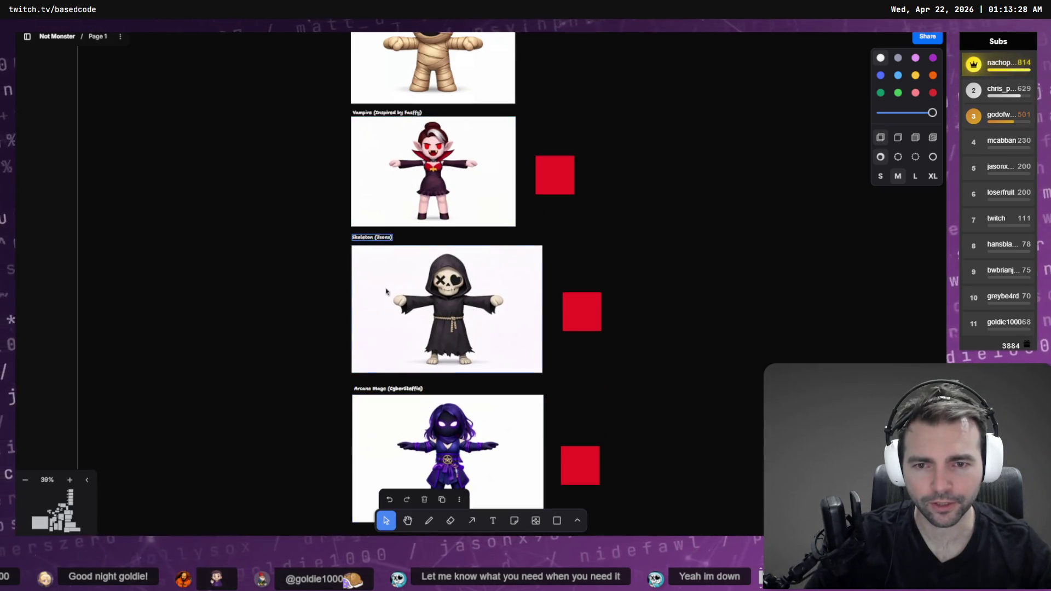
scroll(383, 307, "down", 2)
double_click(359, 291)
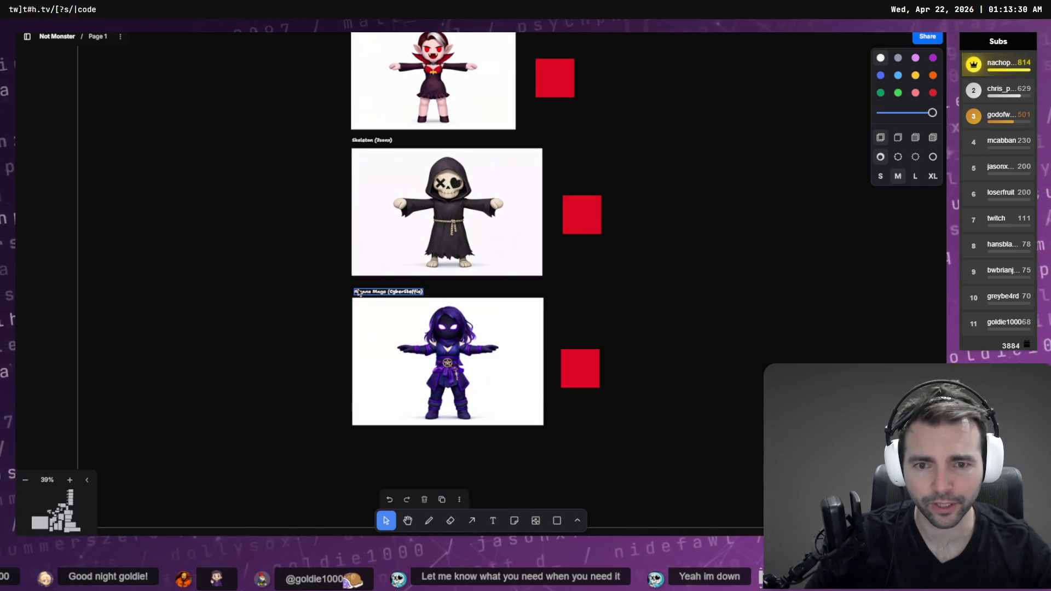
left_click(597, 230)
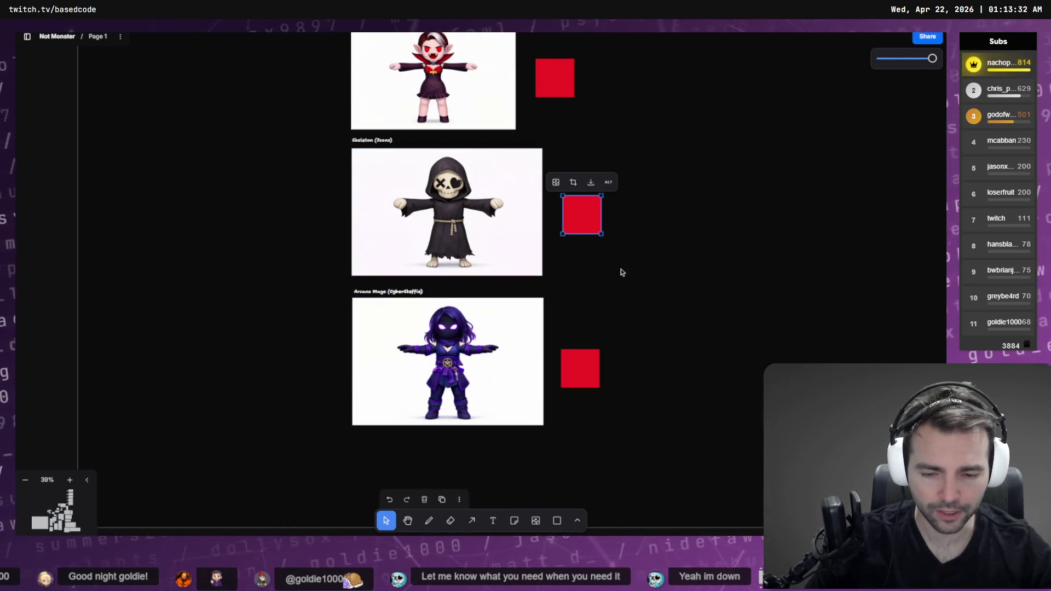
key("Delete")
scroll(618, 277, "up", 12)
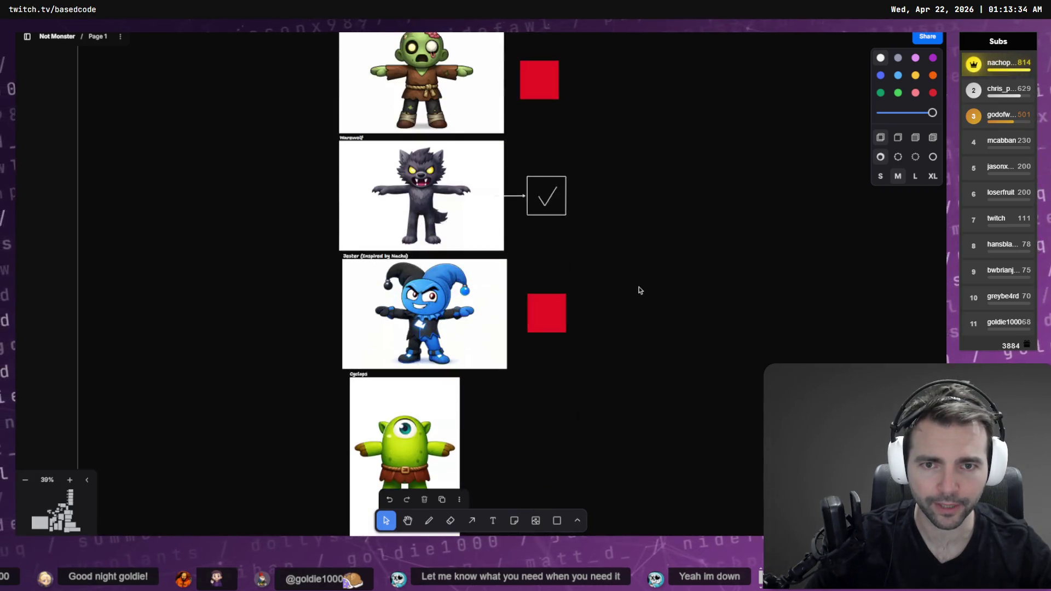
Step: Place a checkmark box beside the Skeleton and link them with an arrow
mouse_move(547, 292)
left_mouse_down()
mouse_move(593, 405)
mouse_move(606, 186)
left_mouse_up()
scroll(545, 290, "down", 12)
scroll(603, 246, "up", 3)
key("a")
left_click_drag(542, 218, 594, 217)
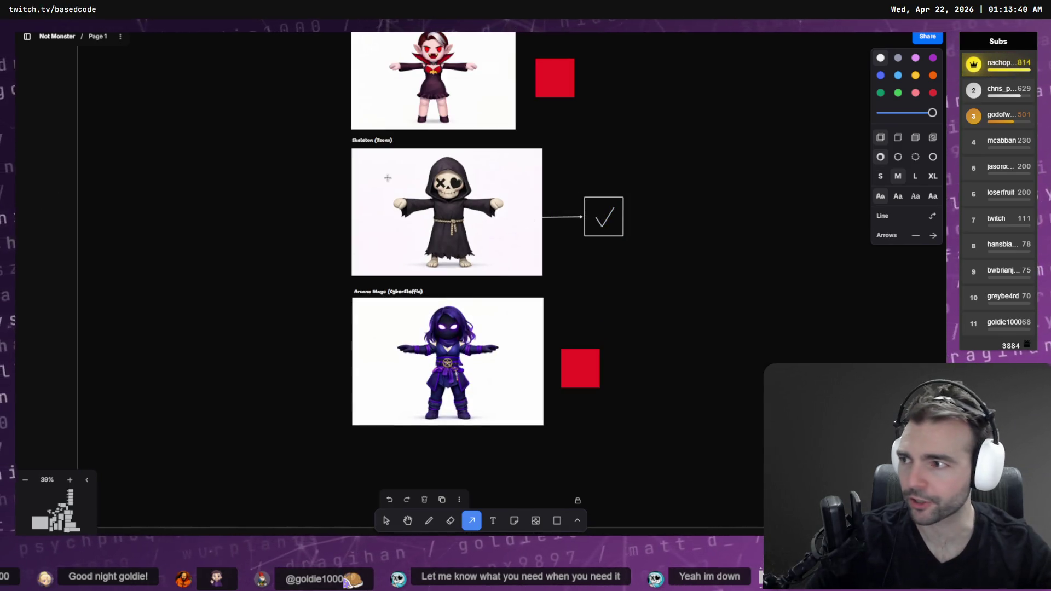
Step: Shift the Arcane Mage's red square right and draw an arrow from the image to it
left_click(386, 520)
left_click(393, 329)
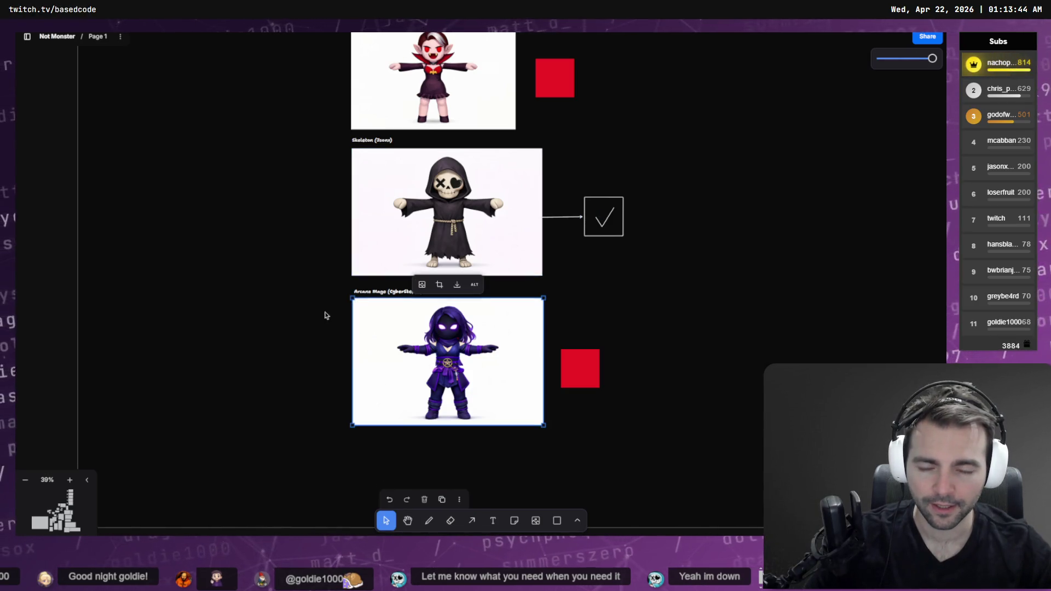
left_click_drag(583, 367, 610, 361)
key("a")
left_click_drag(462, 372, 616, 365)
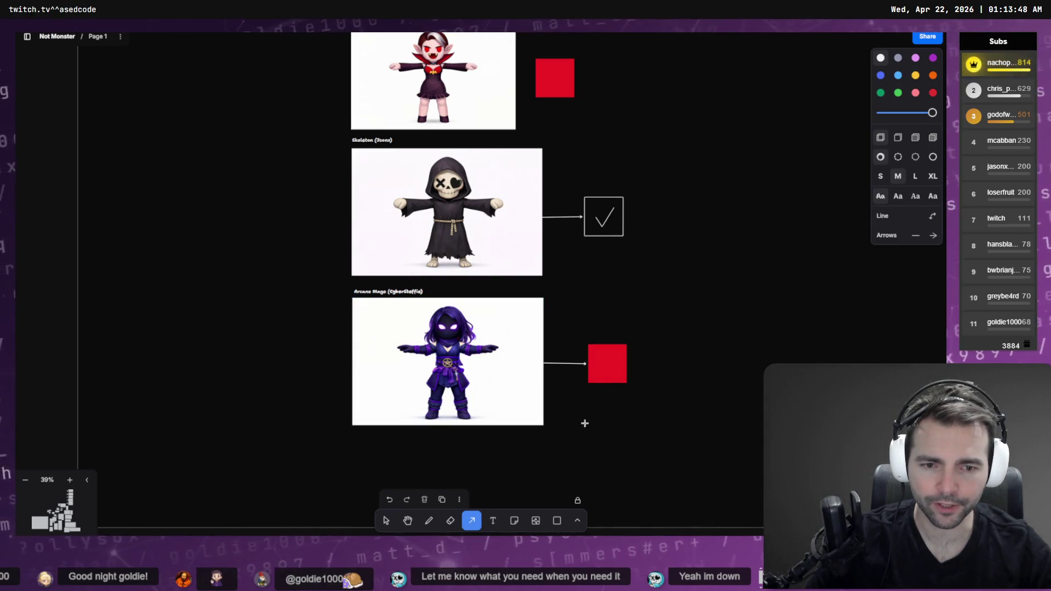
scroll(610, 298, "up", 5)
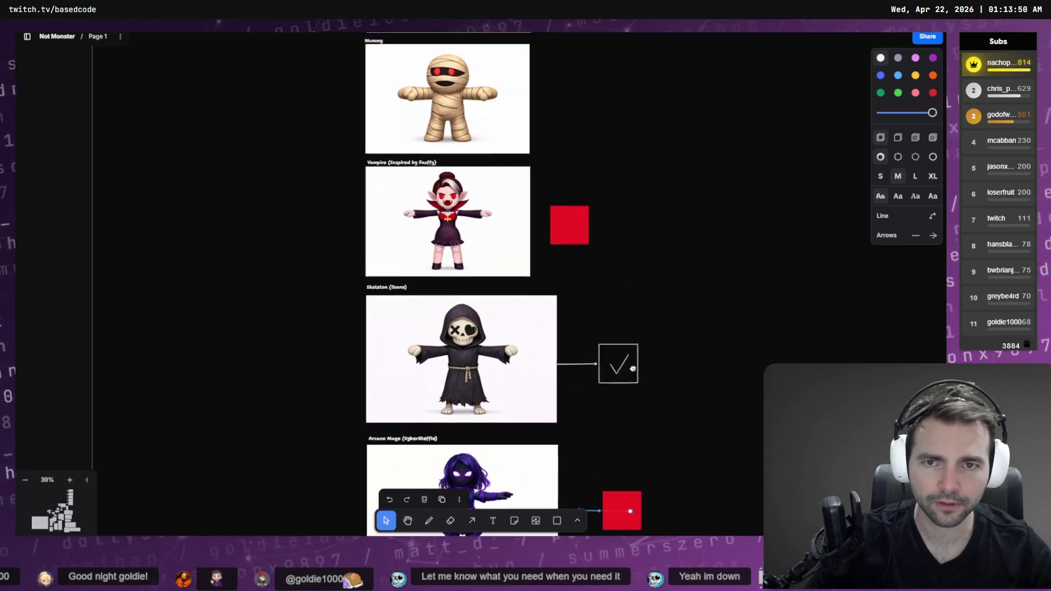
left_click(462, 234)
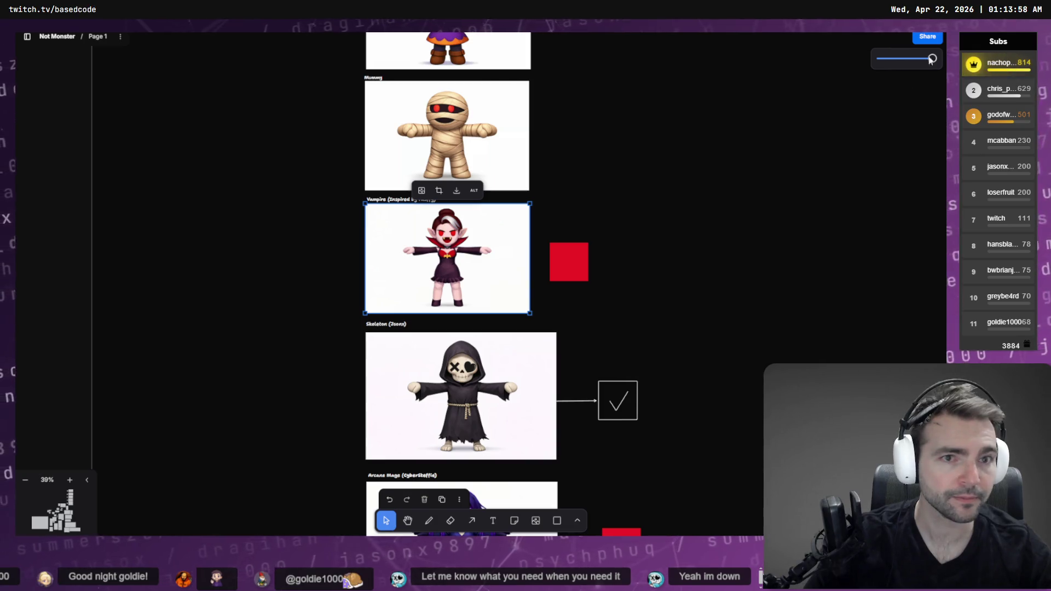
left_click(786, 110)
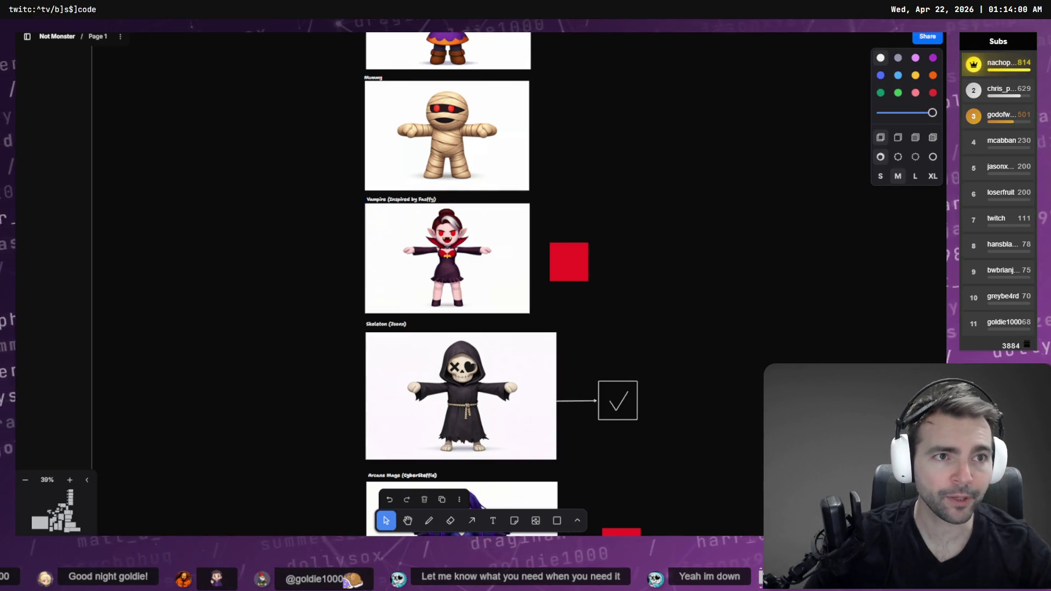
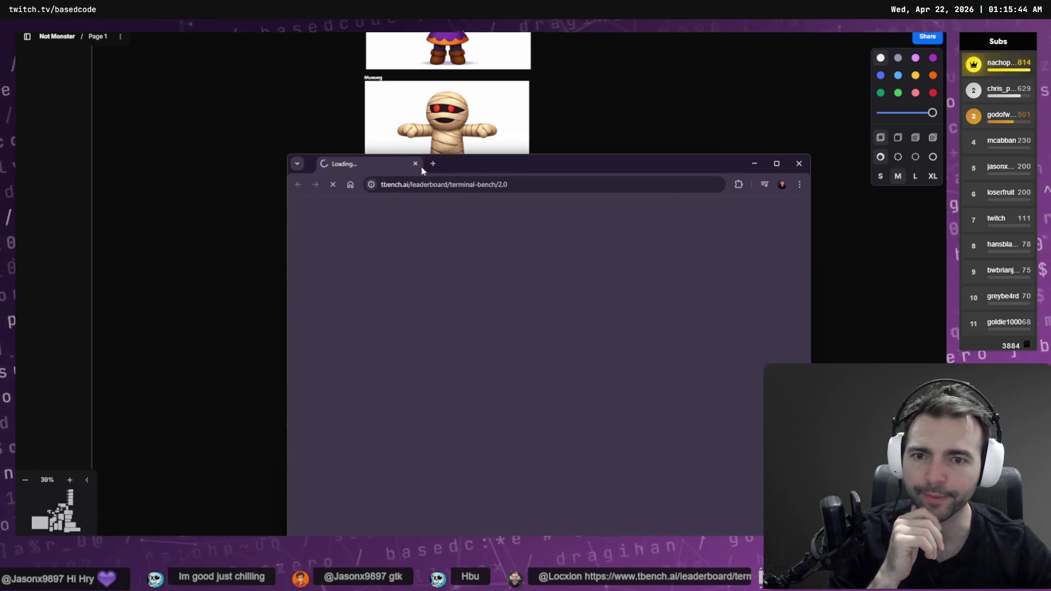
Step: Open the per-task results for rank-1 ForgeCode GPT-5.4 (81.8), then return to Godot
double_click(445, 159)
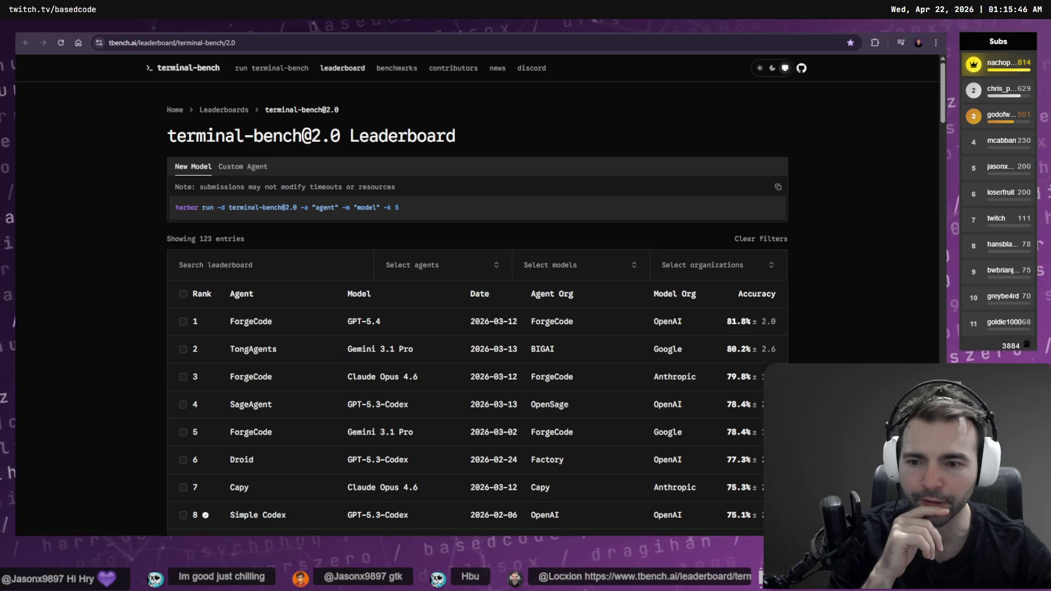
scroll(44, 183, "down", 3)
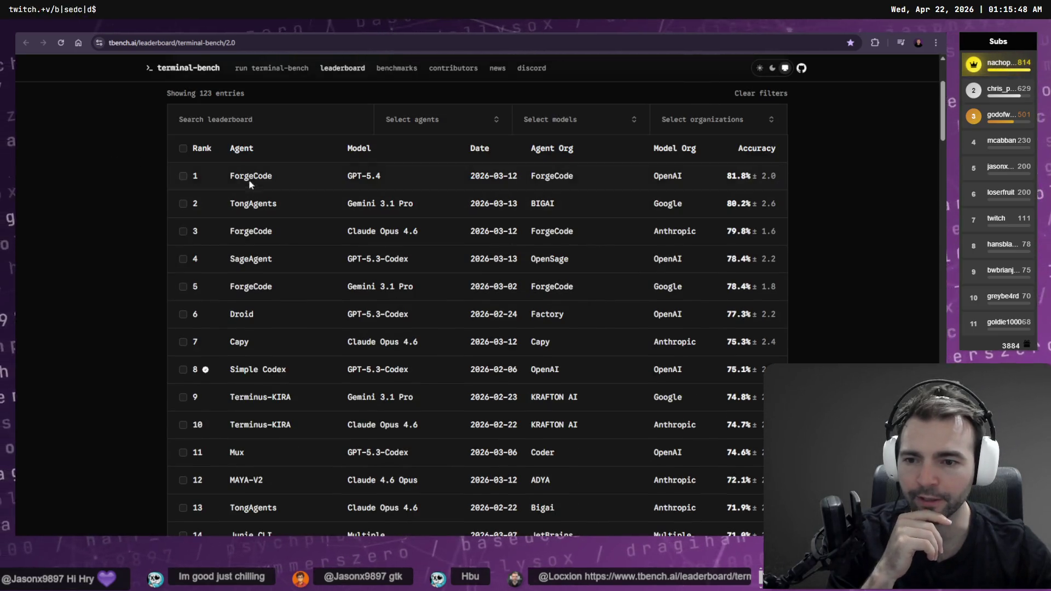
scroll(251, 206, "down", 4)
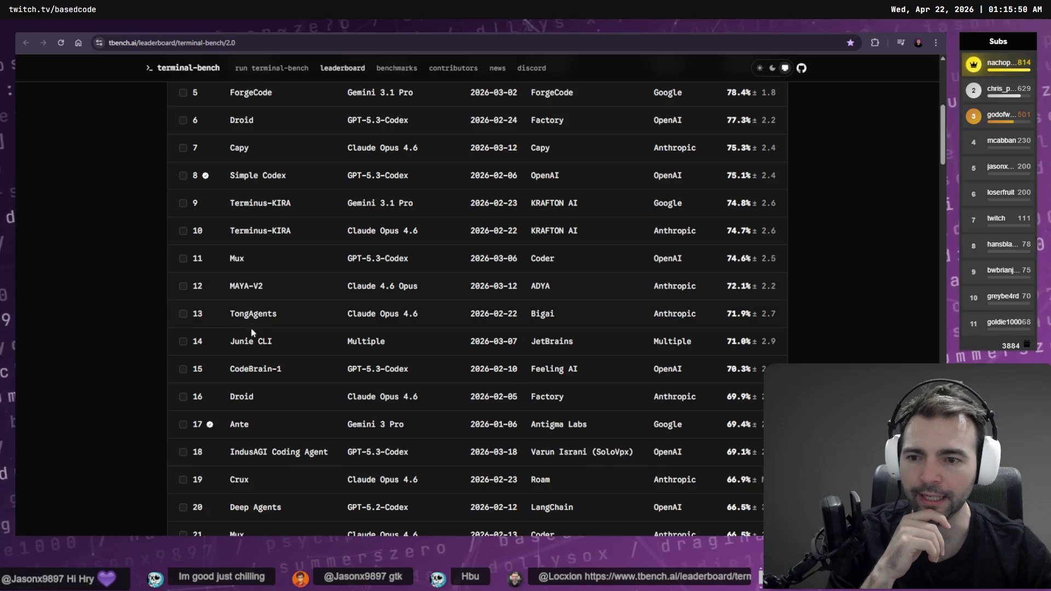
scroll(602, 415, "up", 6)
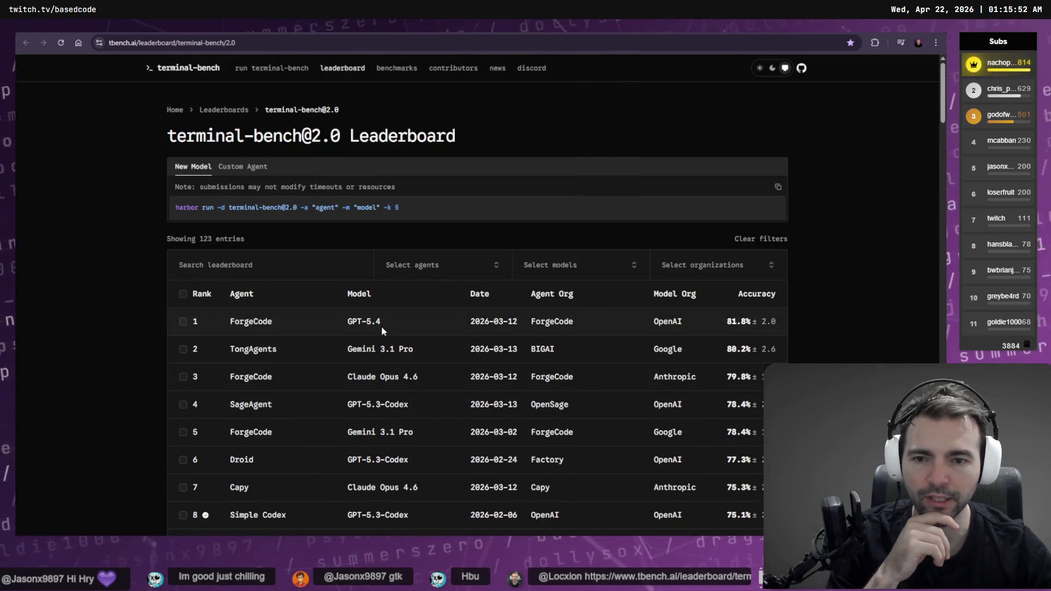
double_click(735, 321)
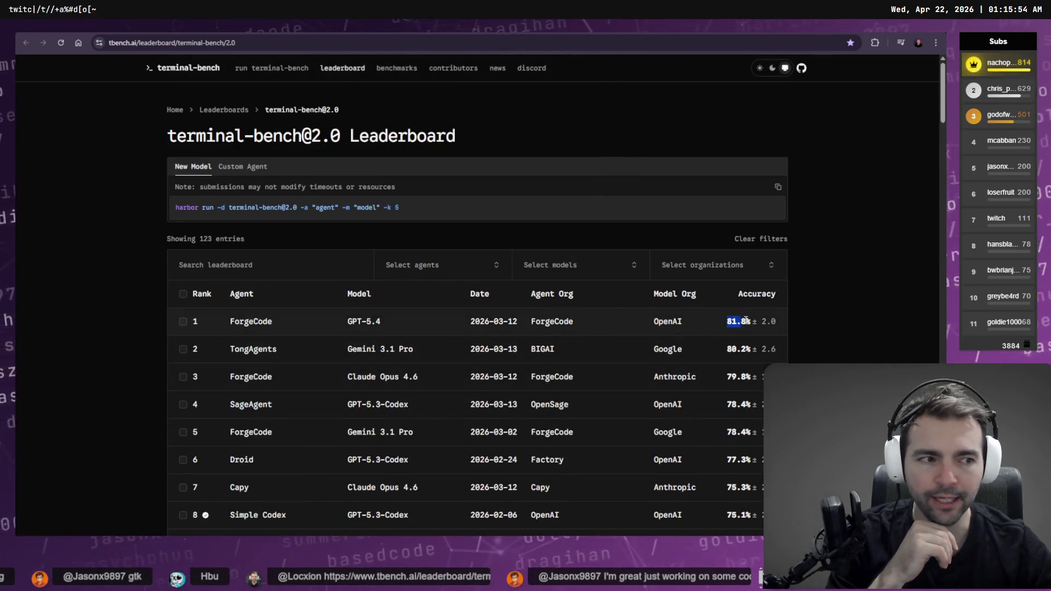
left_click(735, 321)
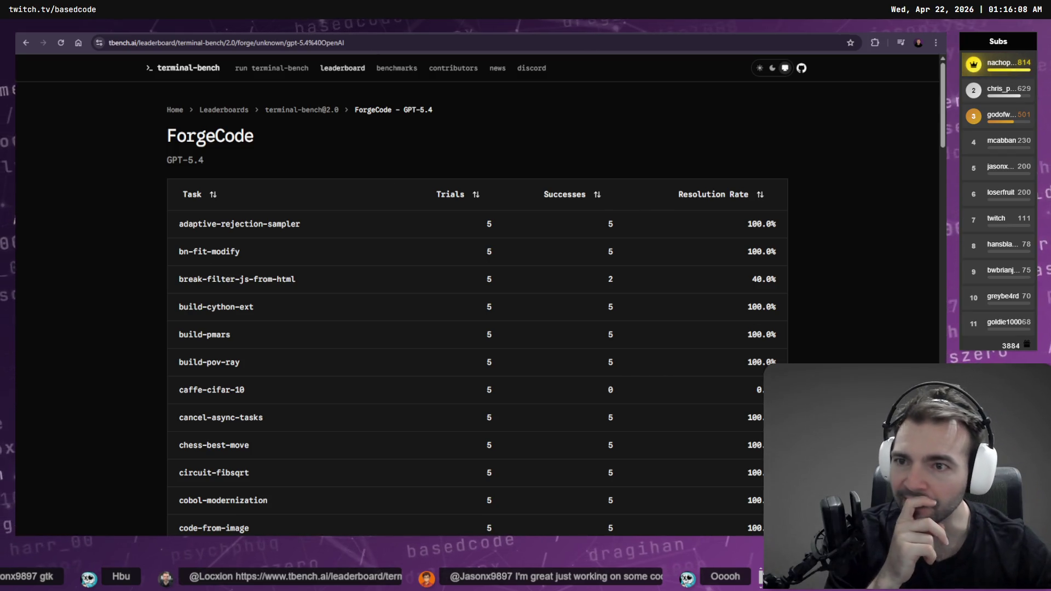
key("alt+Tab")
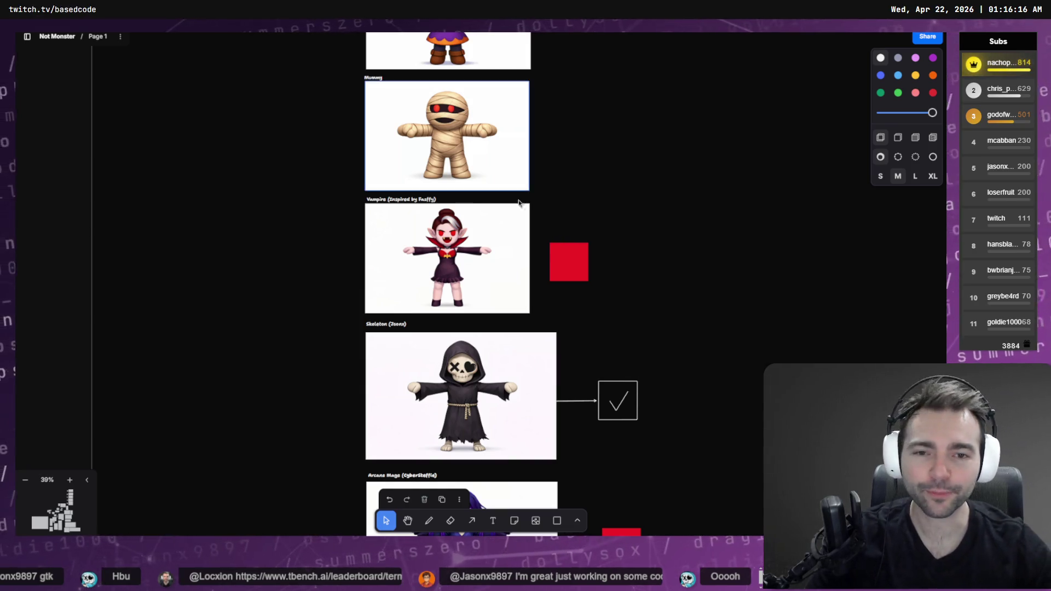
key("alt+Tab")
Step: Collapse the Chapel, Interior, ChapelDoor, Liminal, Architecture and Environment folders, cancelling an accidental ArtTests.tscn move
scroll(132, 428, "up", 5)
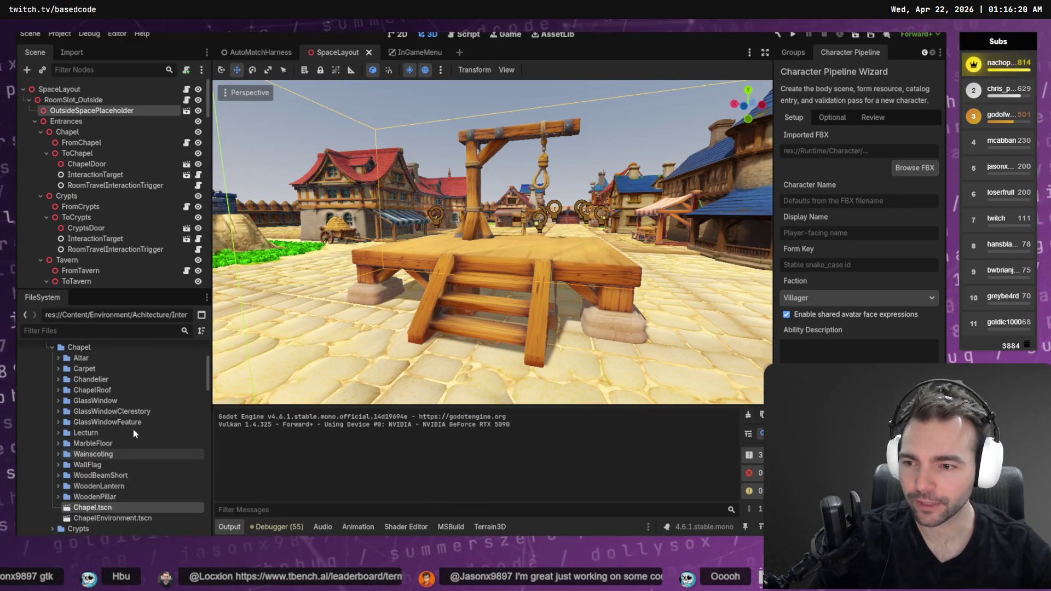
left_click(50, 394)
left_click(46, 383)
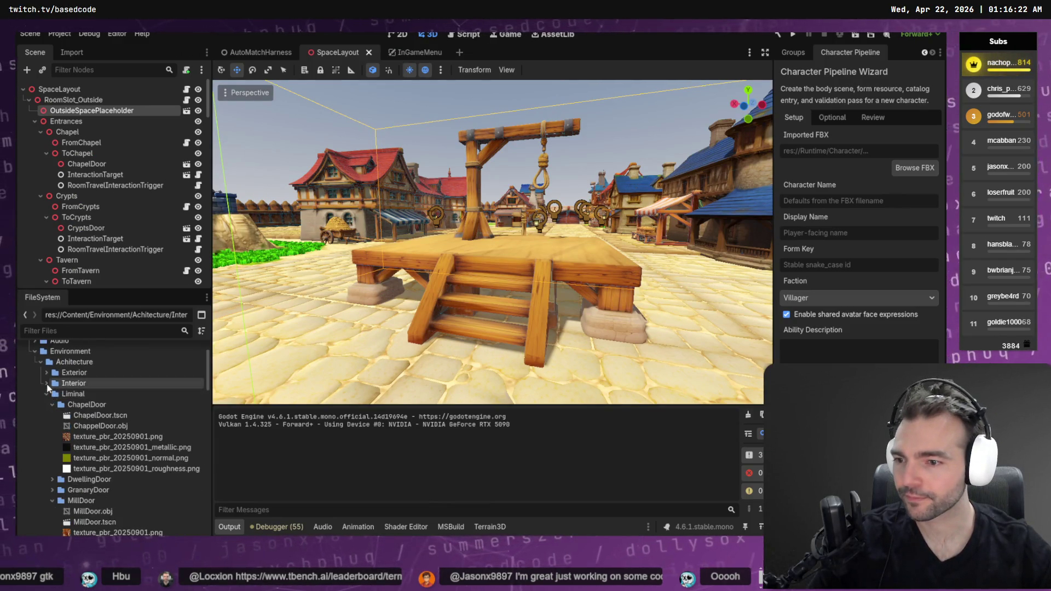
left_click(52, 404)
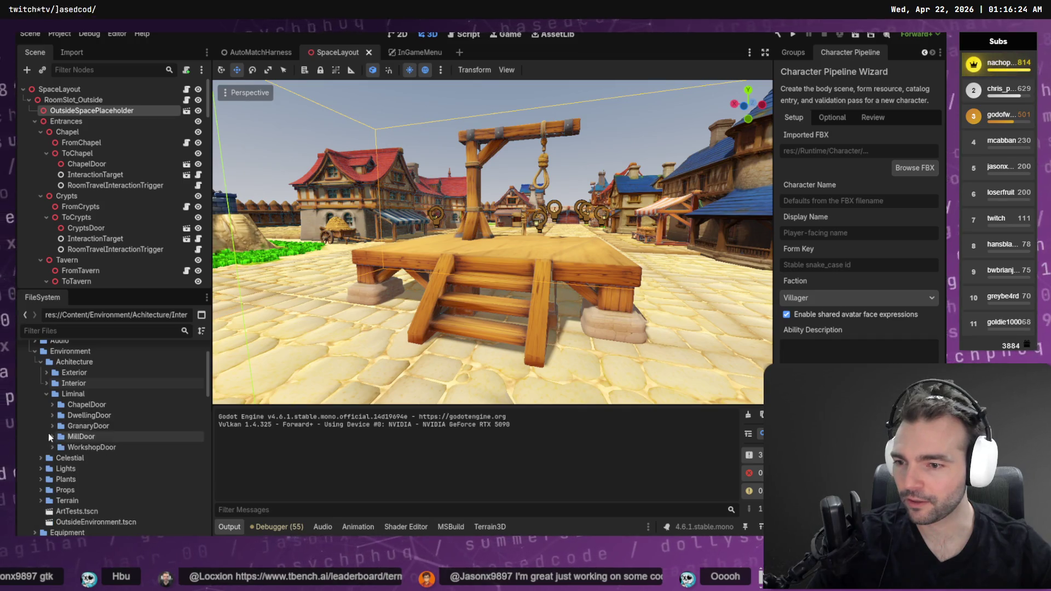
left_click(46, 394)
left_click_drag(44, 464, 63, 479)
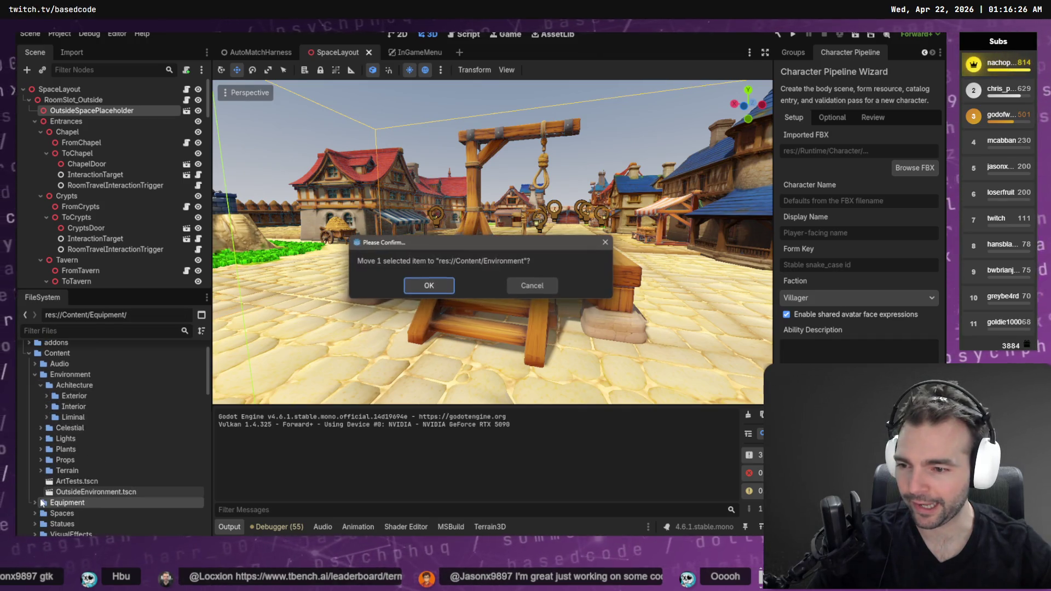
left_click(531, 284)
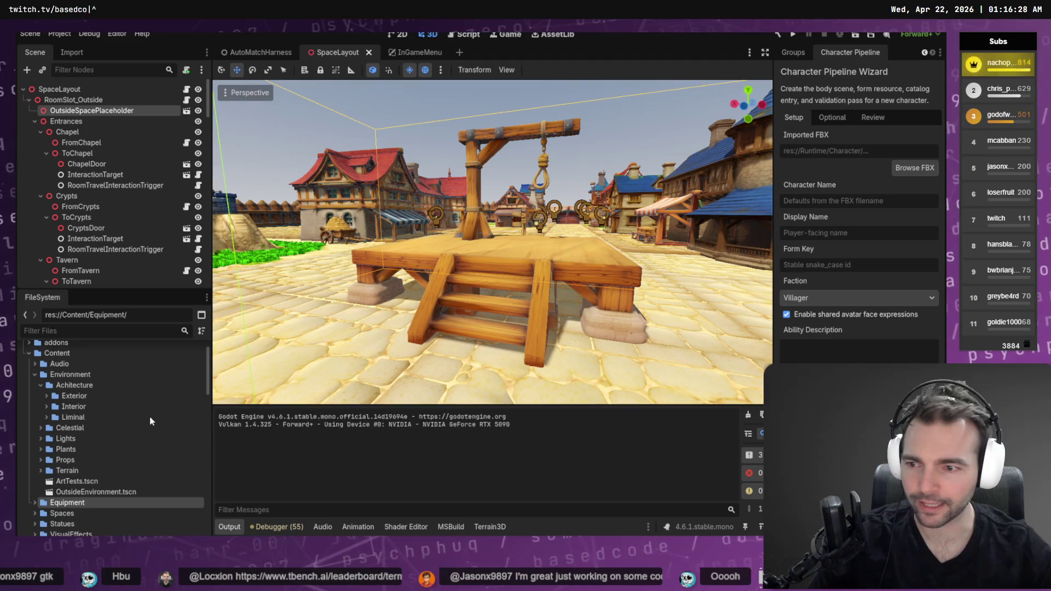
double_click(74, 385)
left_click(34, 375)
scroll(37, 407, "down", 4)
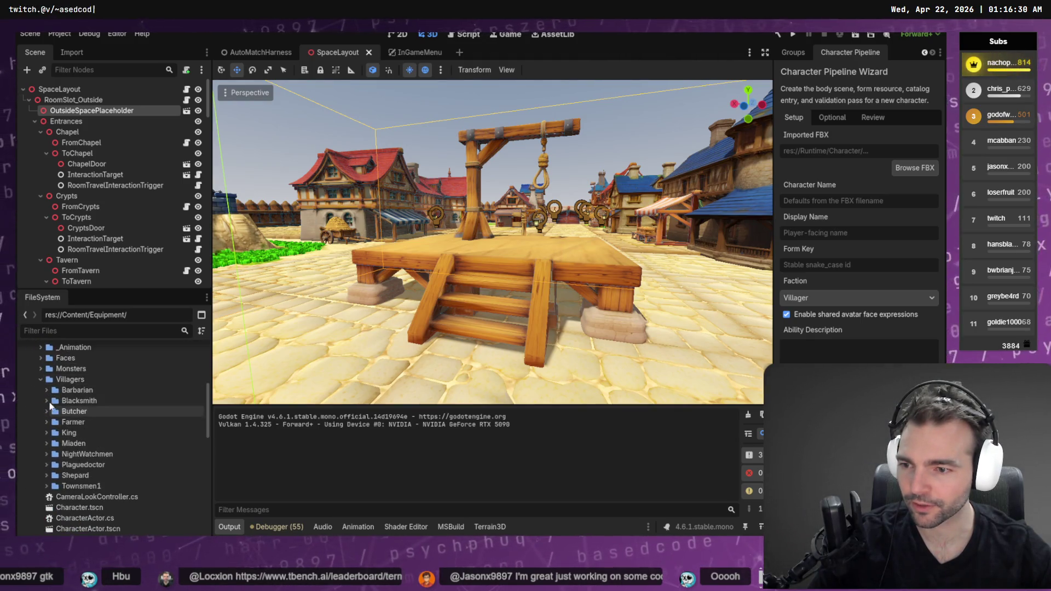
Step: Create a new folder named Priest inside the Villagers folder
right_click(76, 379)
mouse_move(185, 363)
left_click(271, 364)
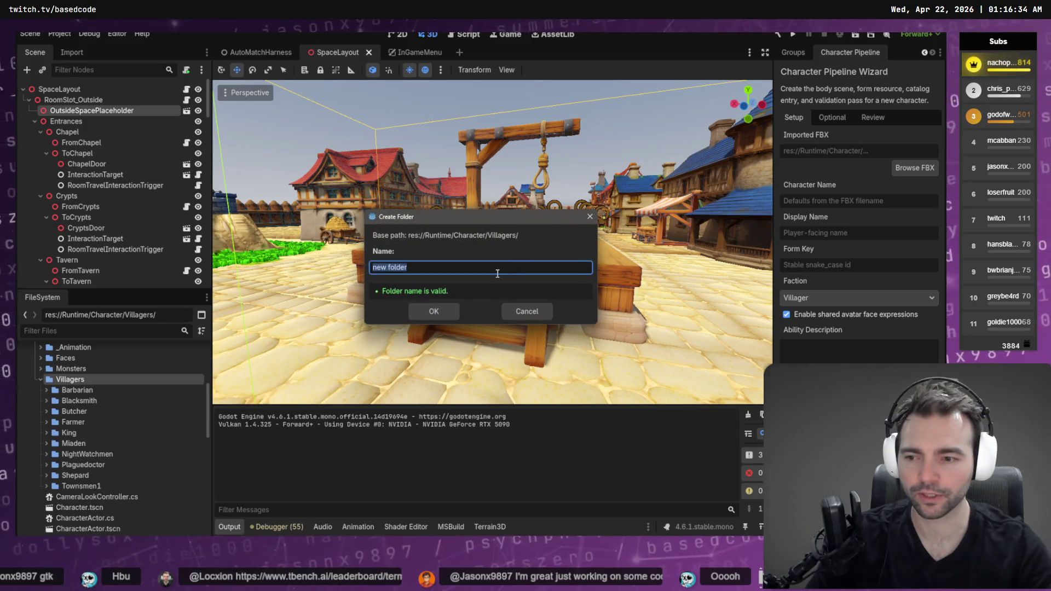
type("Priest")
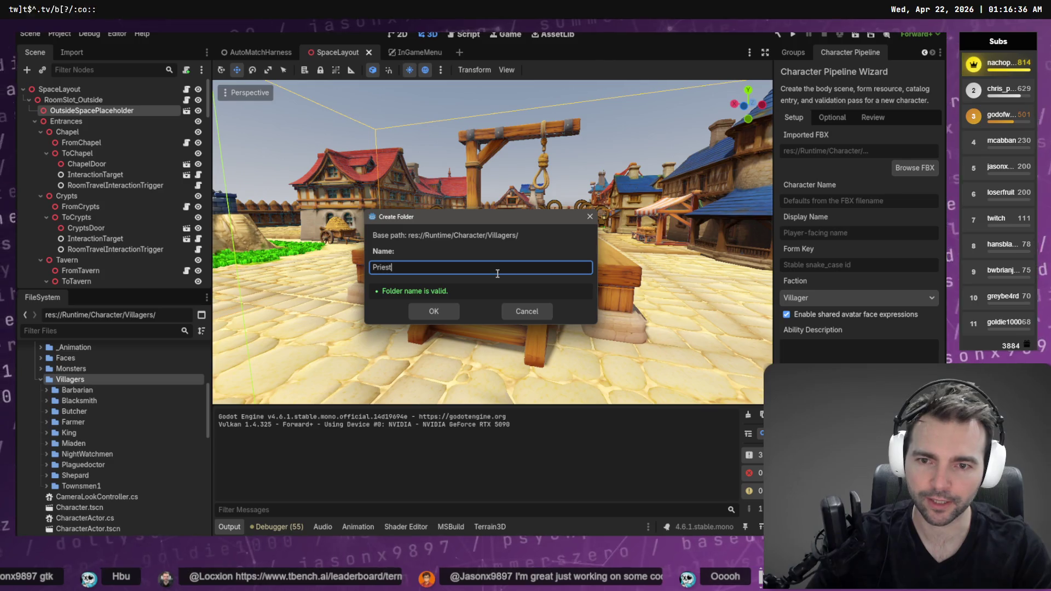
key("Return")
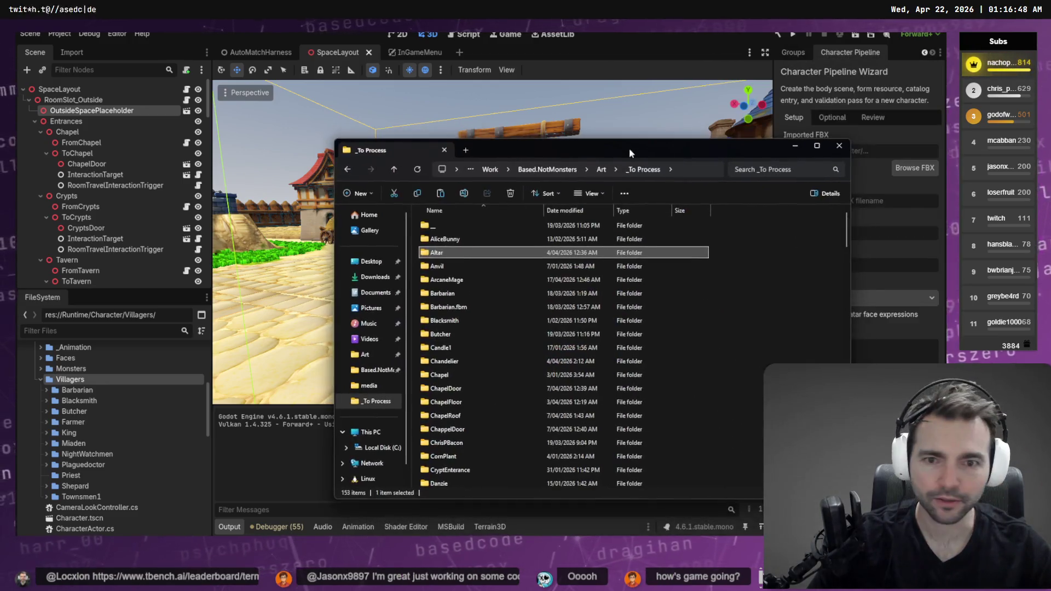
Step: Rename the archive to Priest.zip and the hash-named model file to Priest.obj
type("Prie")
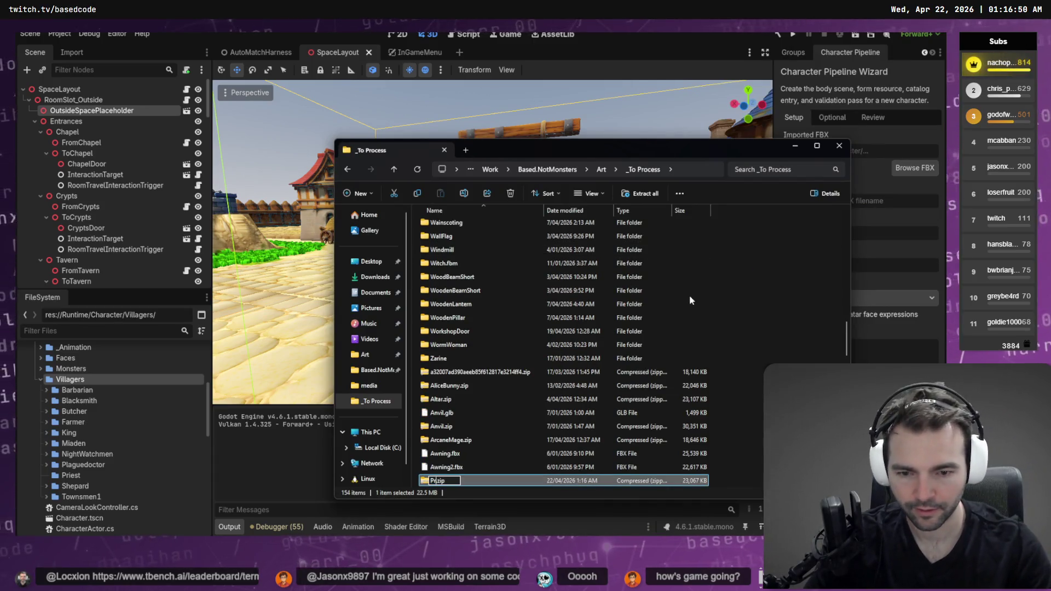
type("st")
key("Return")
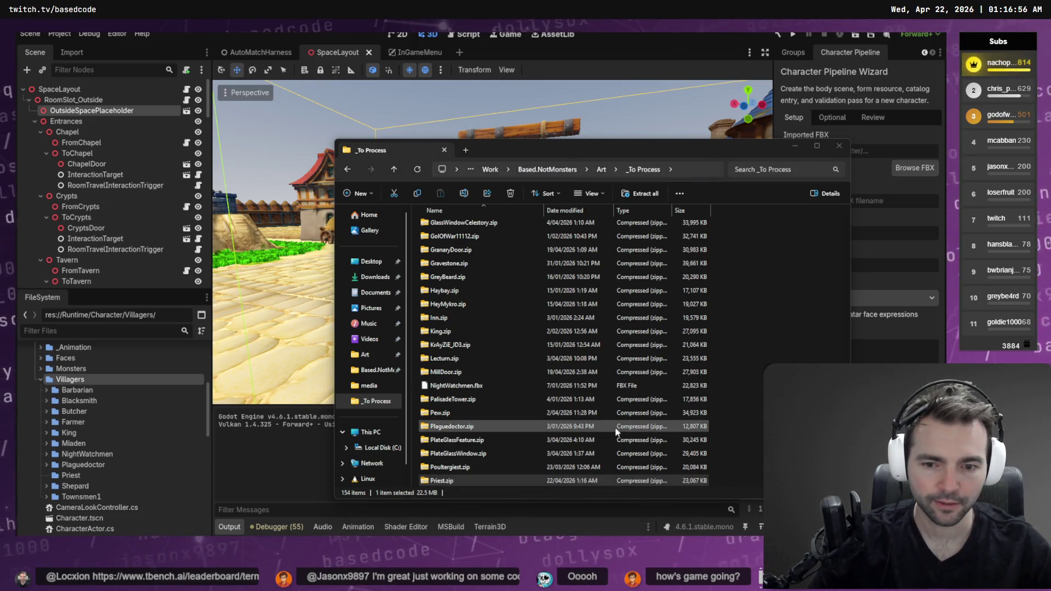
left_click(461, 270)
type("Priest.obj")
key("Return")
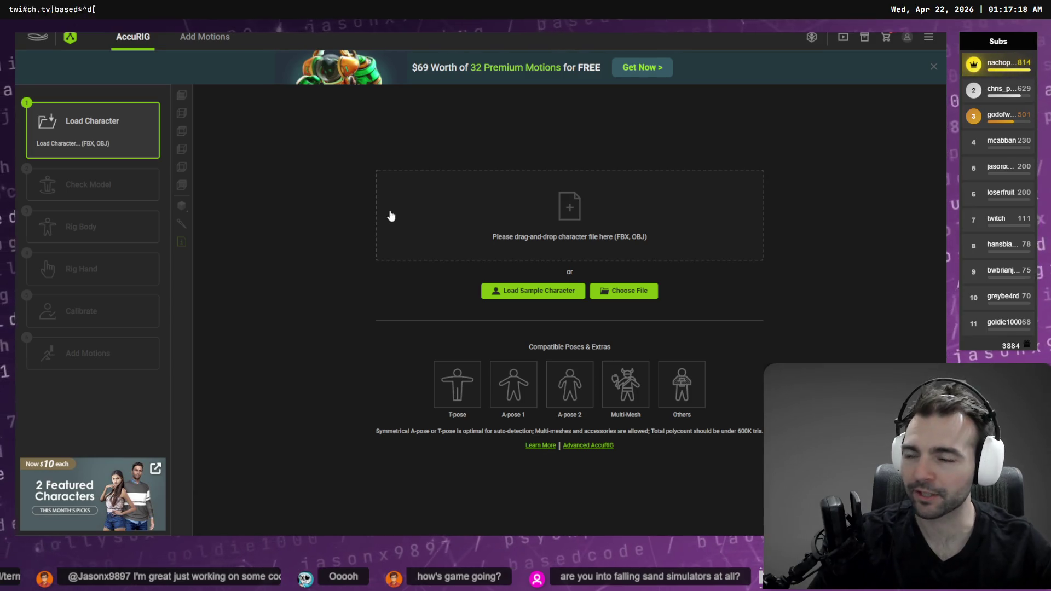
Step: Drop Priest.obj into AccuRIG's Load Character area and enable Force Symmetry
left_click(423, 219)
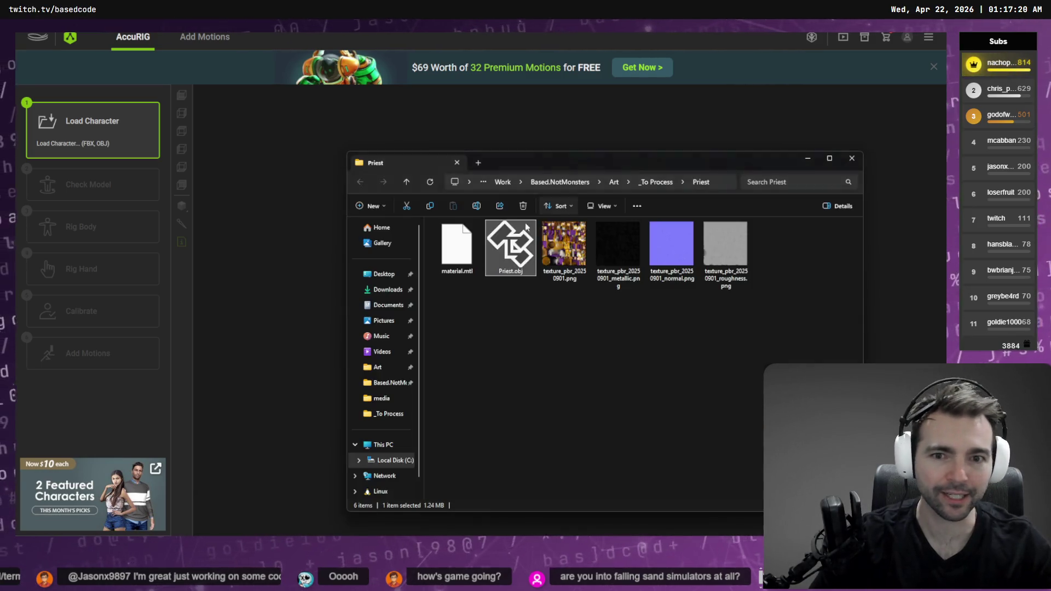
mouse_move(526, 255)
left_mouse_down()
mouse_move(343, 219)
mouse_move(336, 236)
left_mouse_up()
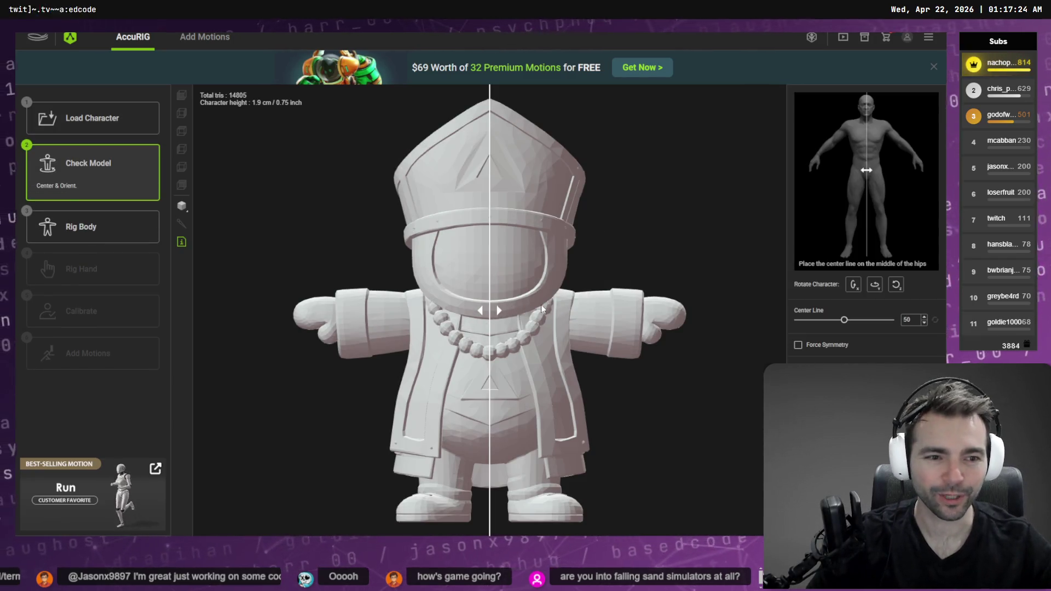
left_click(799, 345)
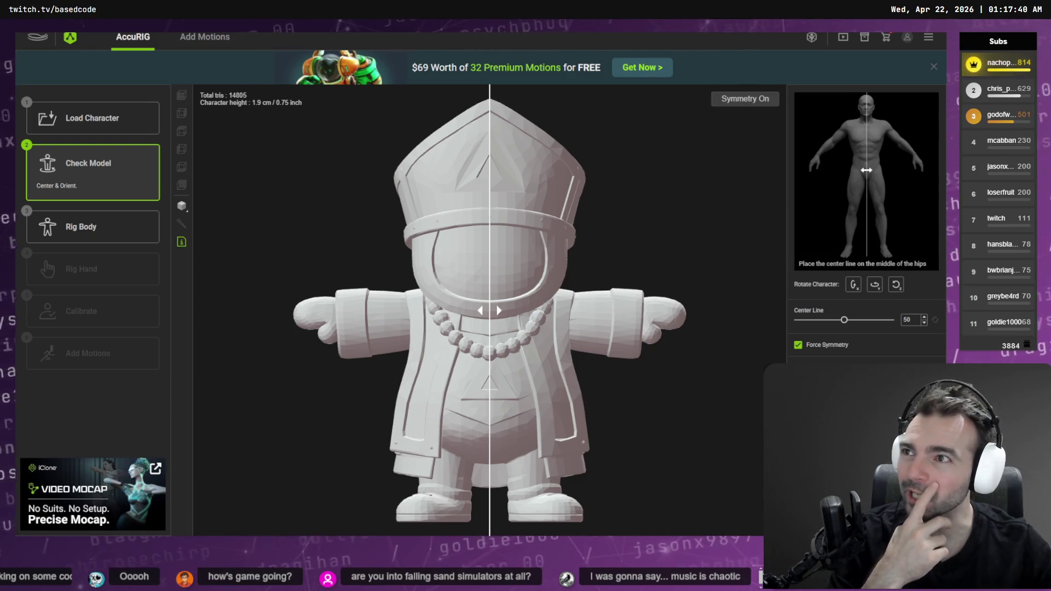
Step: Search YouTube for 'Tokyo drum machine' and play the tokyoplastic drum machine video full screen
type("youtube.com")
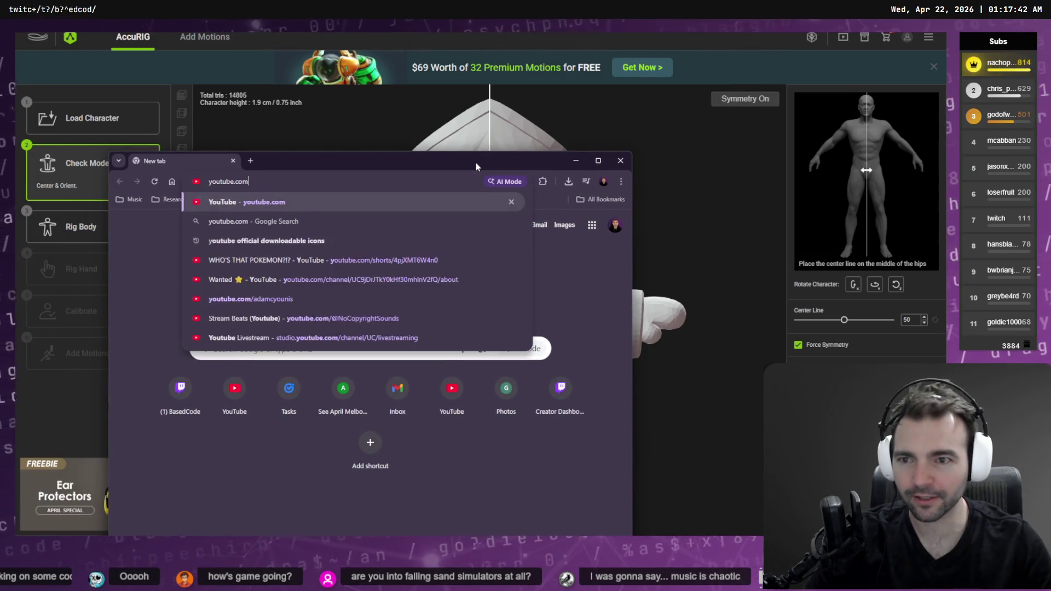
key("Return")
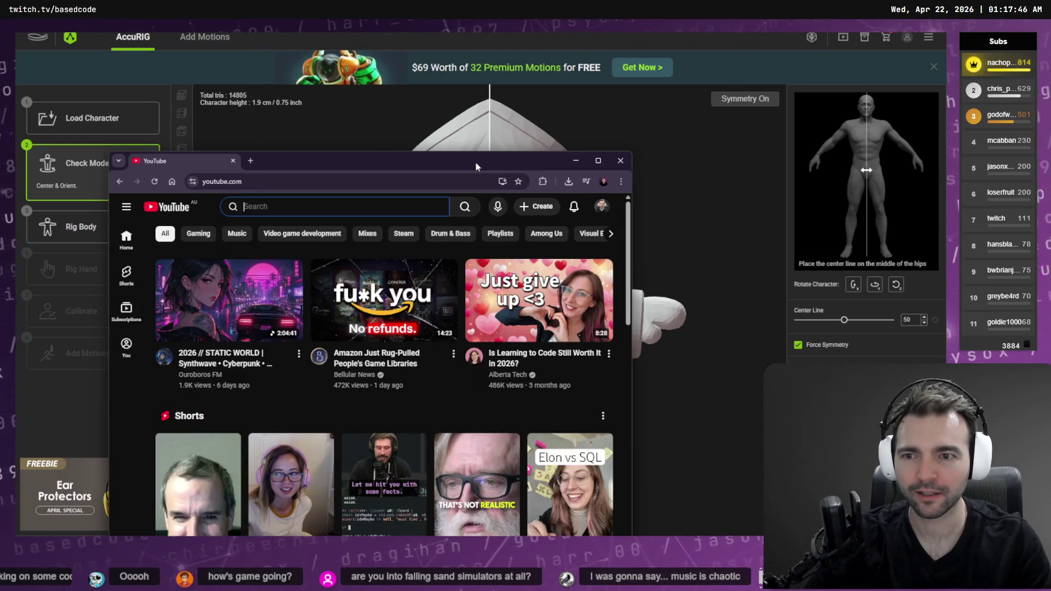
type("Tokyo dru")
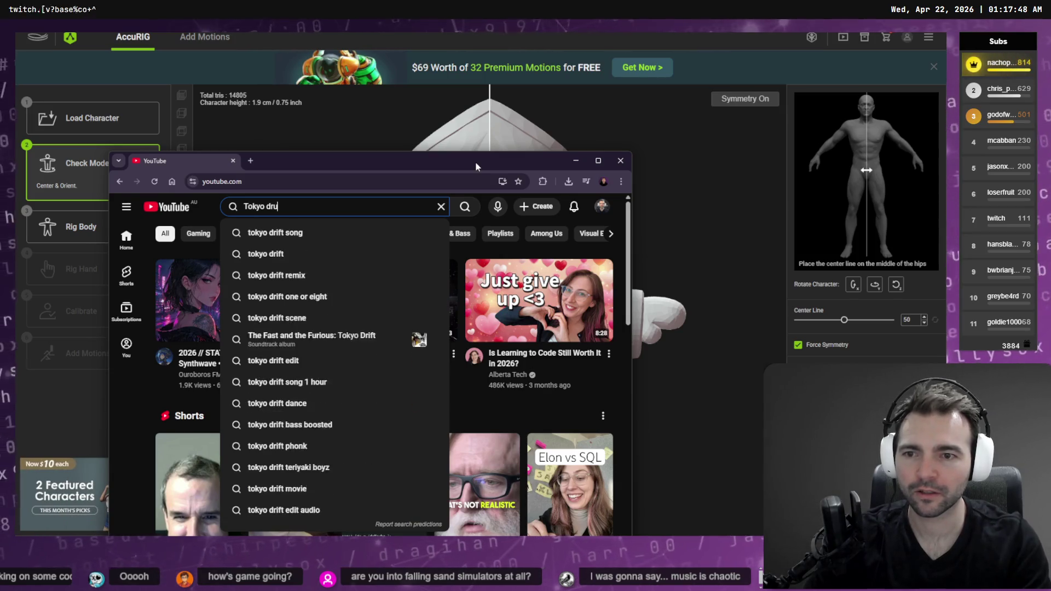
type("mb ma")
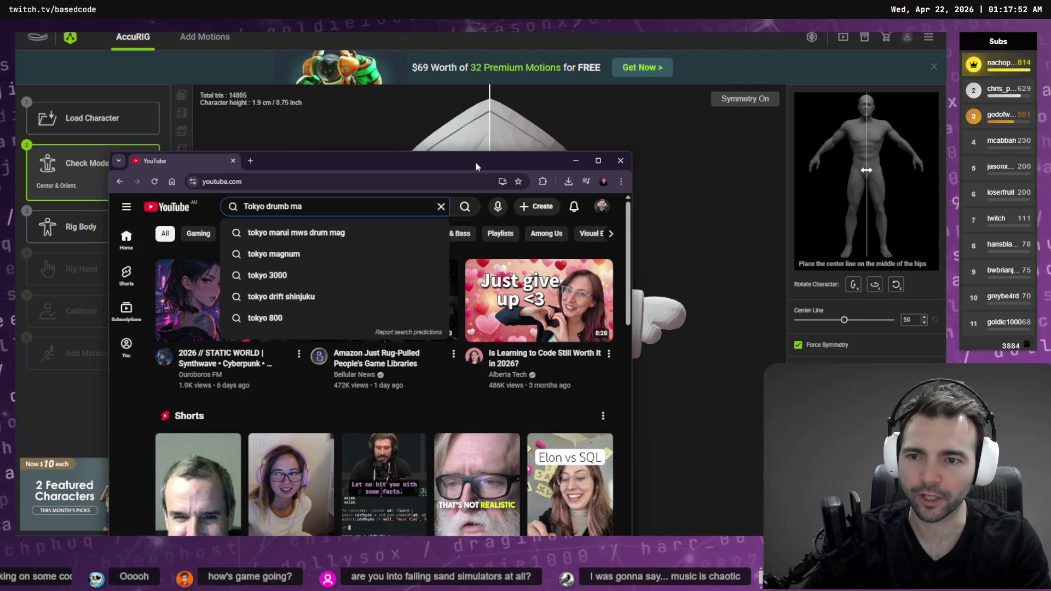
key("BackSpace")
key("BackSpace")
key("BackSpace")
type("machine")
key("Return")
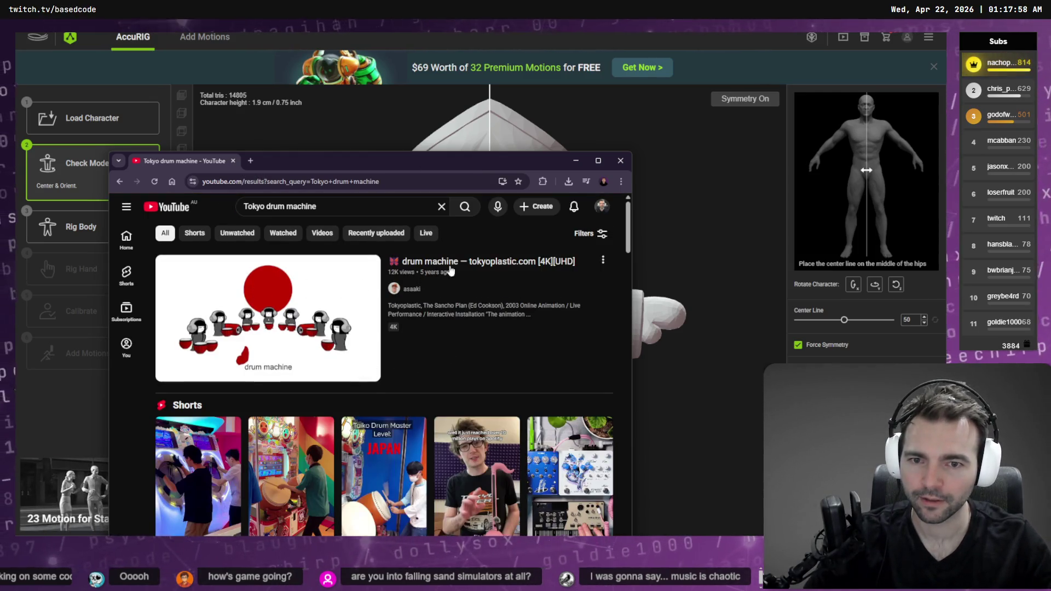
left_click(362, 357)
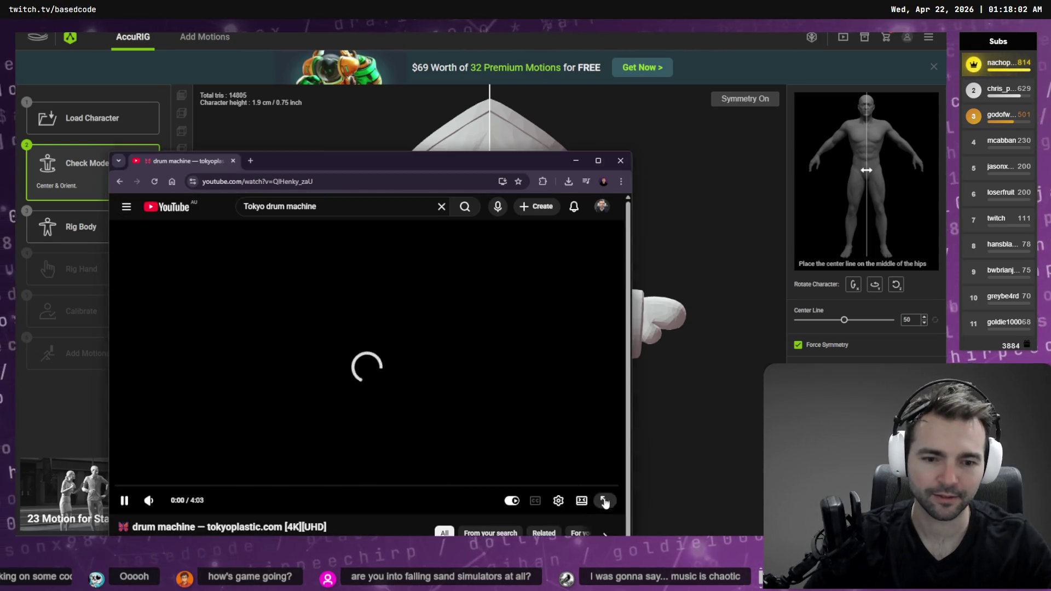
left_click(604, 501)
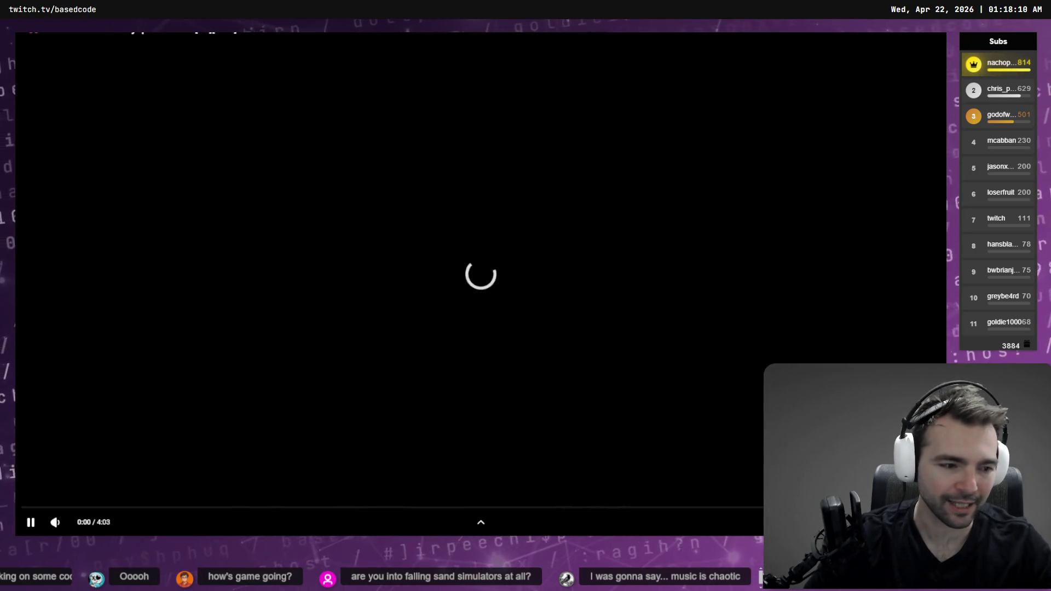
Step: Turn on Loop for the drum machine video and go back to the search results
right_click(258, 209)
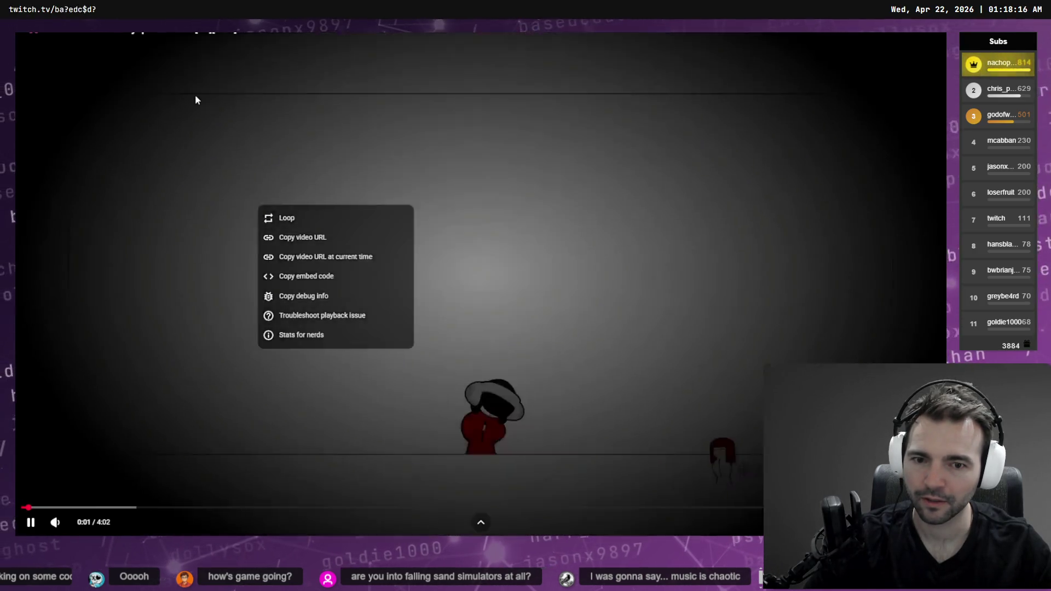
left_click(195, 99)
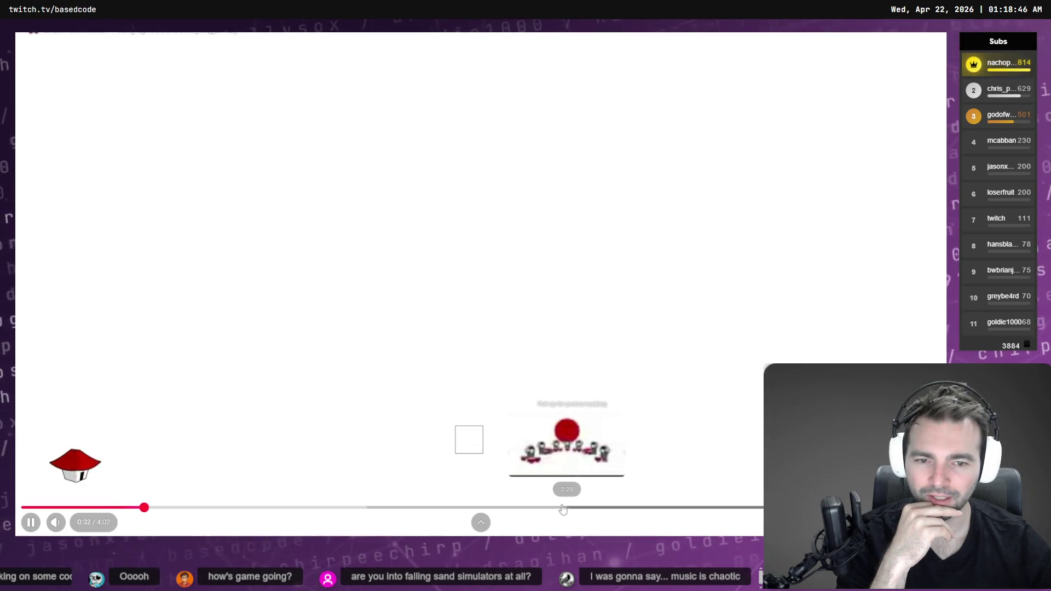
key("alt+Left")
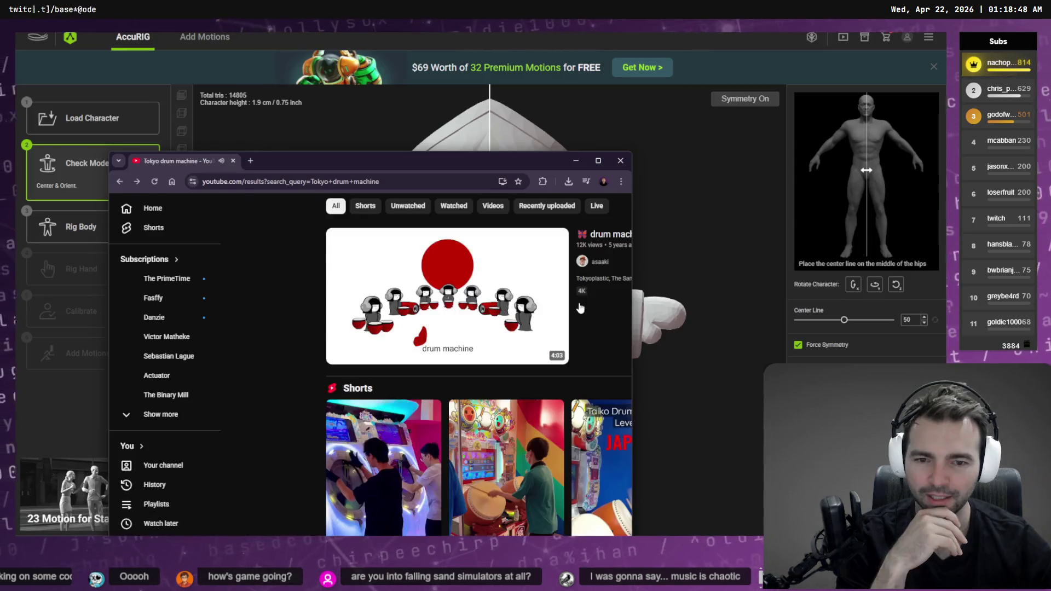
Step: Open the video's watch page in a maximised window and watch full screen from 2:19
left_click(343, 300)
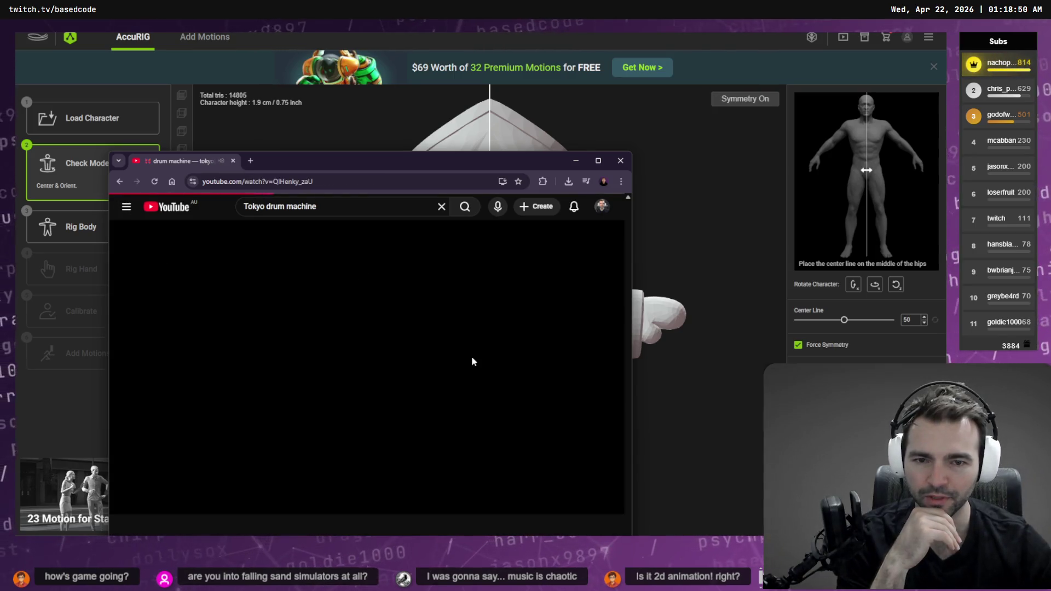
left_click(598, 161)
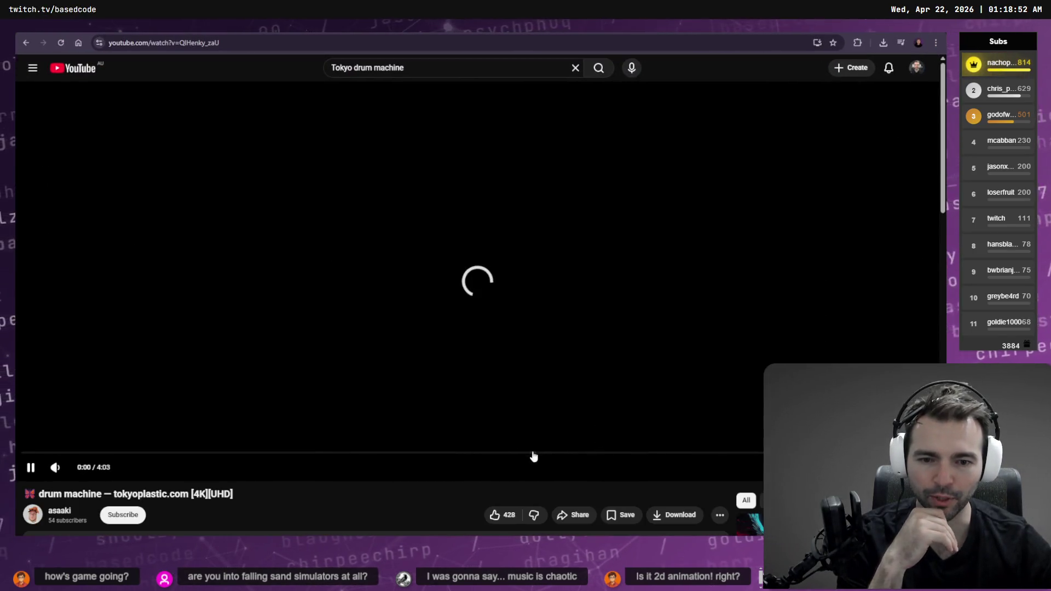
left_click(544, 453)
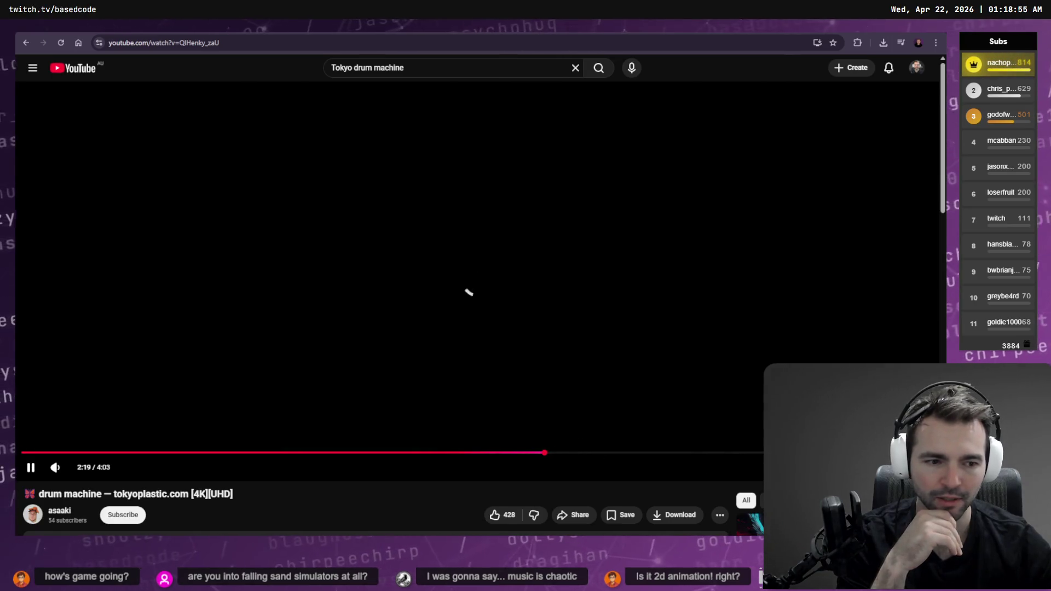
double_click(599, 314)
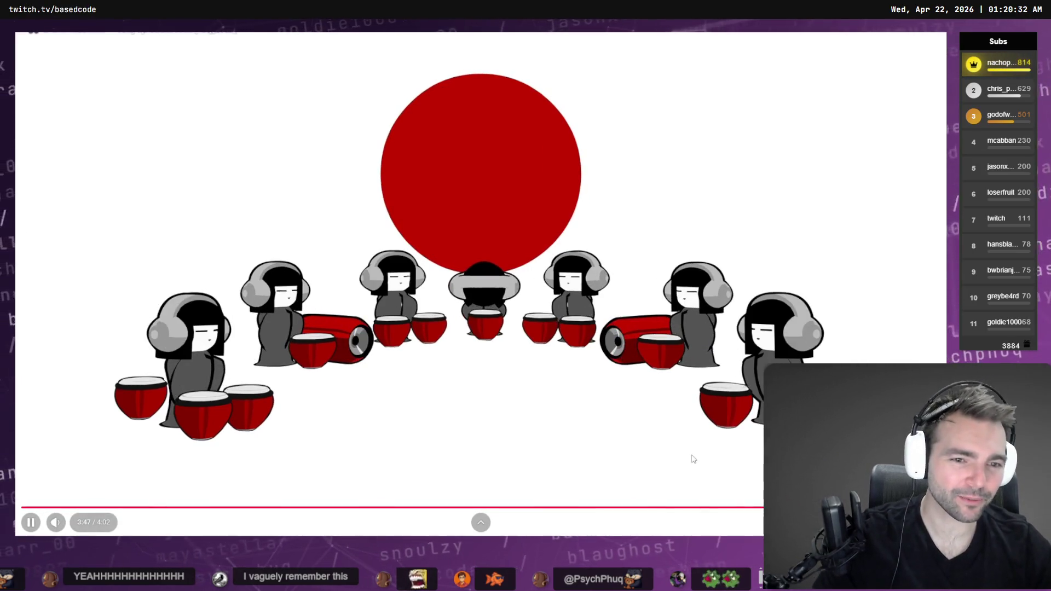
key("Escape")
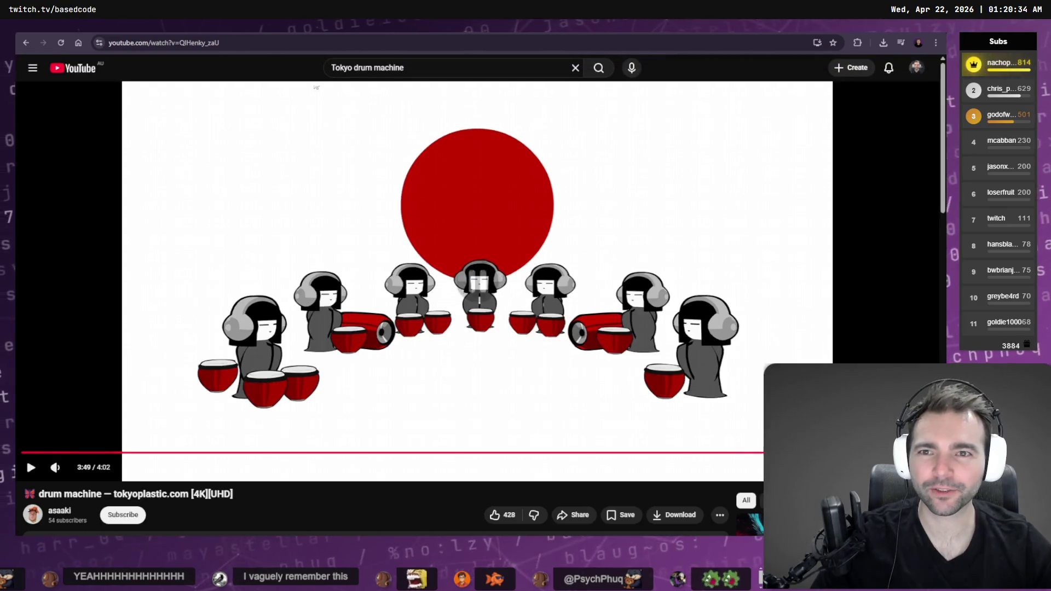
Step: Search YouTube for 'monkey drummer'
left_click(415, 68)
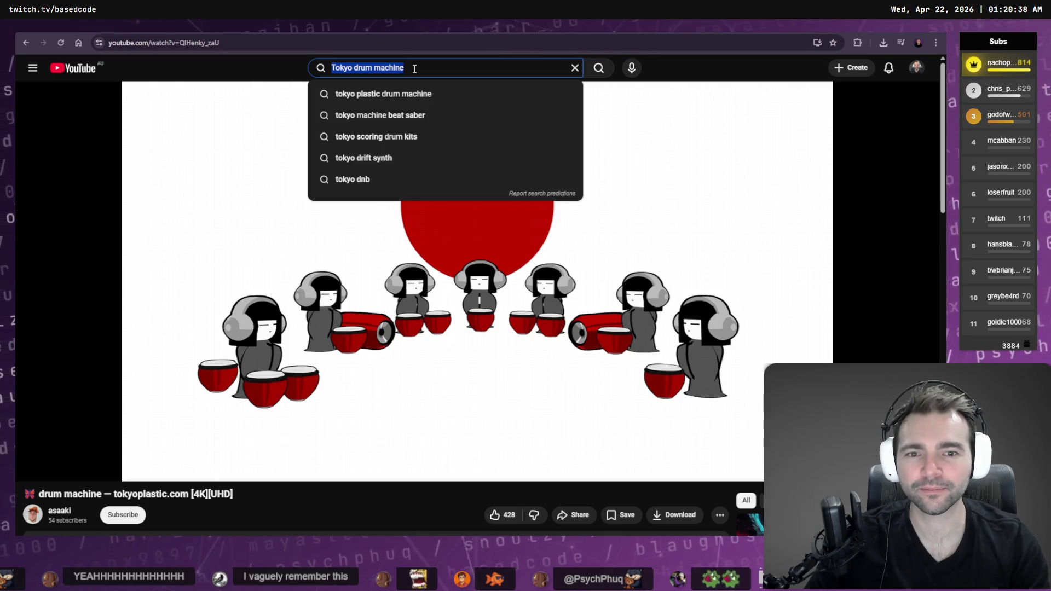
key("BackSpace")
type("onkey d")
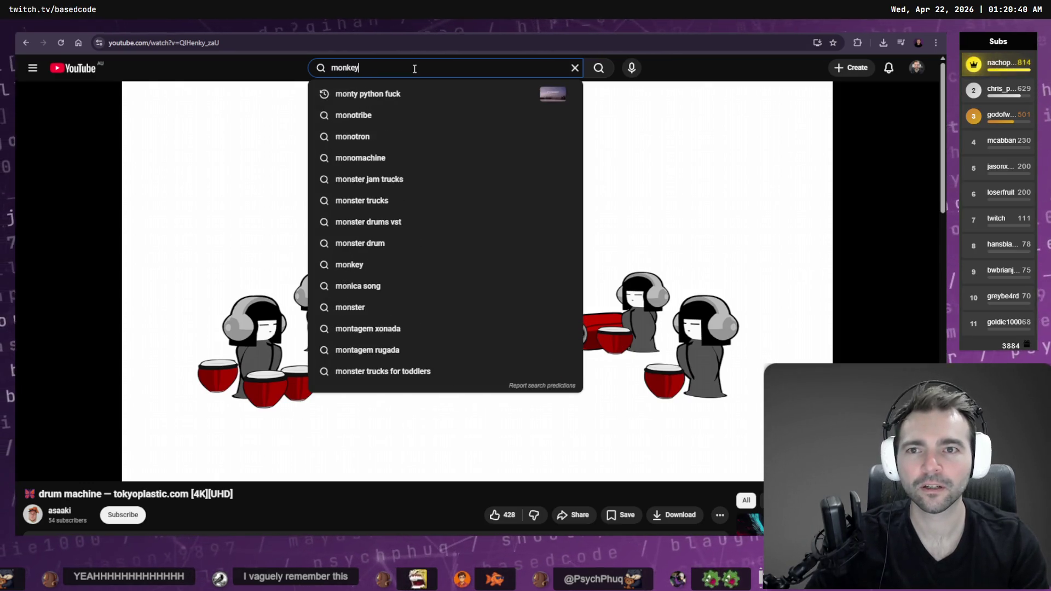
type("rummer")
key("Return")
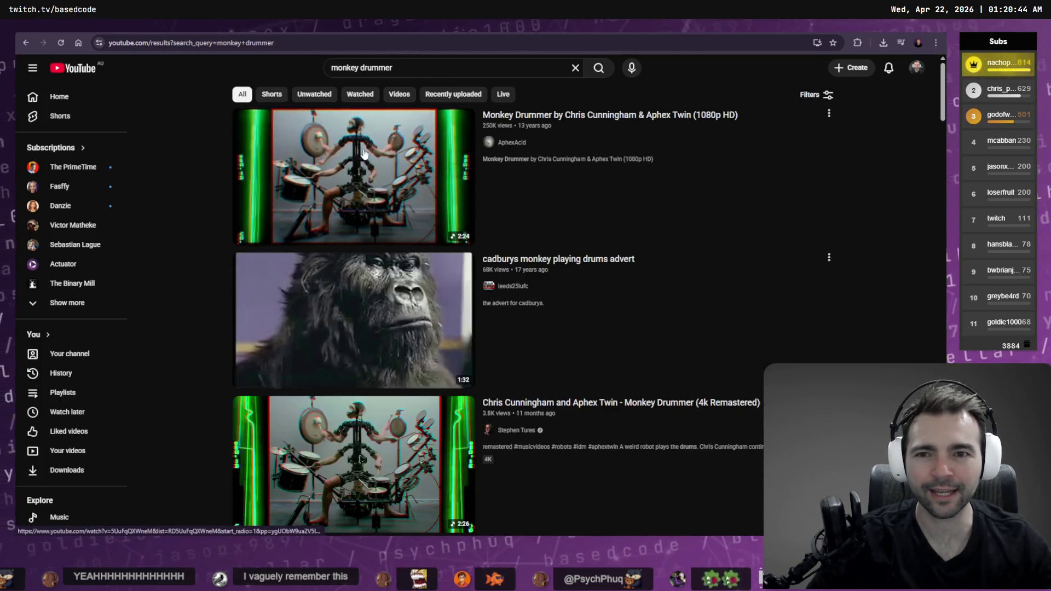
Step: Watch the Monkey Drummer by Chris Cunningham & Aphex Twin video full screen, then exit full screen
left_click(500, 234)
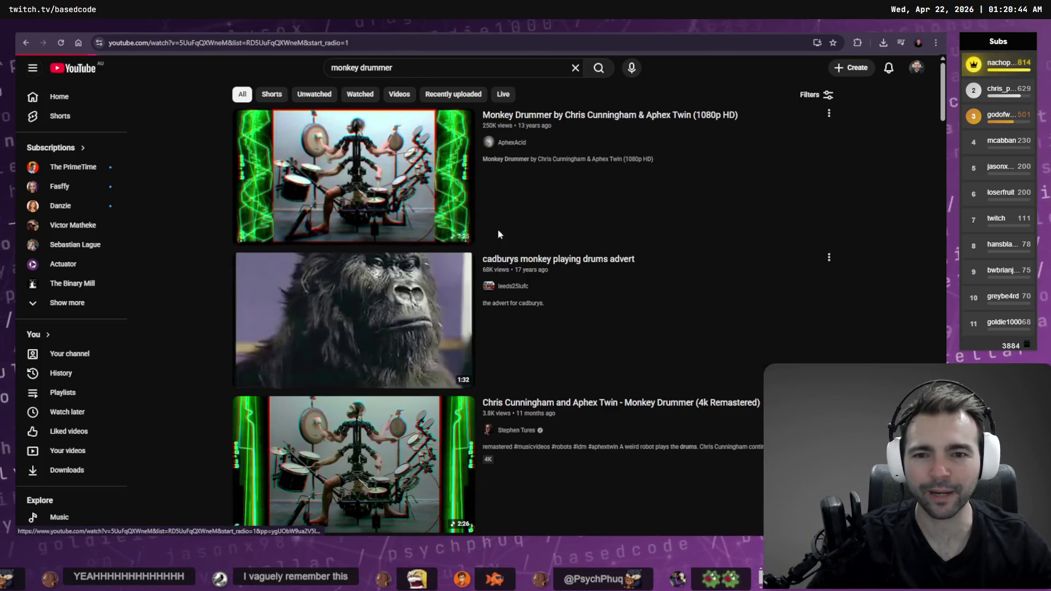
key("f")
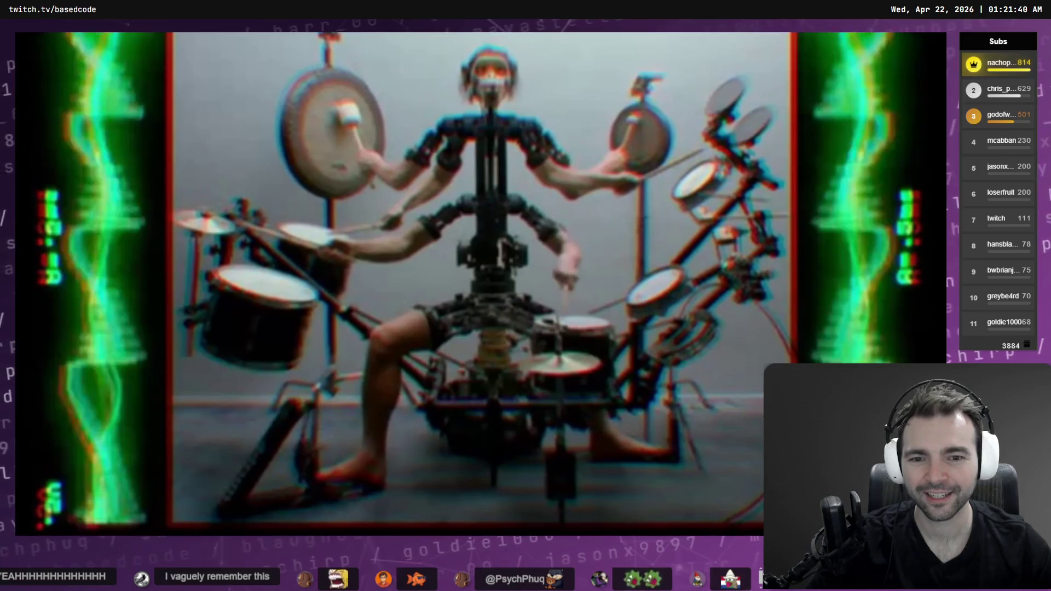
mouse_move(722, 304)
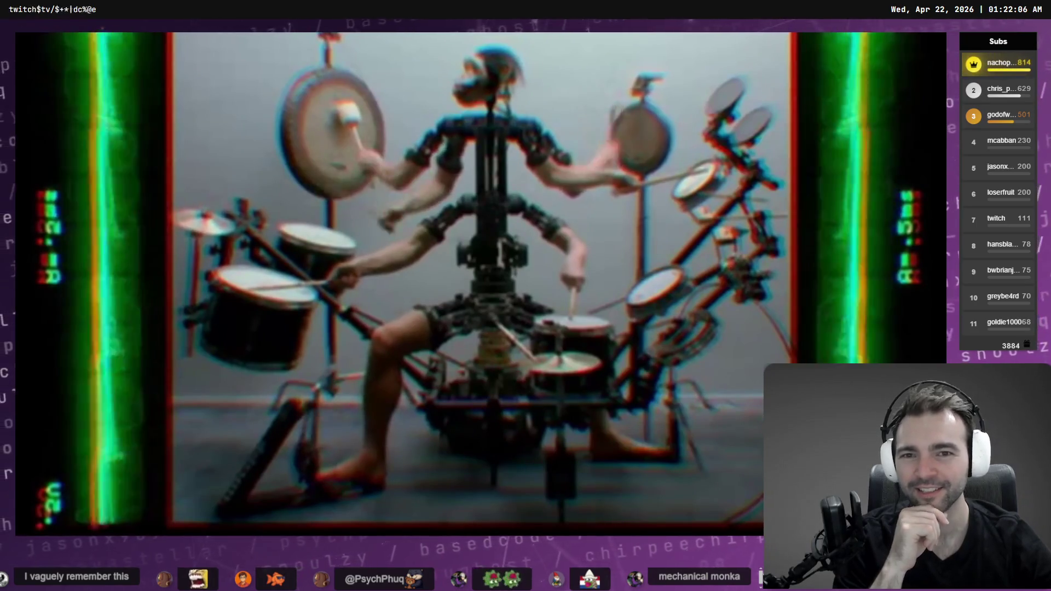
mouse_move(799, 236)
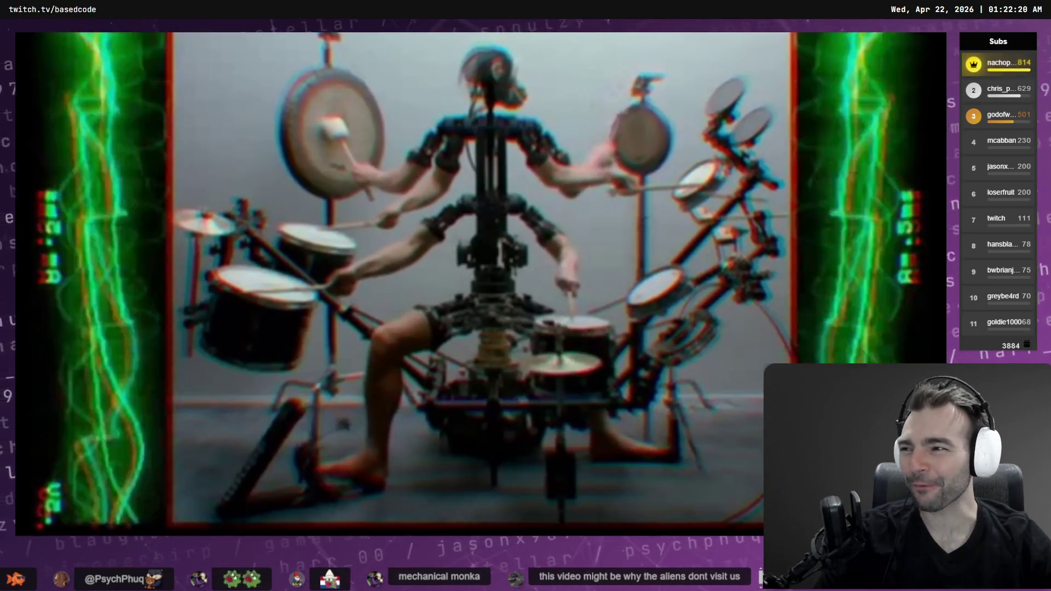
mouse_move(783, 166)
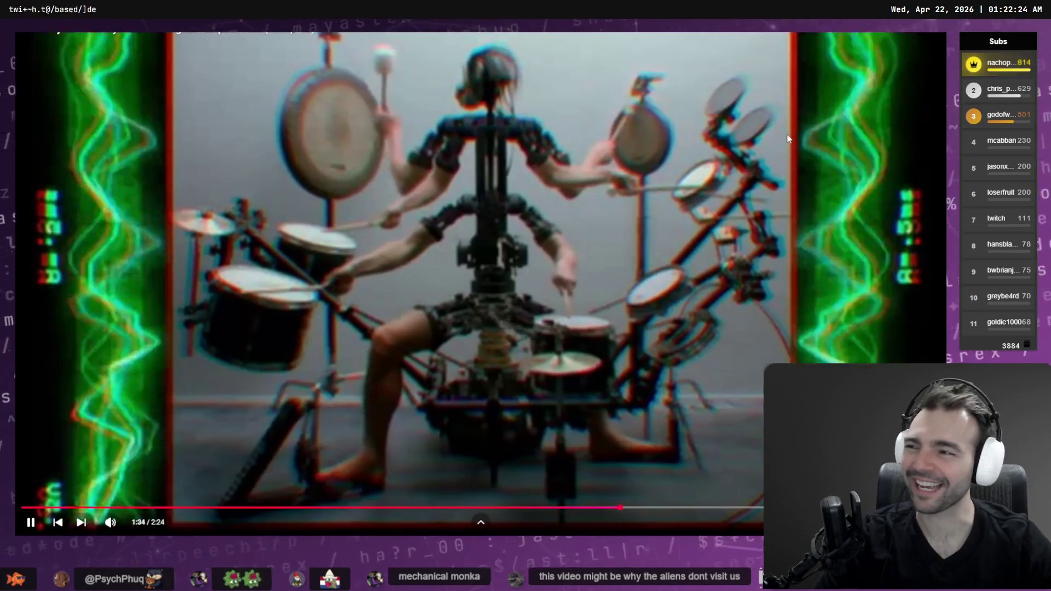
double_click(759, 98)
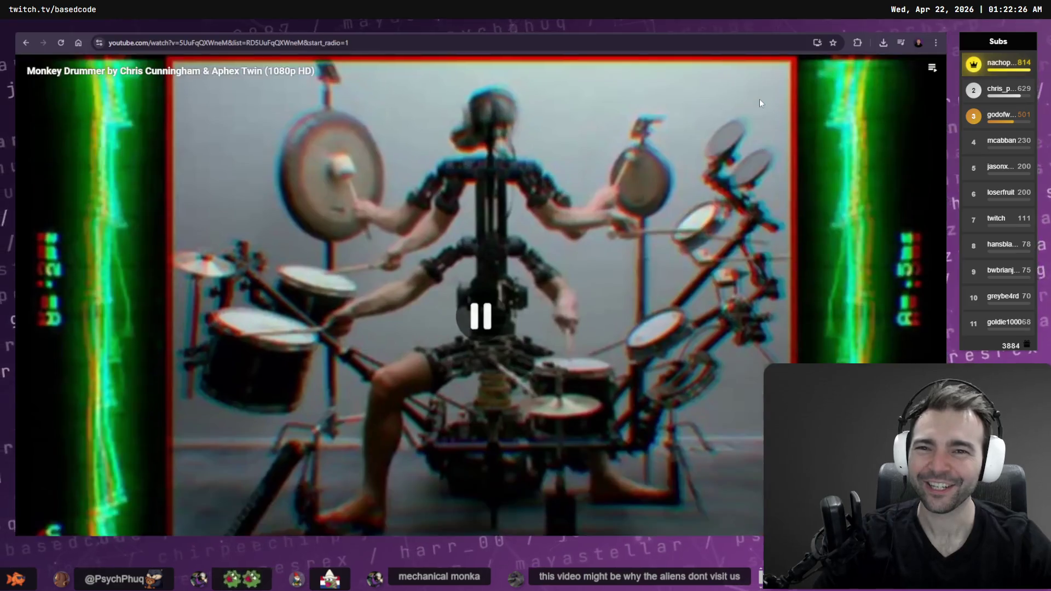
Step: Select the monkey drummer search query, then switch back to the Priest model in AccuRIG
left_click(449, 69)
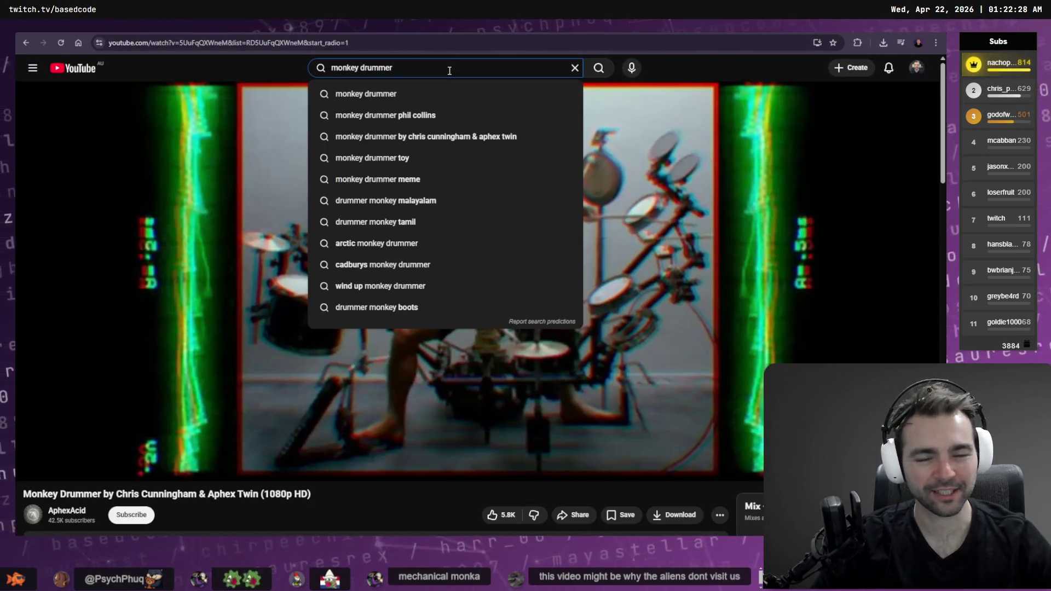
triple_click(449, 70)
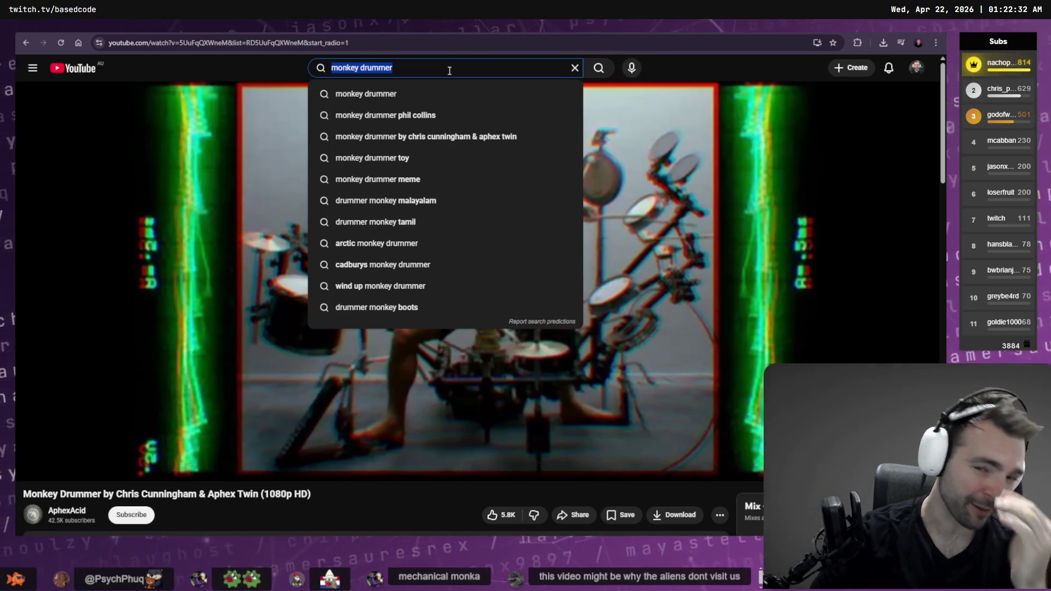
key("alt+Tab")
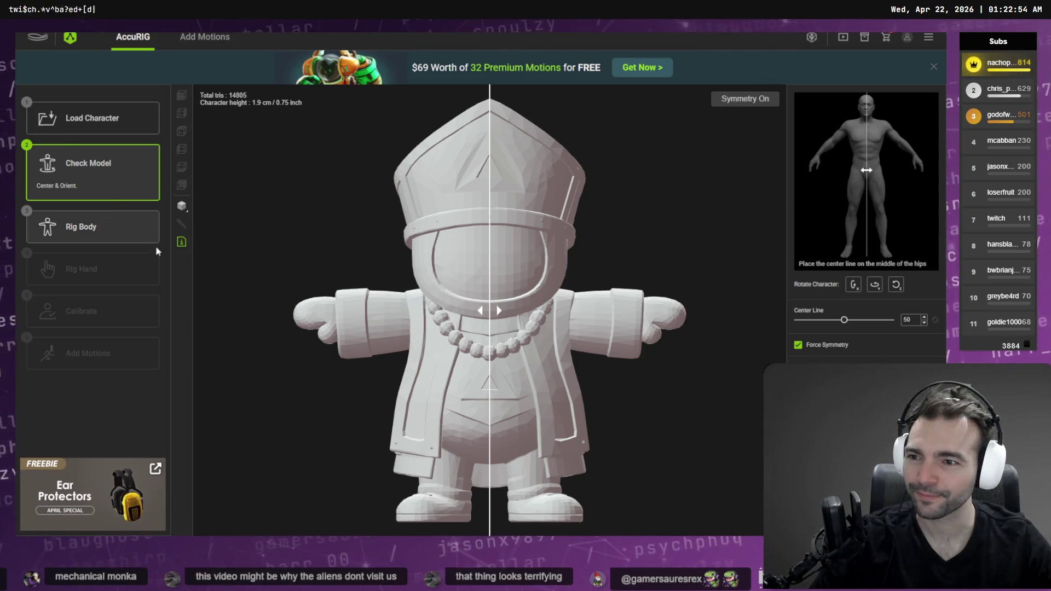
Step: Start the Rig Body step, lower the clavicle and neck markers, and shift the hands outward
left_click(82, 226)
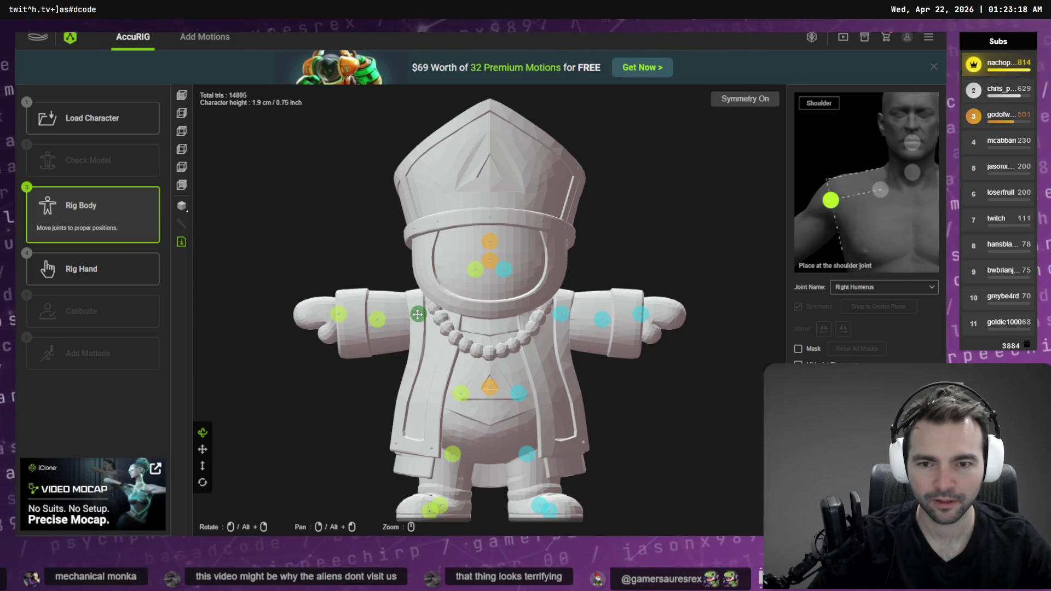
left_click_drag(475, 271, 460, 307)
left_click_drag(492, 265, 490, 304)
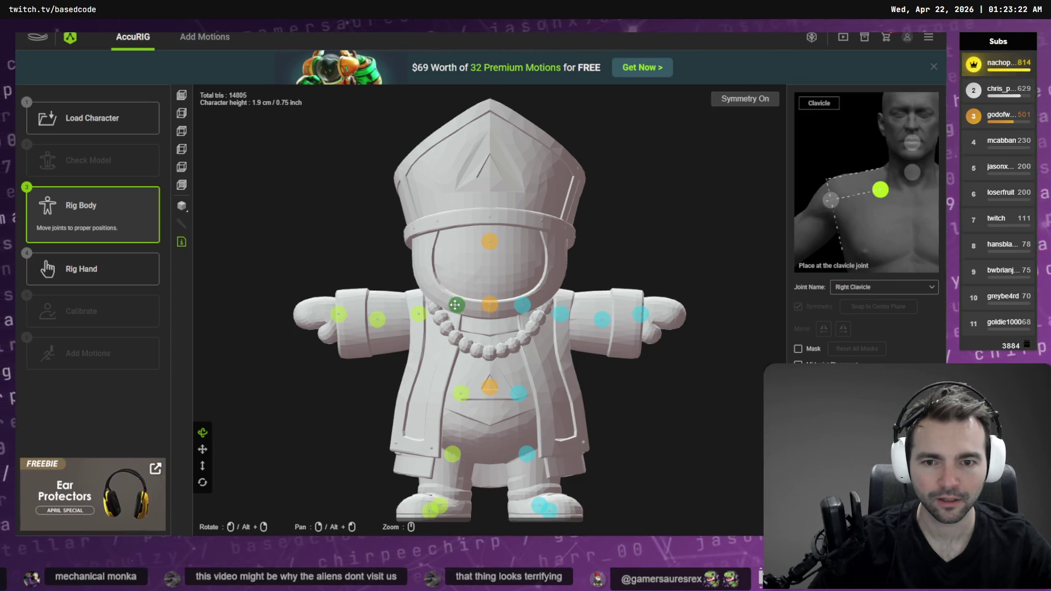
left_click_drag(453, 312, 451, 317)
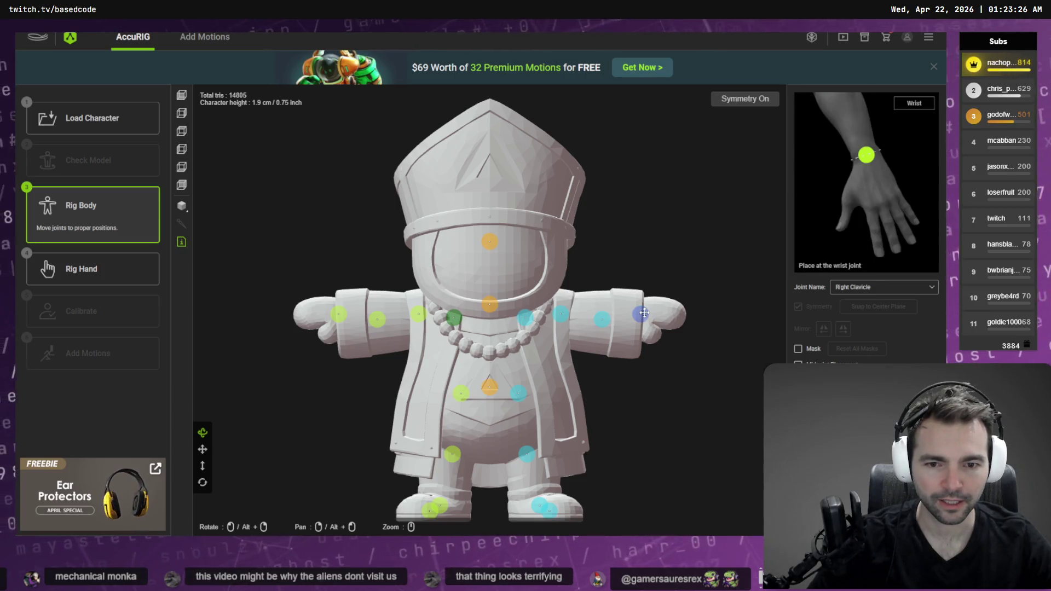
left_click_drag(640, 314, 645, 316)
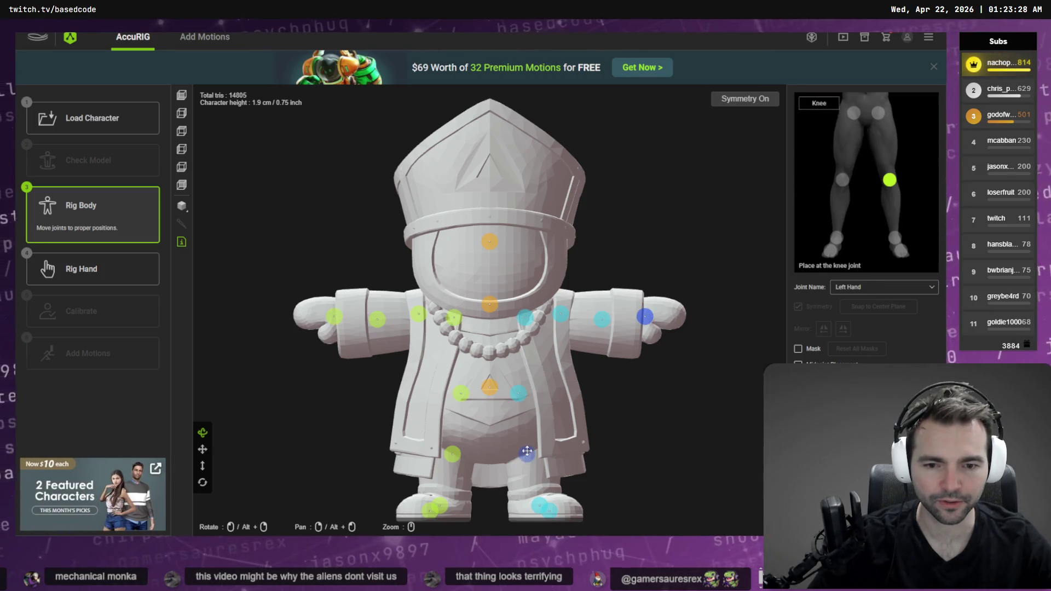
Step: Lower the knee, hip, pelvis and head markers and spread the toe-base joints apart
left_click_drag(527, 451, 537, 475)
left_click_drag(520, 398, 525, 451)
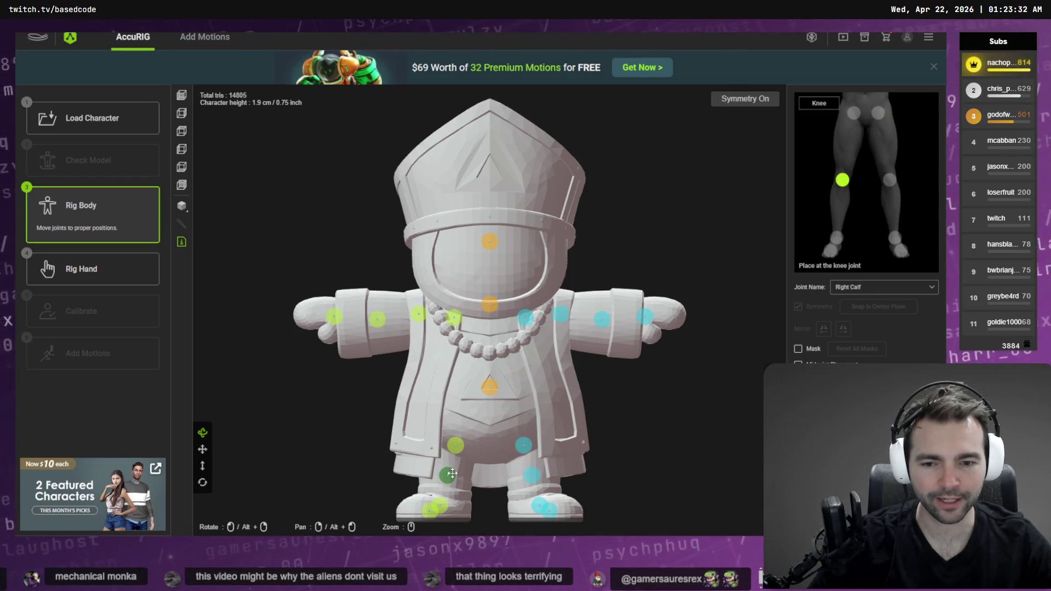
mouse_move(429, 510)
left_mouse_down()
mouse_move(416, 506)
mouse_move(451, 507)
left_mouse_up()
left_click_drag(487, 400, 486, 438)
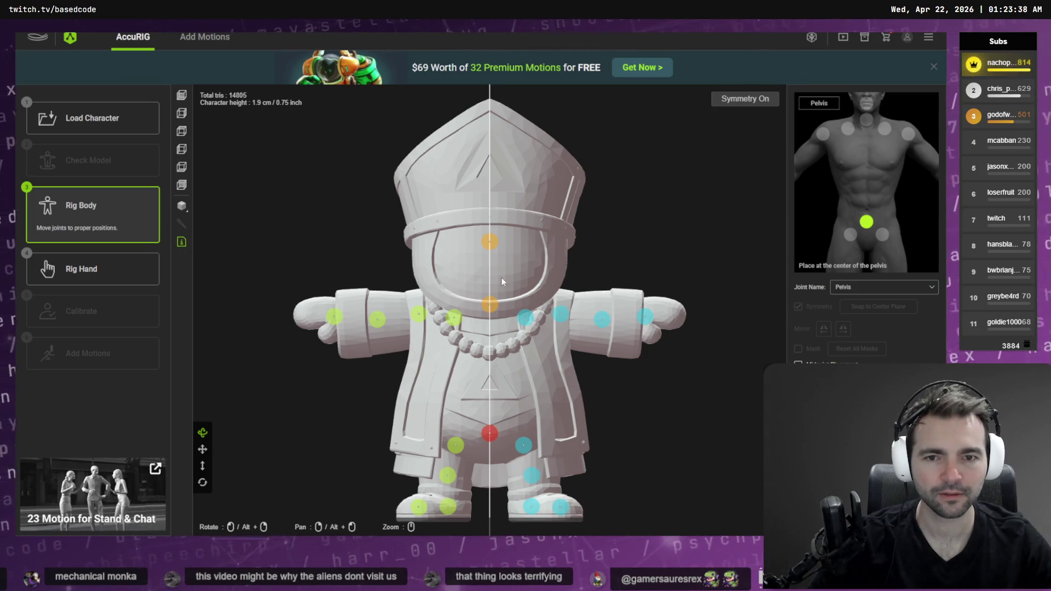
left_click_drag(492, 242, 491, 273)
mouse_move(666, 242)
left_mouse_down()
mouse_move(252, 256)
mouse_move(375, 237)
mouse_move(652, 244)
mouse_move(629, 240)
left_mouse_up()
Step: From a close front view, fine-tune the neck, clavicle and right shoulder joint positions
left_click(183, 242)
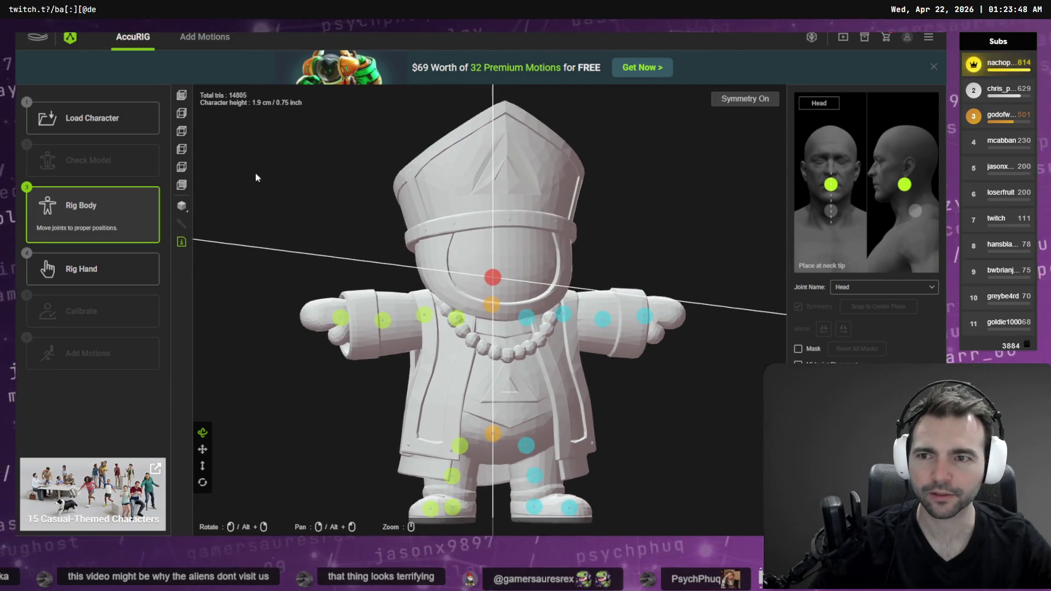
left_click(182, 112)
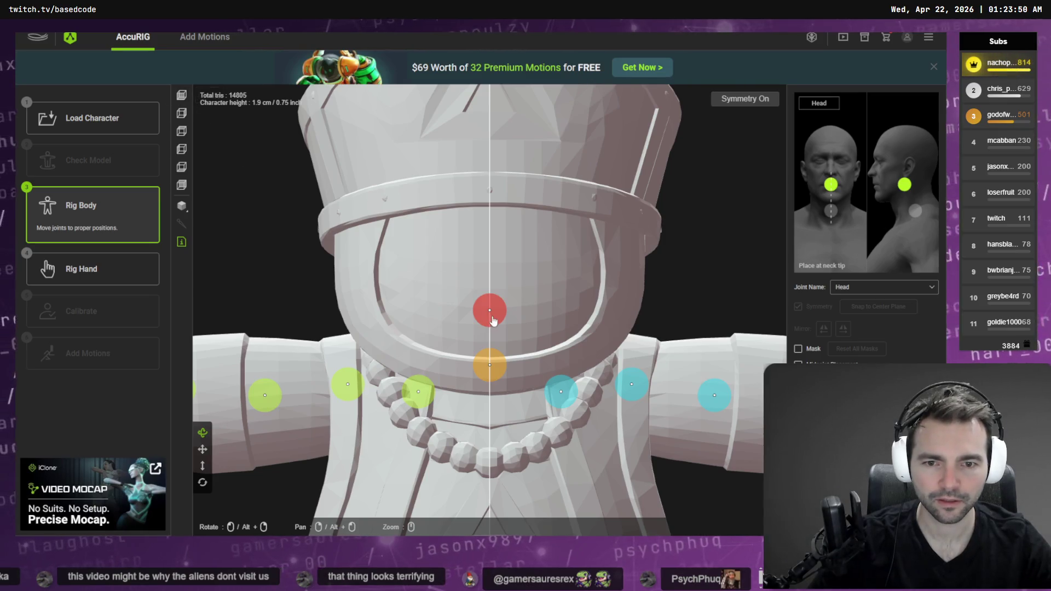
left_click_drag(490, 365, 490, 373)
left_click_drag(418, 391, 416, 398)
left_click_drag(348, 384, 344, 389)
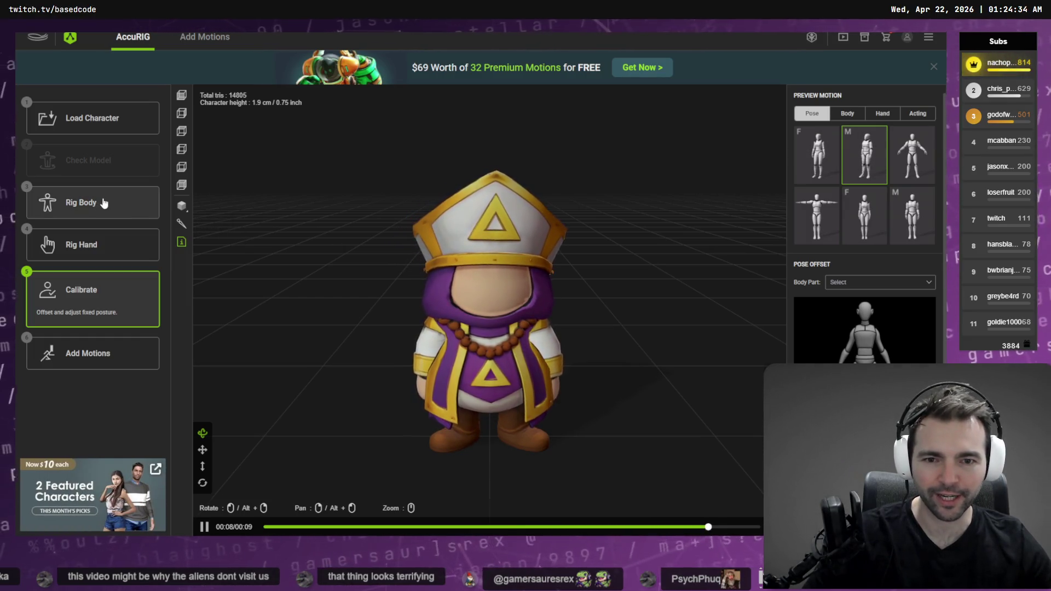
Step: Play the first Body preview motion on the rigged priest and orbit to view its side and back
left_click(847, 113)
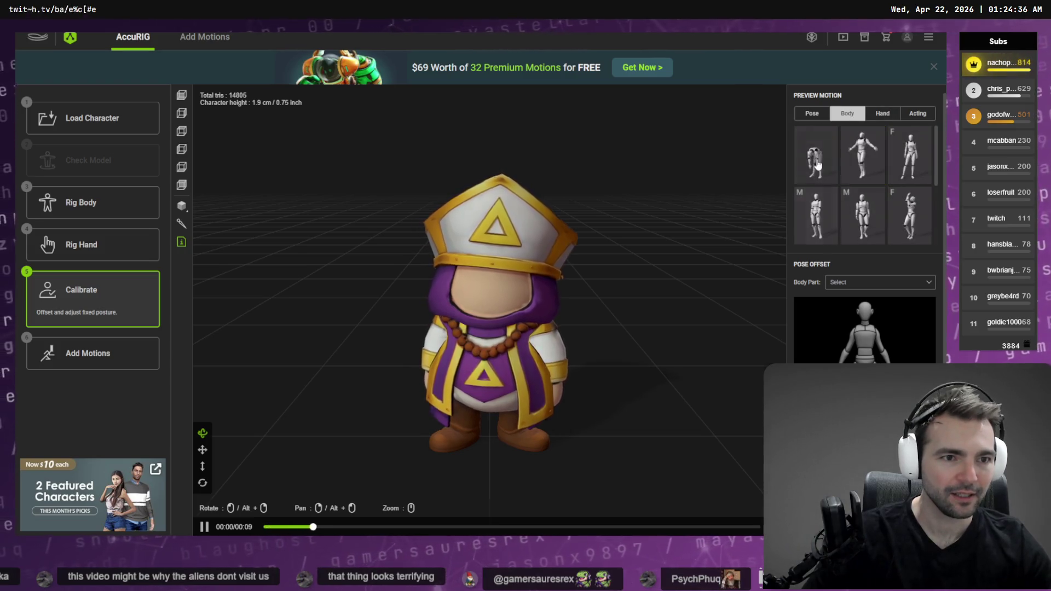
left_click(815, 155)
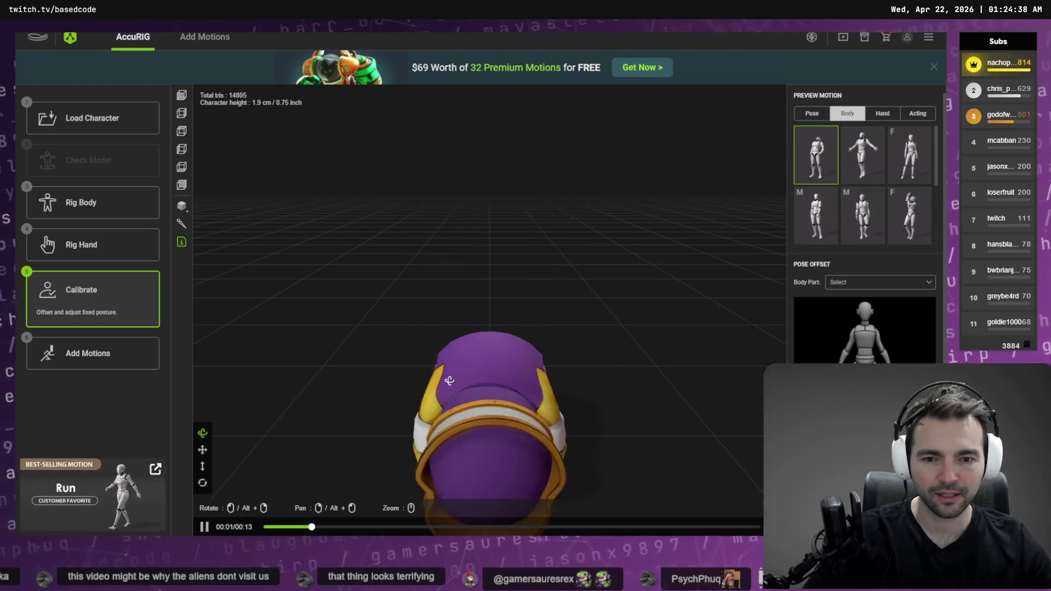
mouse_move(592, 362)
left_mouse_down()
mouse_move(626, 330)
mouse_move(499, 365)
mouse_move(519, 354)
left_mouse_up()
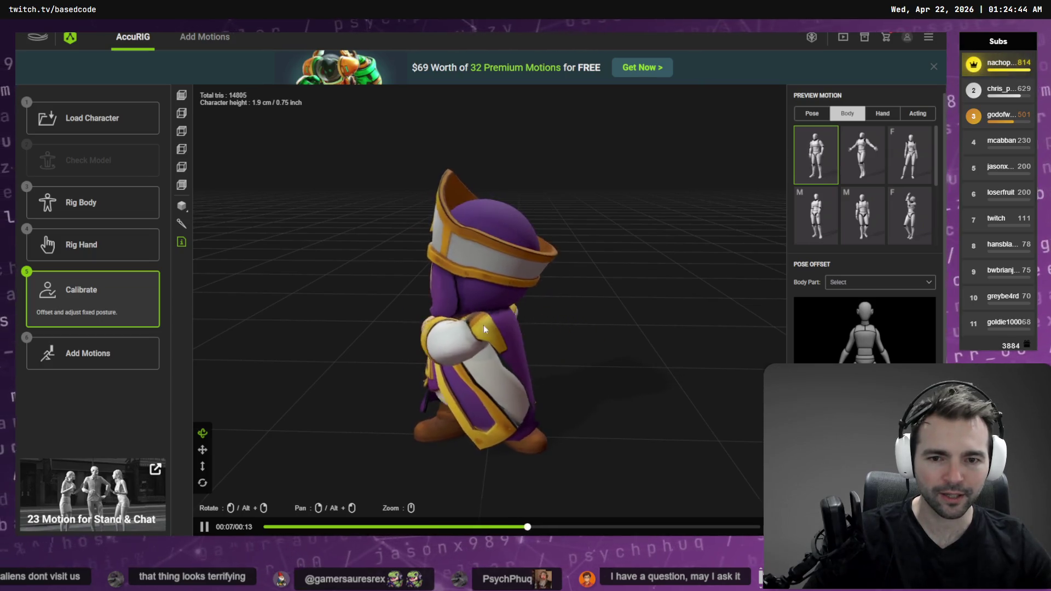
Step: In Rig Body, nudge the shoulder joint markers slightly, then Calibrate to rebuild the rig and replay the motion
left_click(88, 203)
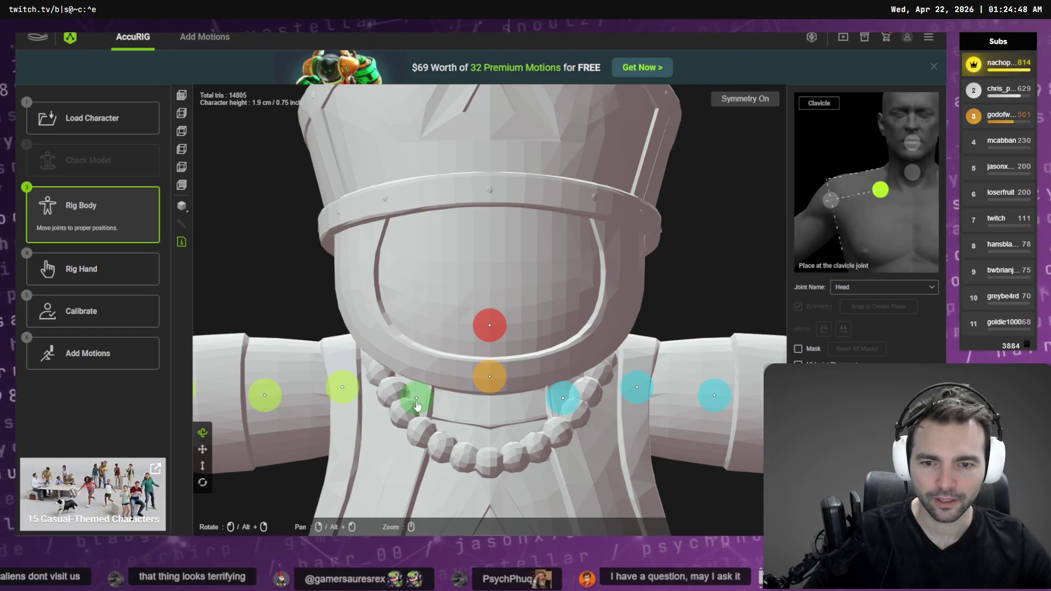
left_click(482, 381)
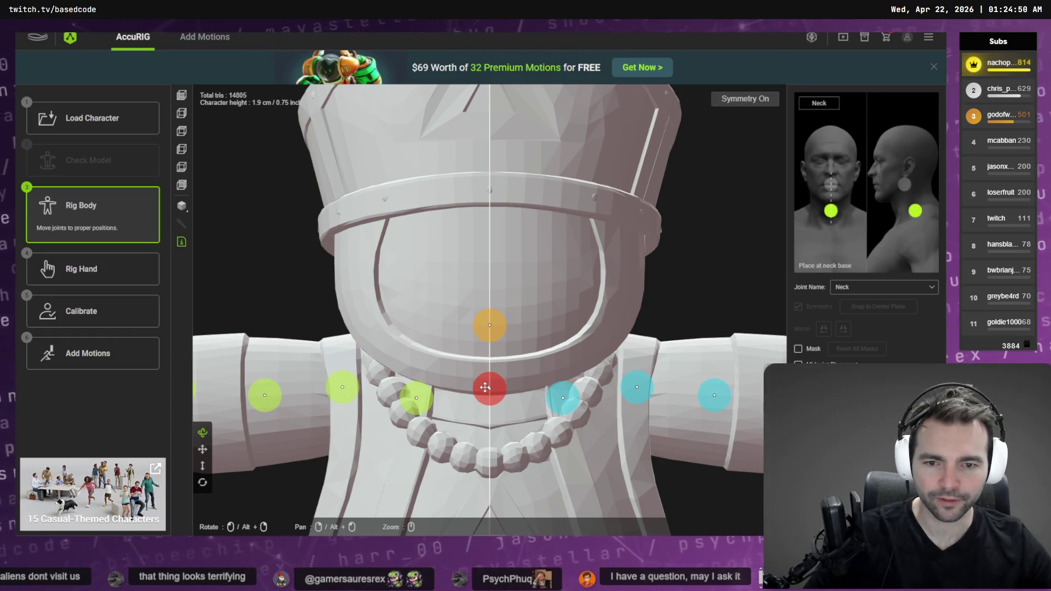
left_click(417, 401)
left_click_drag(342, 387, 345, 388)
left_click(51, 312)
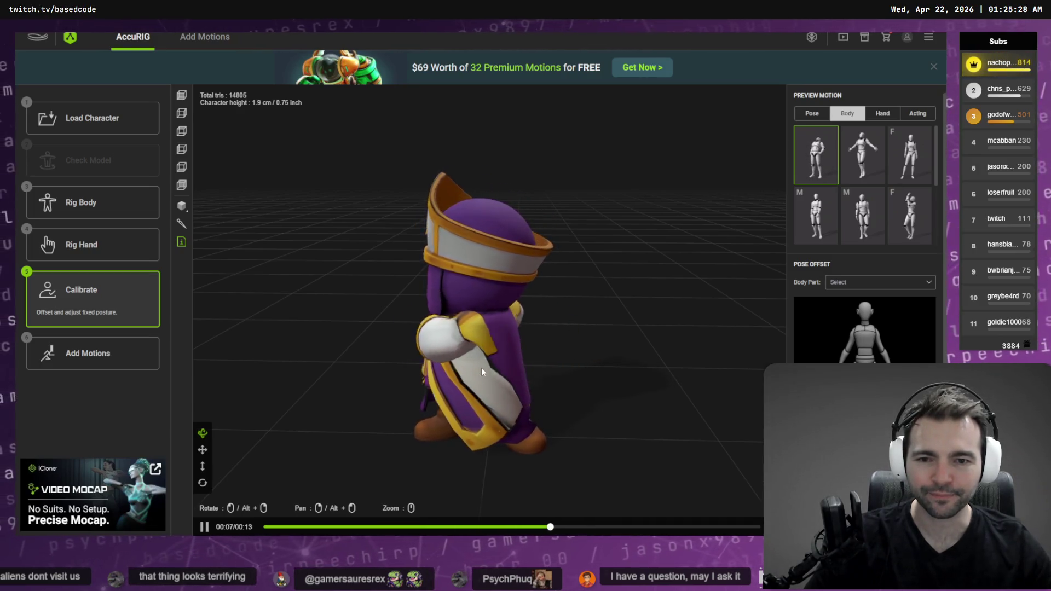
left_click_drag(533, 365, 410, 352)
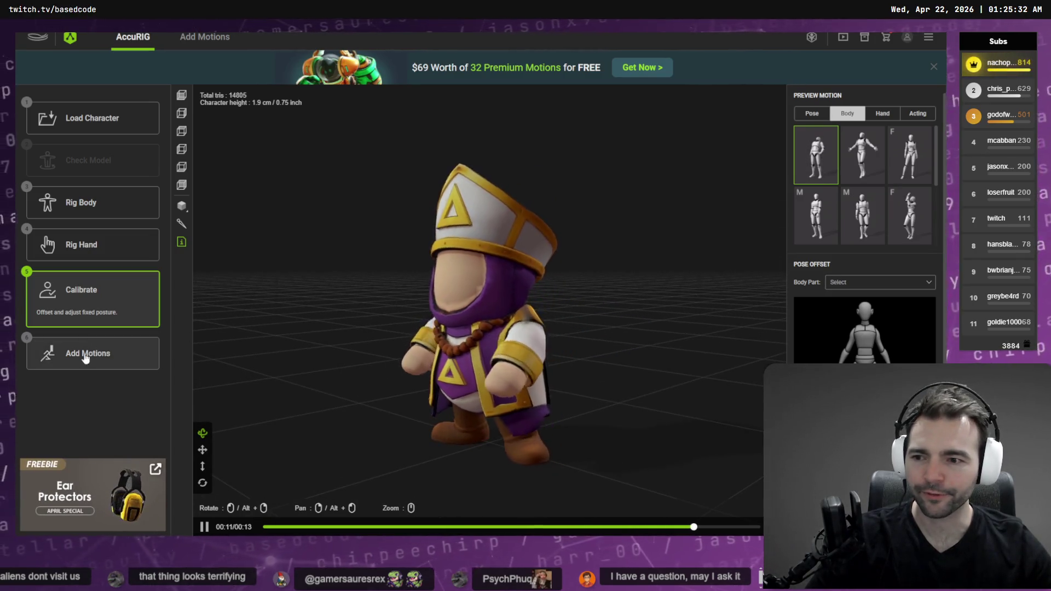
Step: Lower the right clavicle, shoulder and neck markers slightly, then Calibrate to regenerate the priest rig
left_click(82, 204)
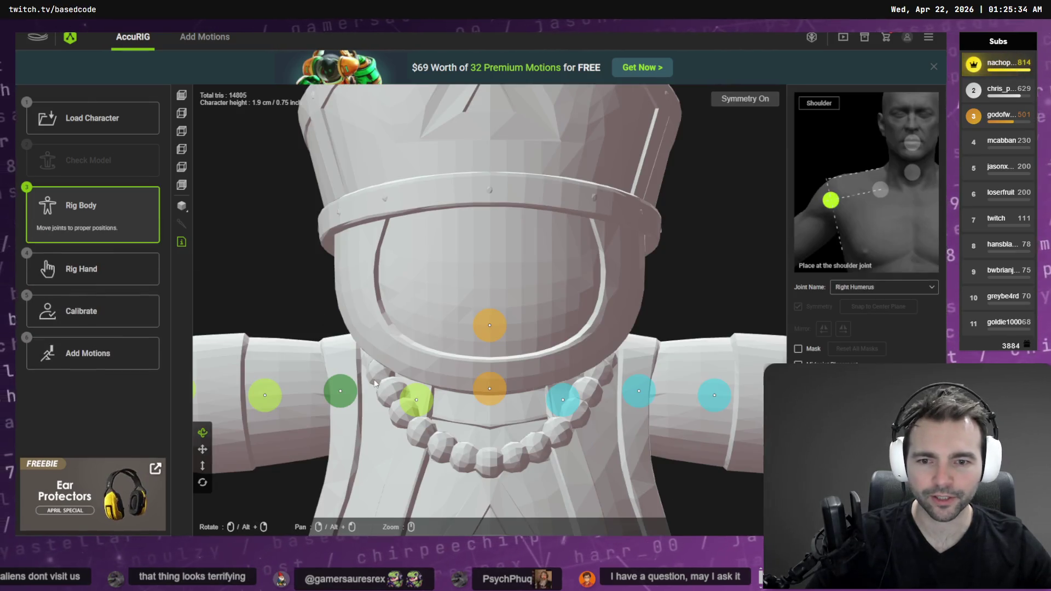
left_click(416, 400)
left_click_drag(416, 400, 417, 409)
left_click_drag(340, 390, 339, 399)
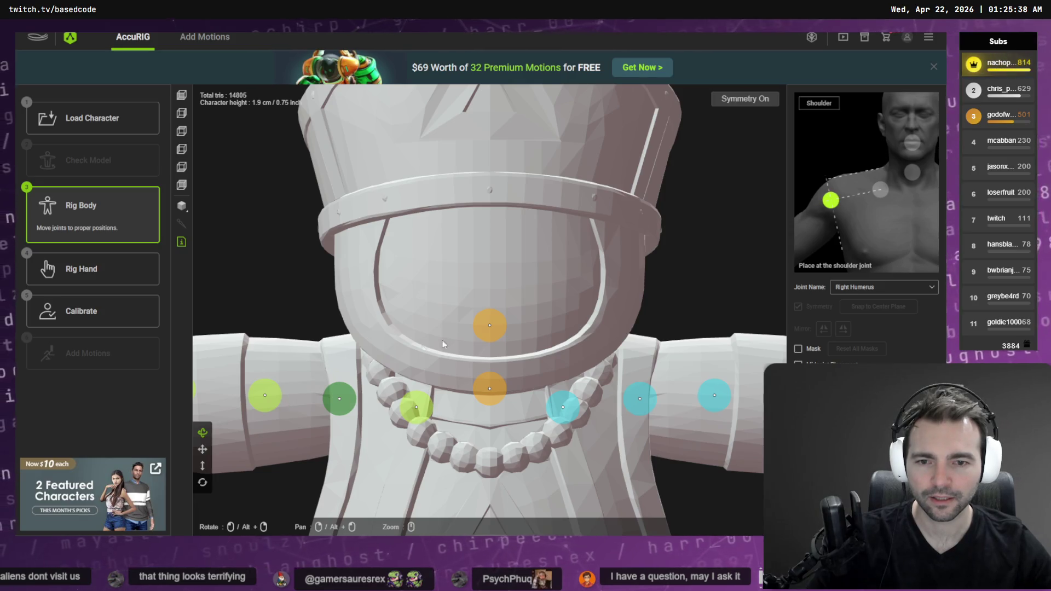
left_click(489, 389)
left_click_drag(489, 389, 490, 395)
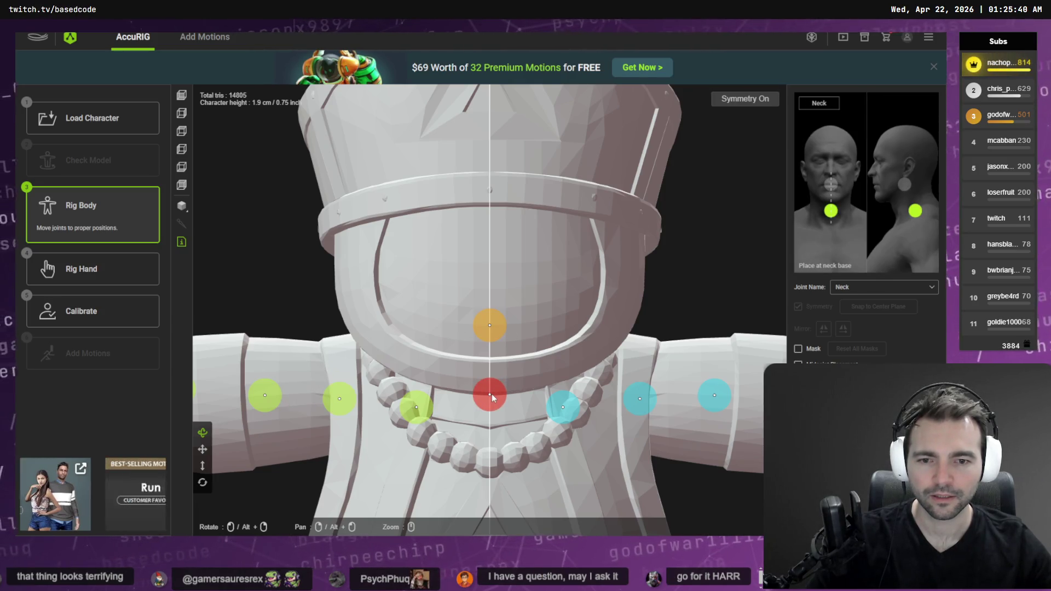
left_click(74, 309)
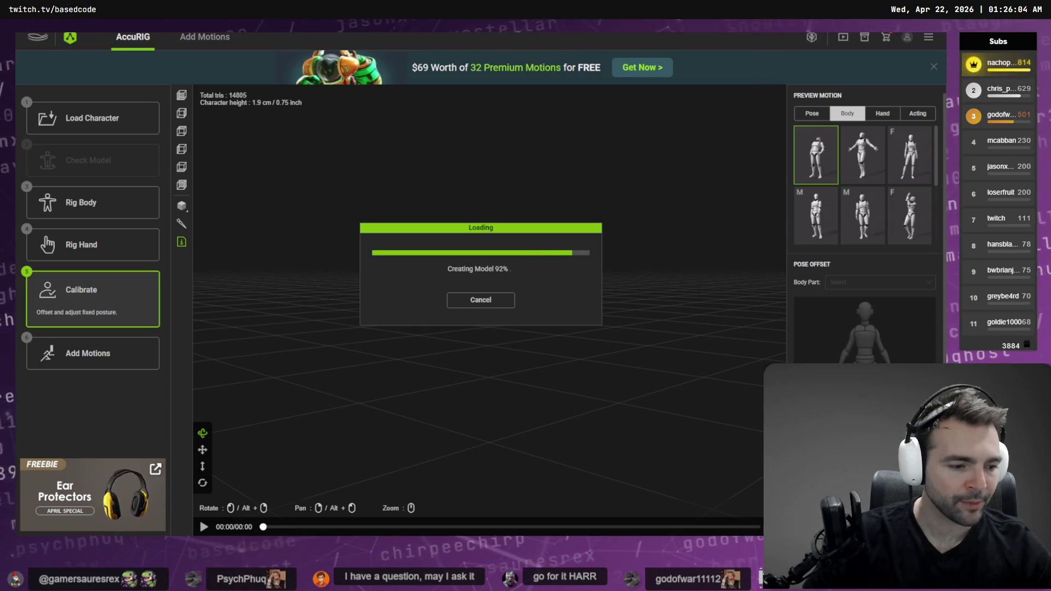
key("alt+Tab")
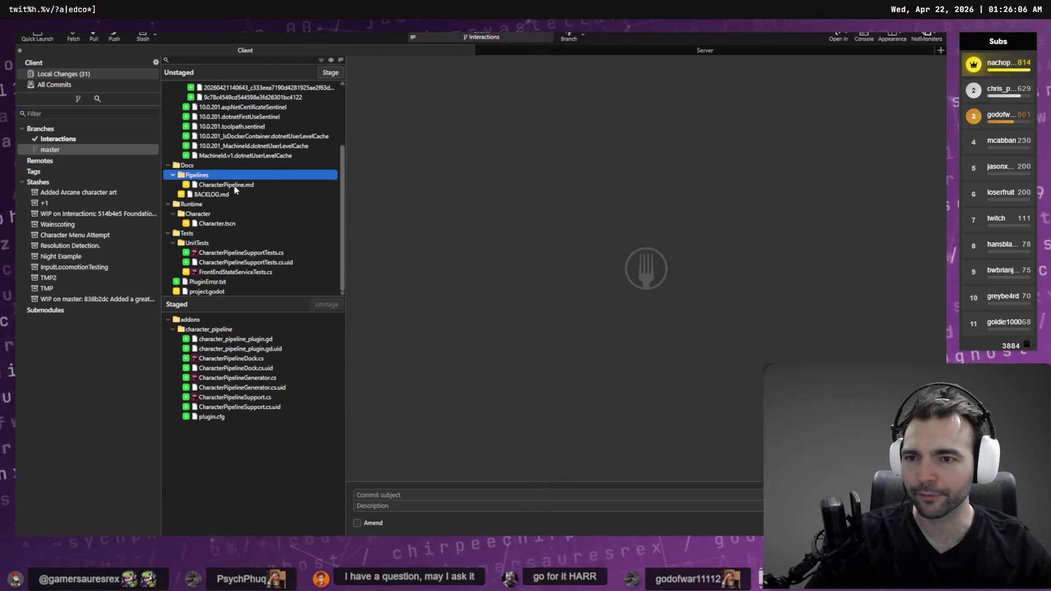
Step: Stage the Docs, Runtime and Tests folders and project.godot in Fork
left_click(222, 224)
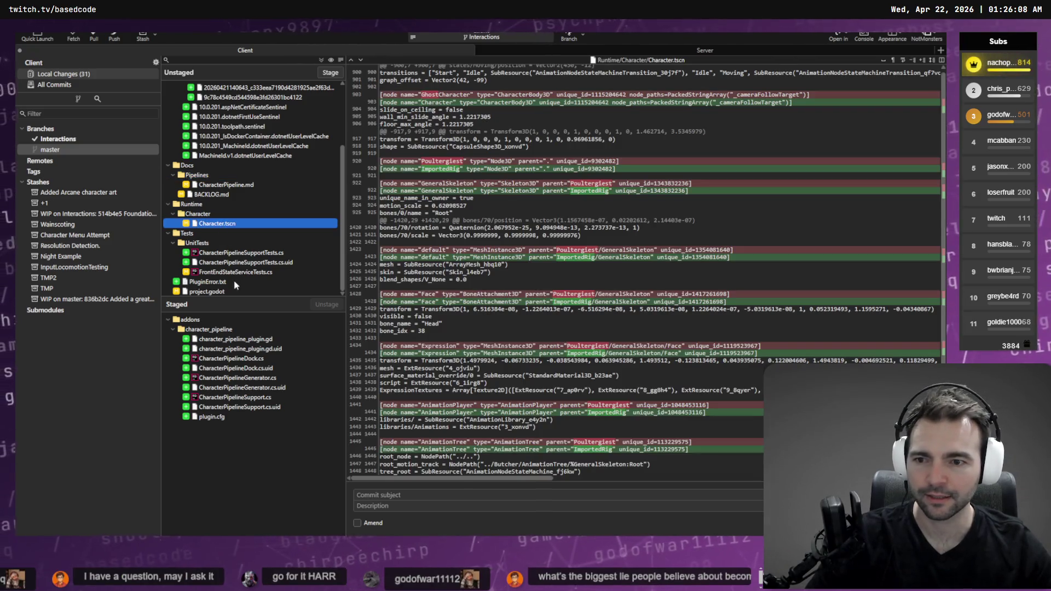
scroll(241, 252, "up", 3)
left_click(230, 252)
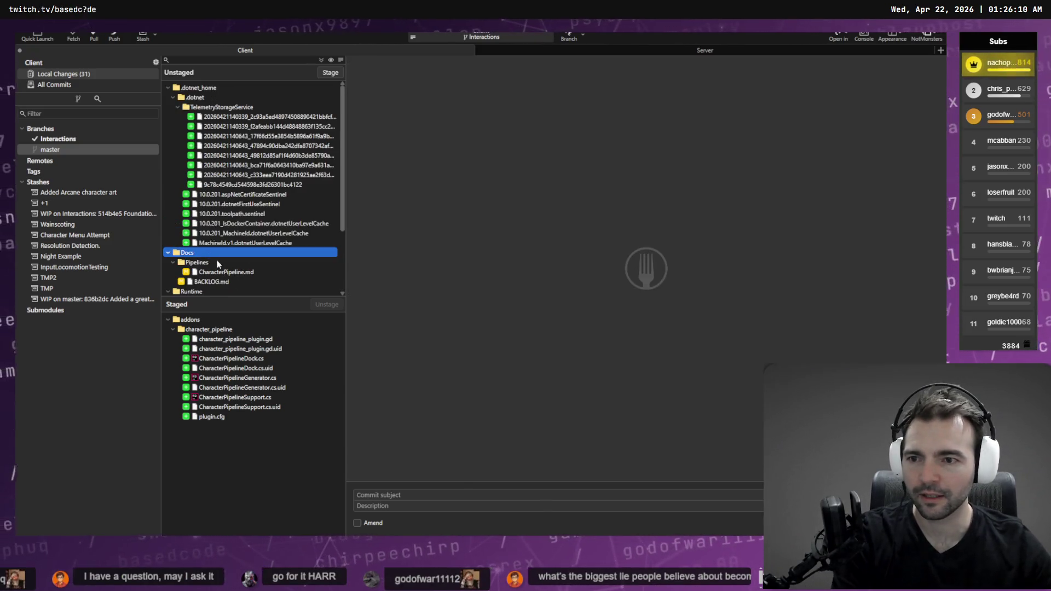
left_click(327, 73)
left_click(211, 214)
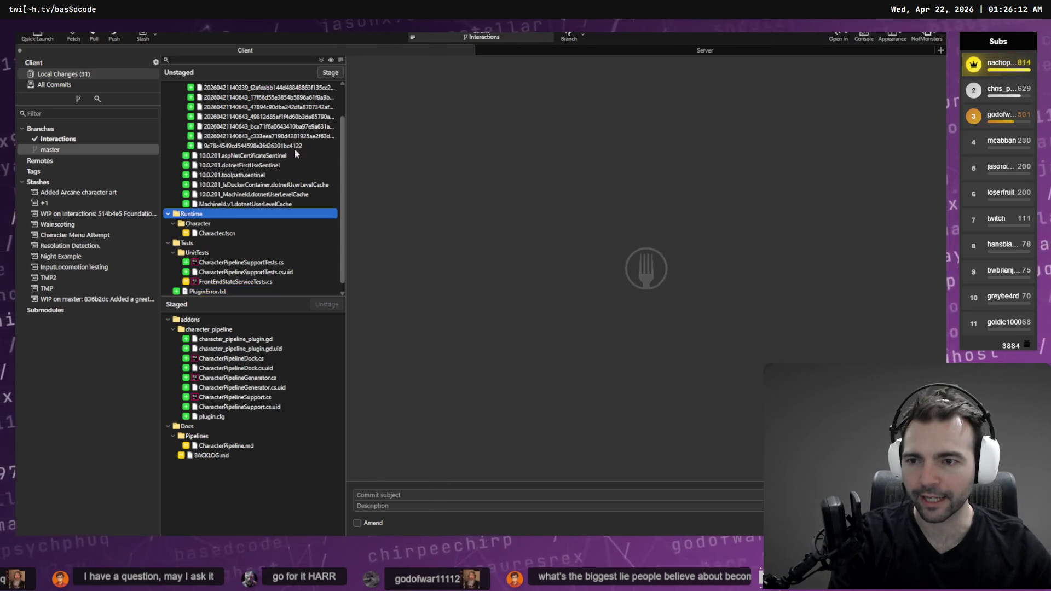
left_click(335, 75)
left_click(208, 235)
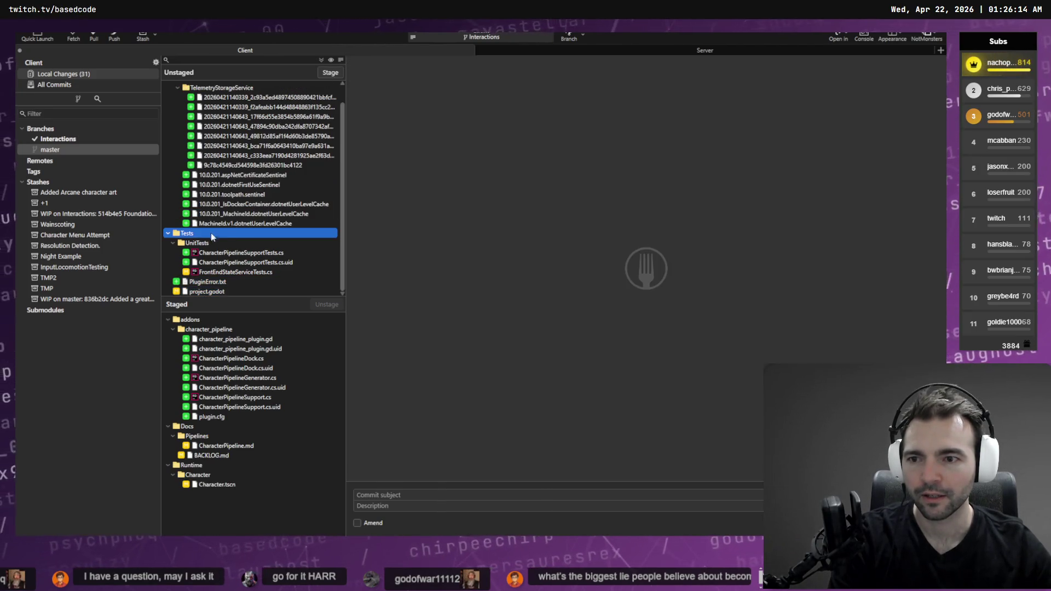
left_click(330, 73)
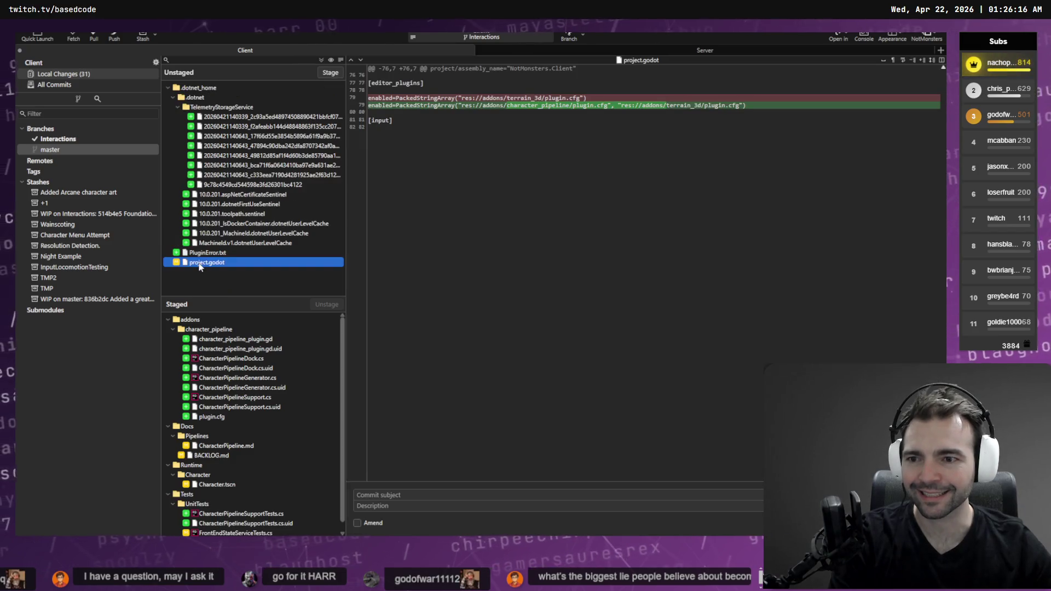
key("Up")
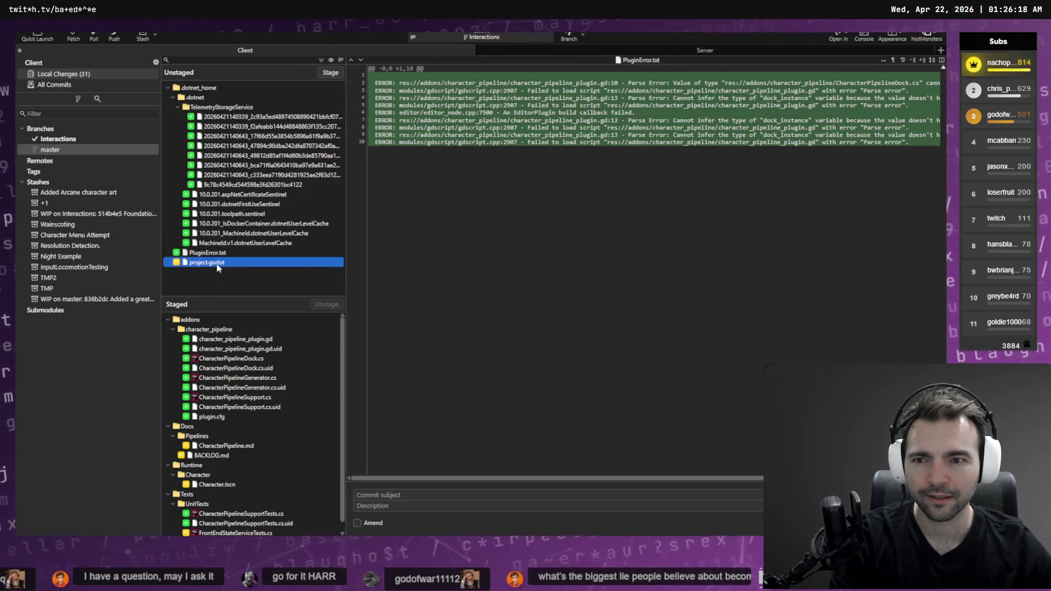
key("Down")
Step: Discard the changes to PluginError.txt and confirm
left_click(220, 253)
right_click(220, 253)
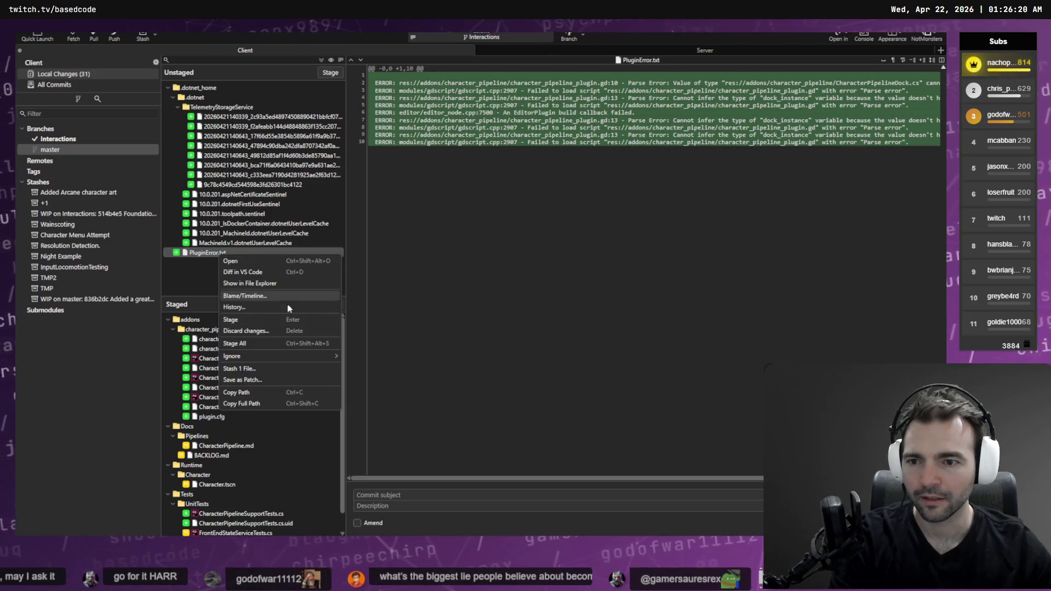
left_click(266, 332)
left_click(552, 283)
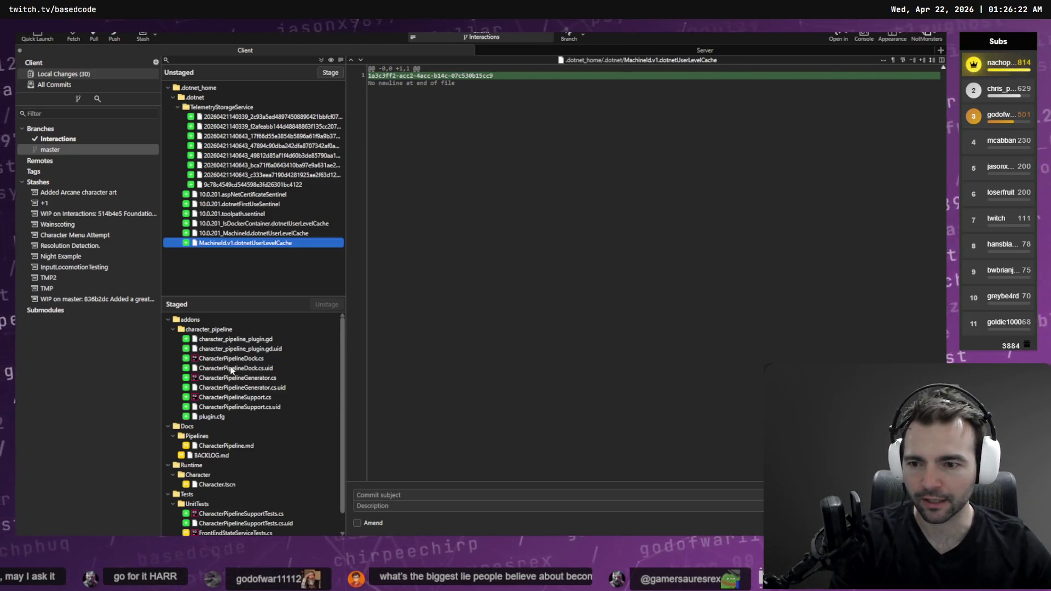
scroll(229, 372, "down", 1)
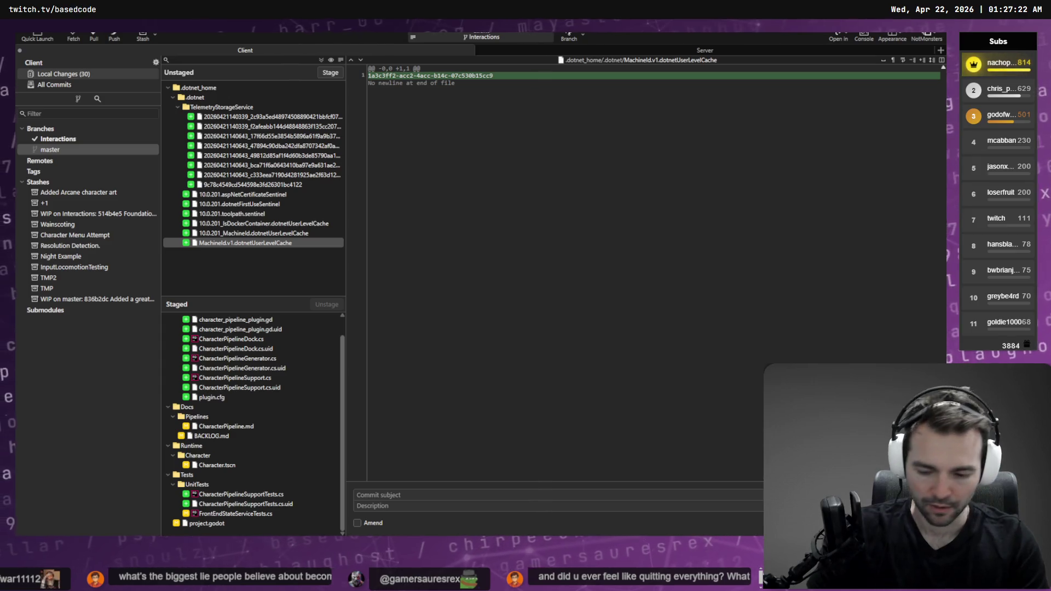
key("alt+Tab")
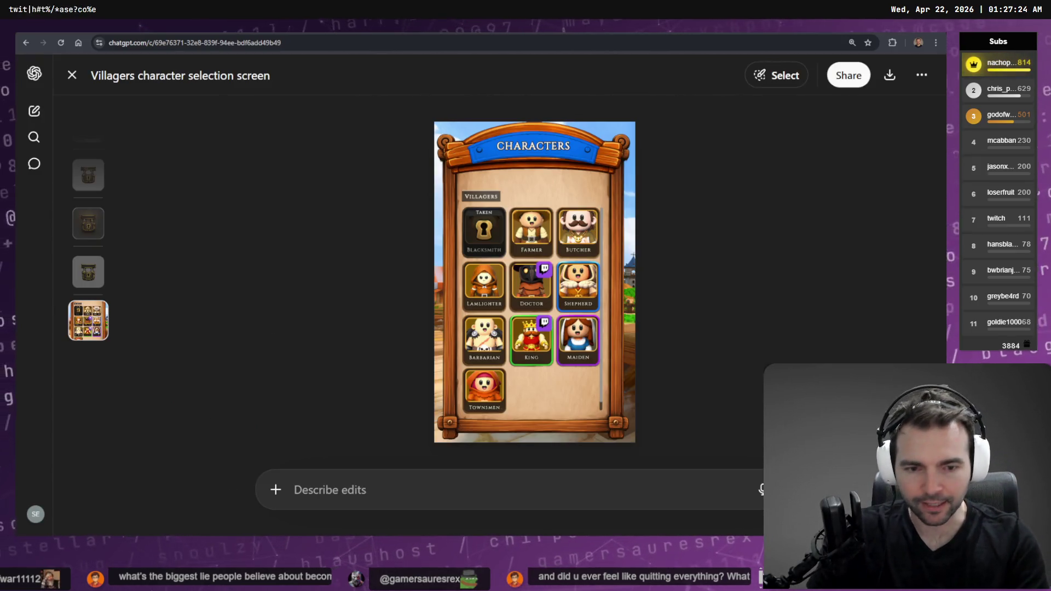
key("ctrl+n")
key("ctrl+w")
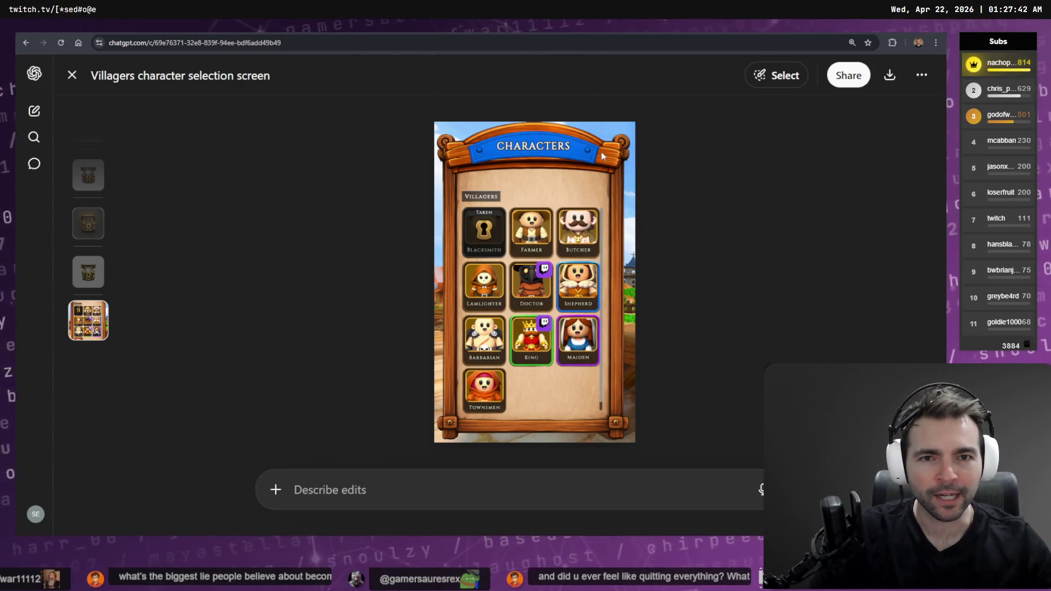
key("alt+Left")
key("alt+Left")
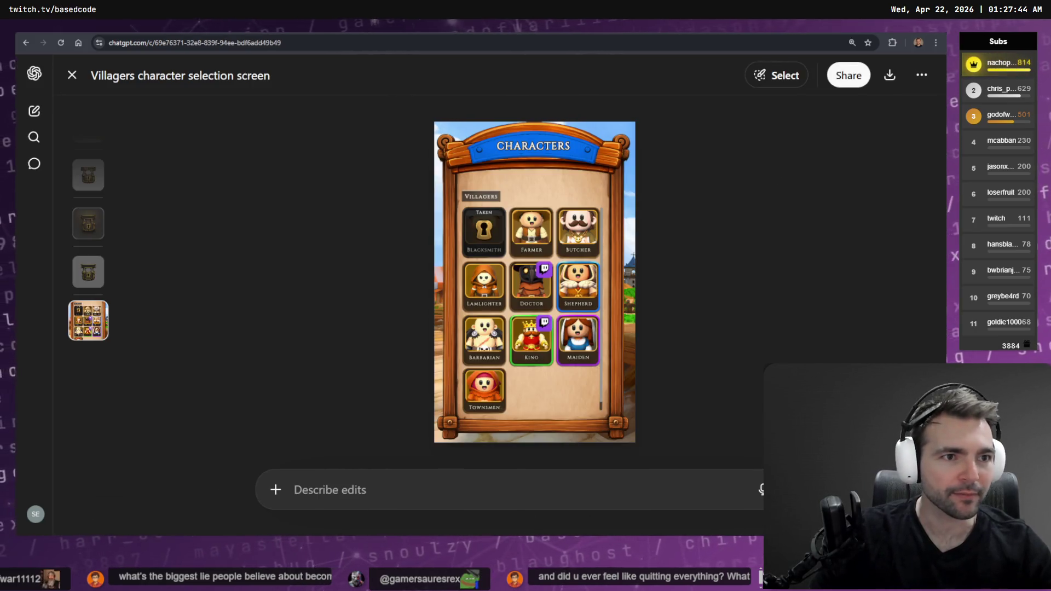
key("alt+Tab")
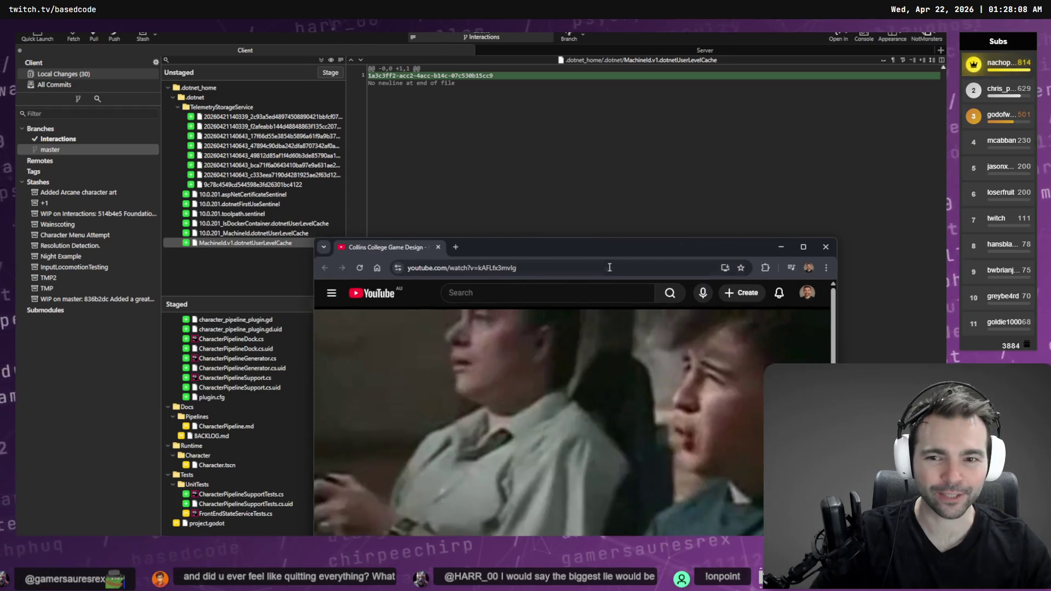
Step: Watch the 'Become a Game Designer!' clip fullscreen from the start, then exit fullscreen
key("f")
left_click(610, 280)
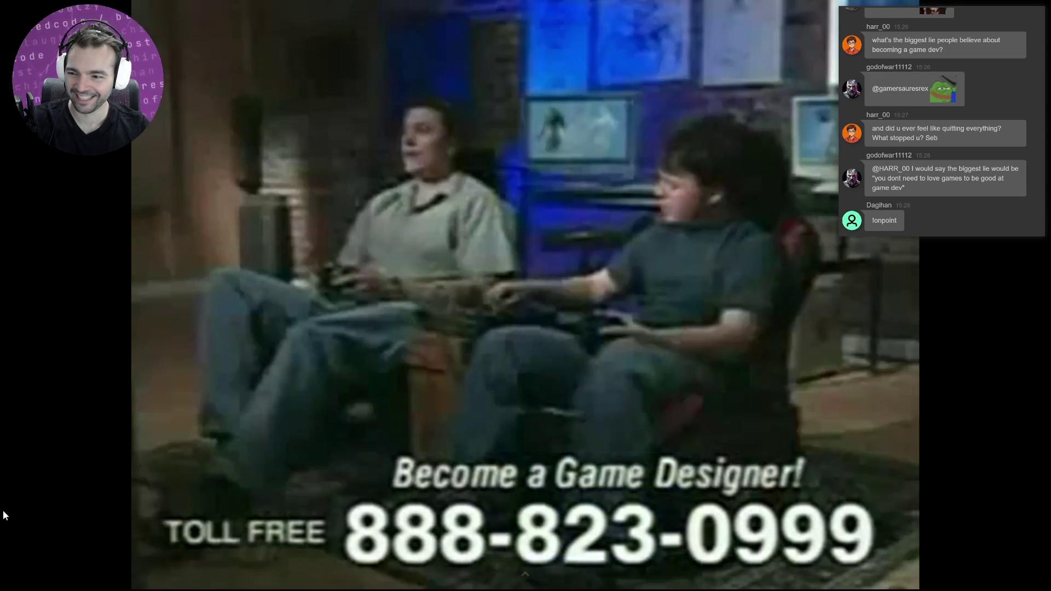
mouse_move(65, 574)
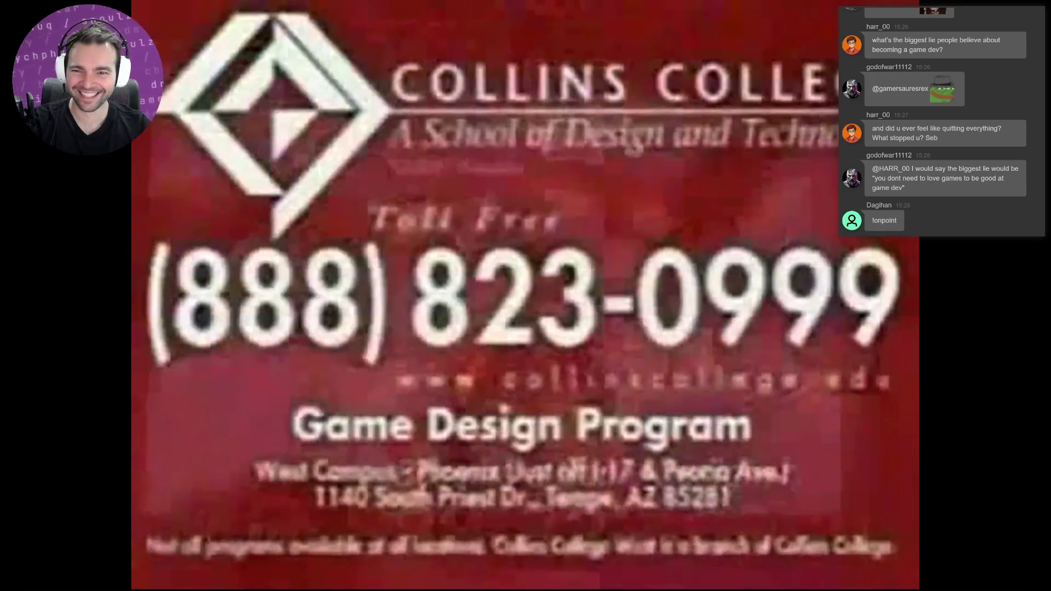
mouse_move(252, 472)
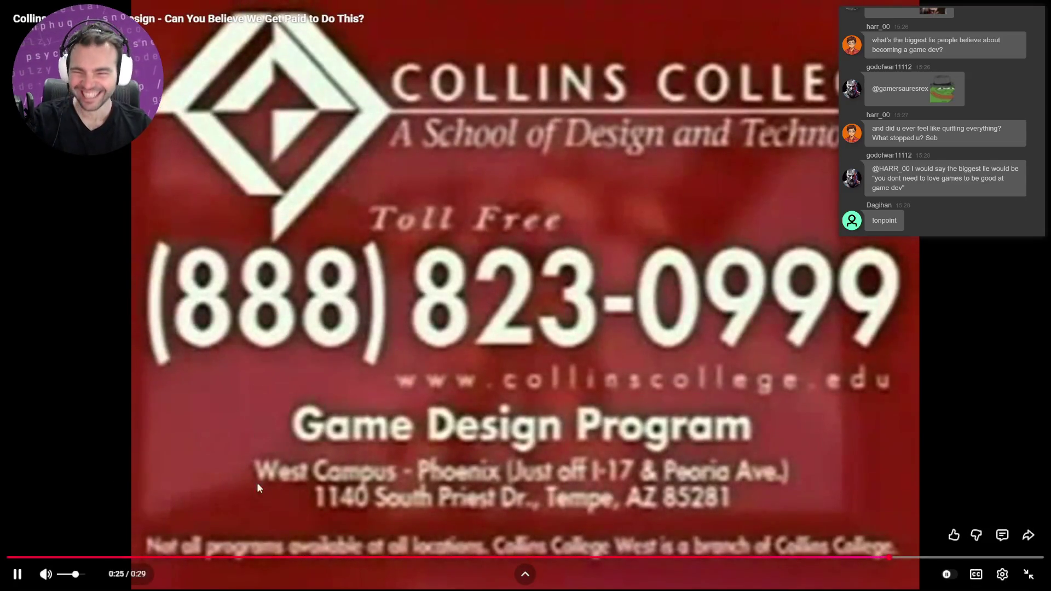
left_click(64, 558)
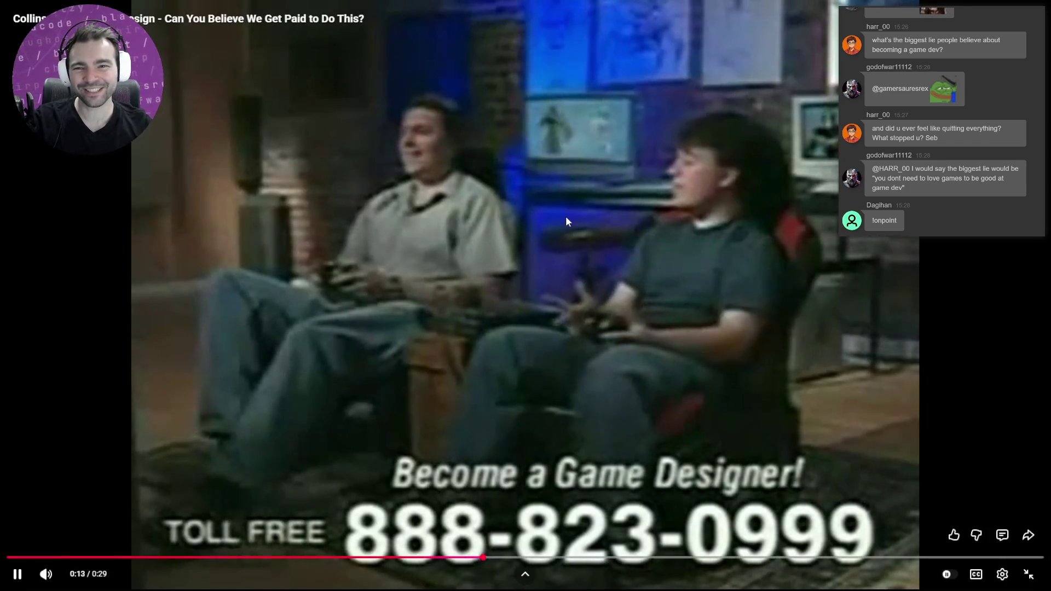
key("Escape")
left_click(370, 196)
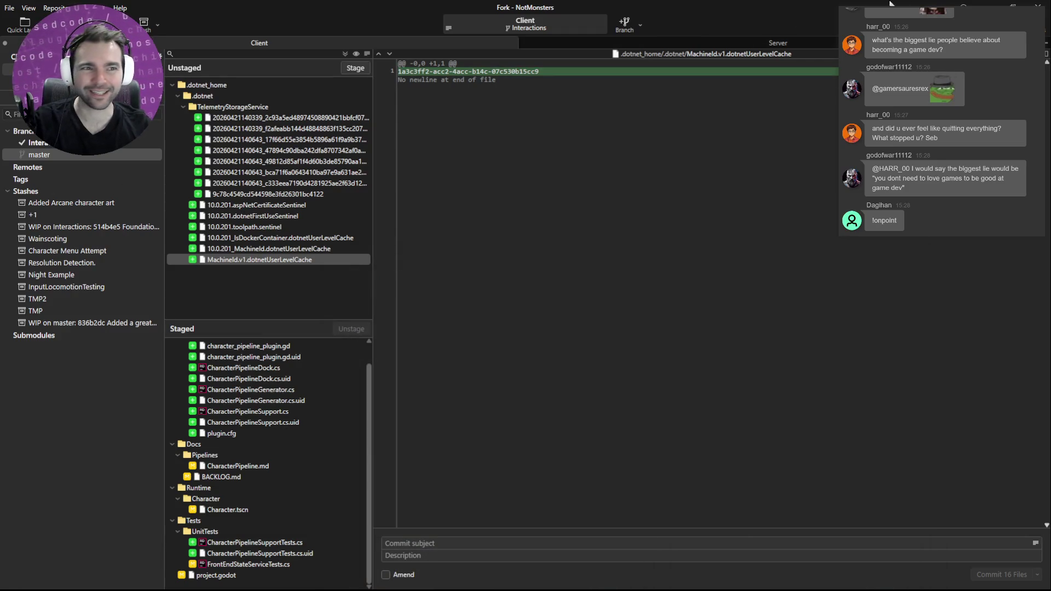
Step: Switch from Fork back to AccuRIG, where the Priest is at the Calibrate step
key("alt+Tab")
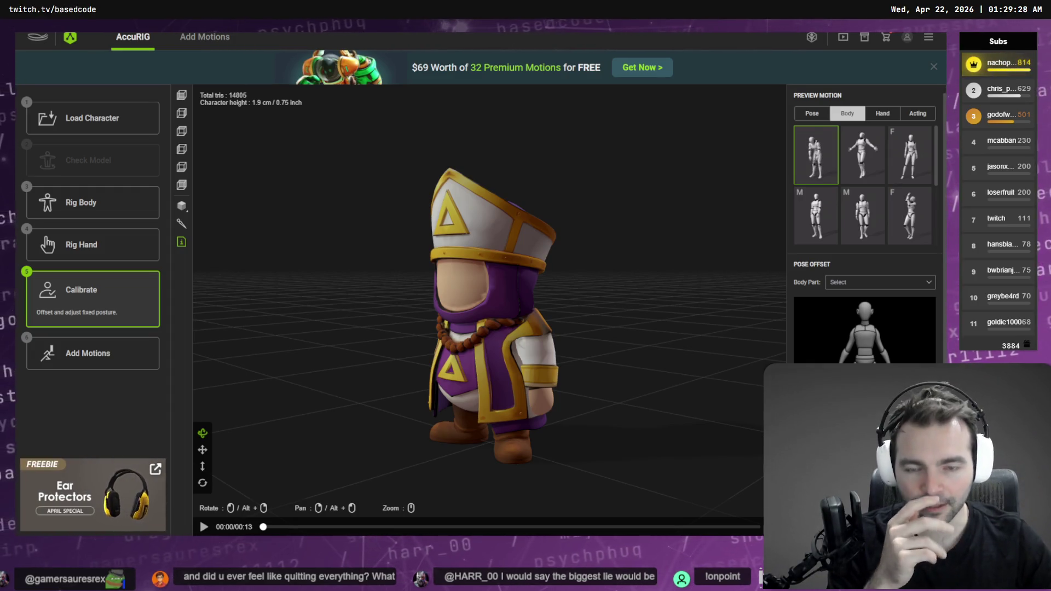
Step: Close the premium motions promo banner and inspect the priest from side, front and three-quarter views
mouse_move(515, 272)
left_mouse_down()
mouse_move(605, 309)
mouse_move(517, 297)
left_mouse_up()
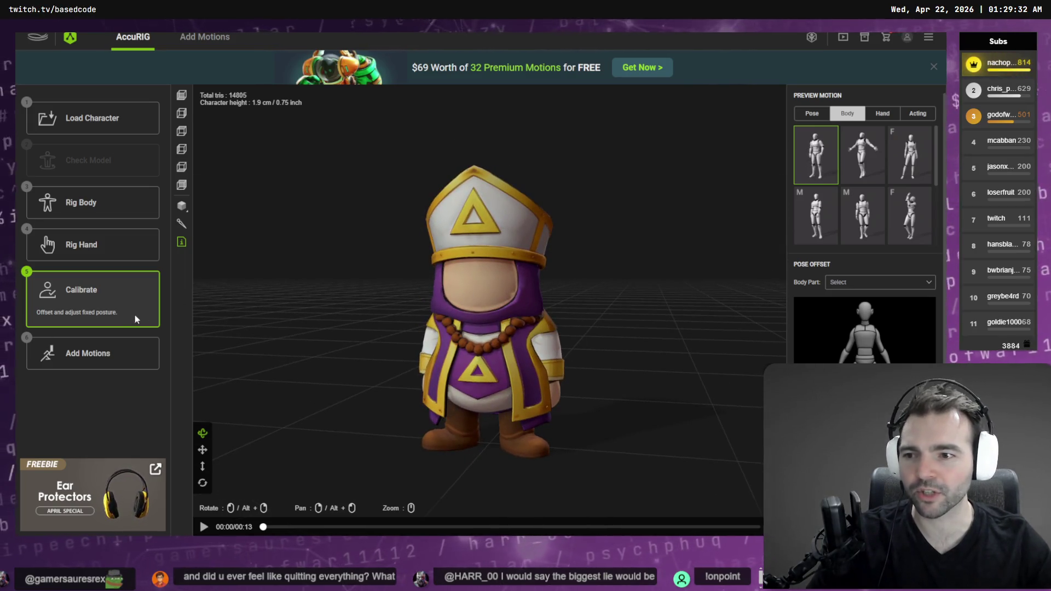
left_click_drag(382, 329, 306, 383)
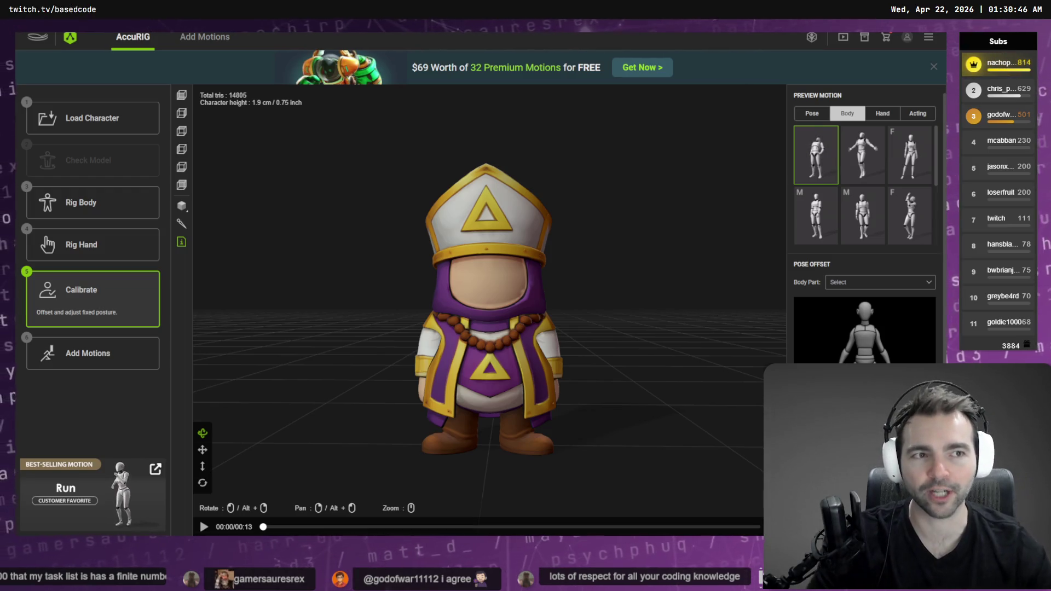
left_click(934, 67)
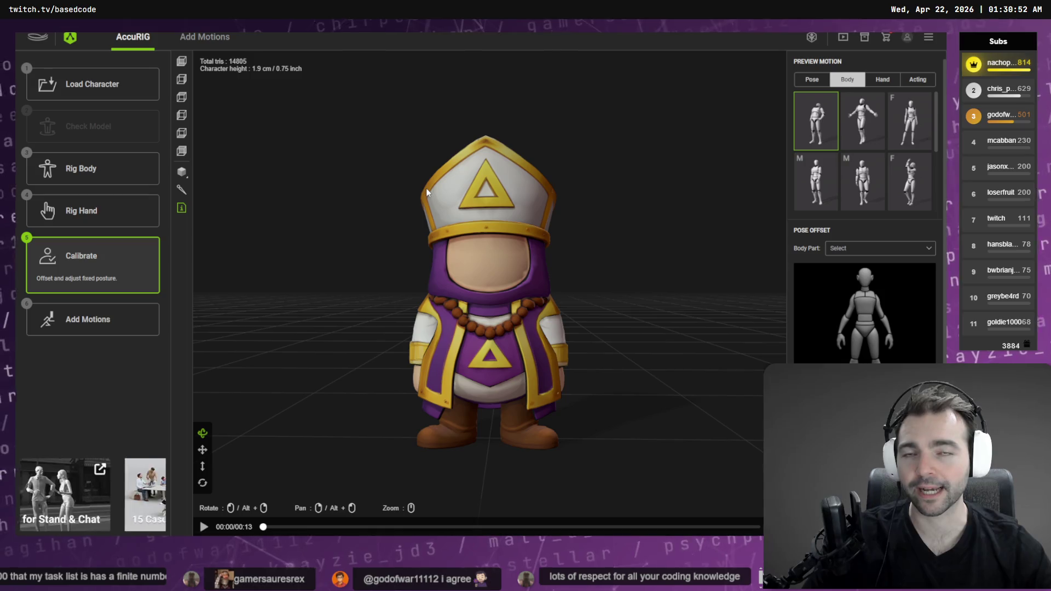
left_click_drag(377, 216, 419, 227)
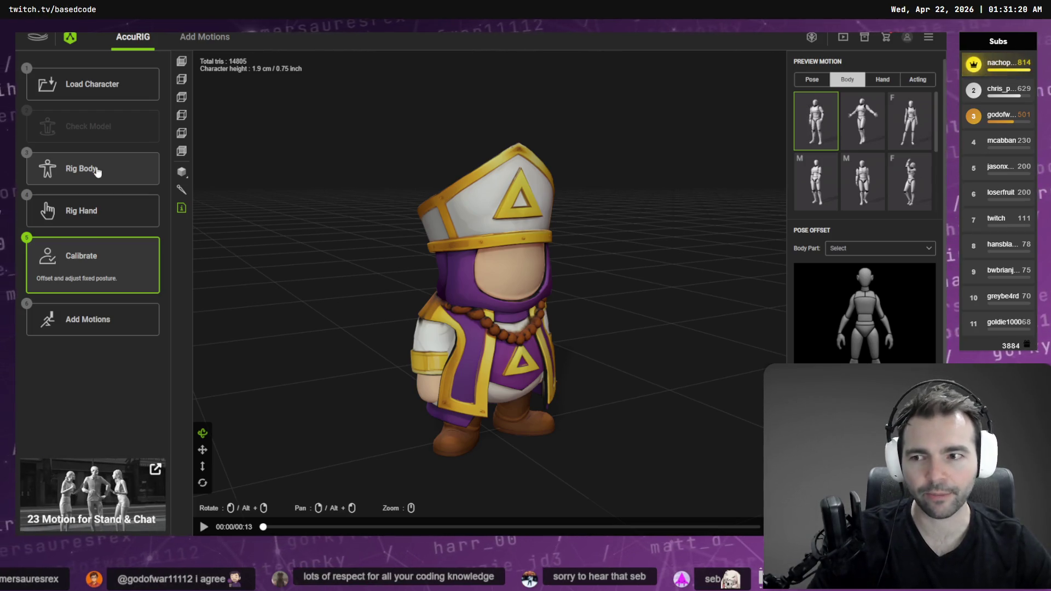
Step: In Rig Body, adjust the neck and clavicle markers and move the shoulder outward along the arm
left_click(113, 183)
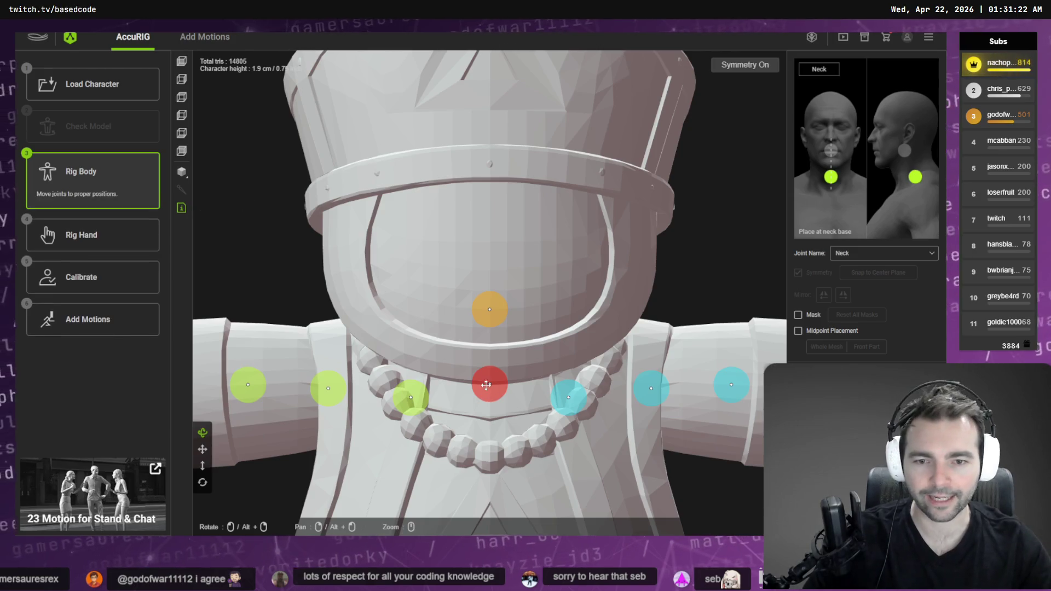
left_click_drag(487, 390, 487, 398)
left_click(411, 395)
left_click_drag(412, 394, 405, 398)
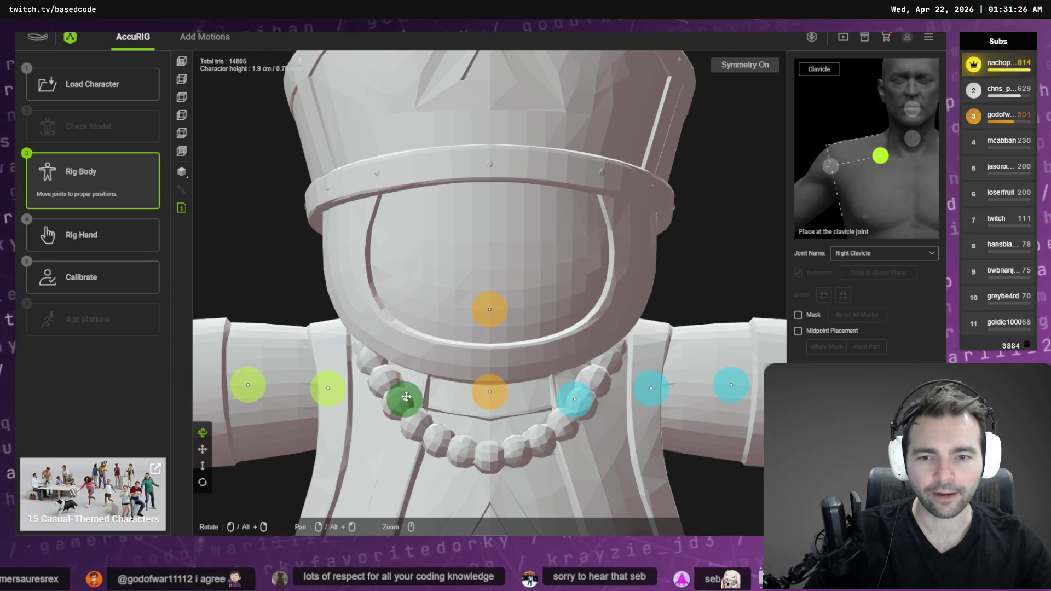
left_click(490, 391)
left_click_drag(489, 391, 492, 386)
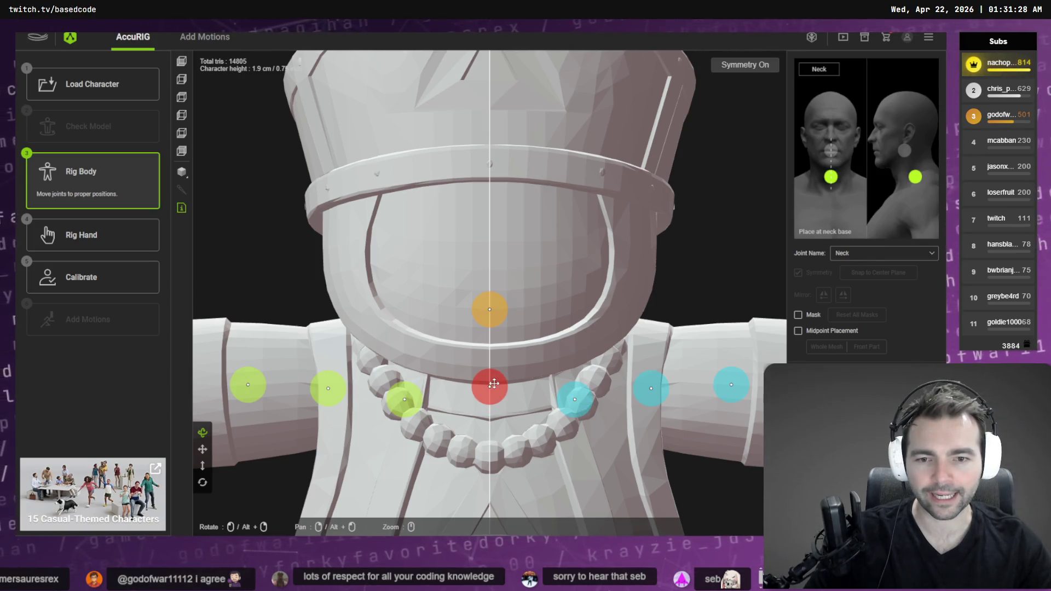
left_click(329, 387)
left_click_drag(329, 387, 307, 383)
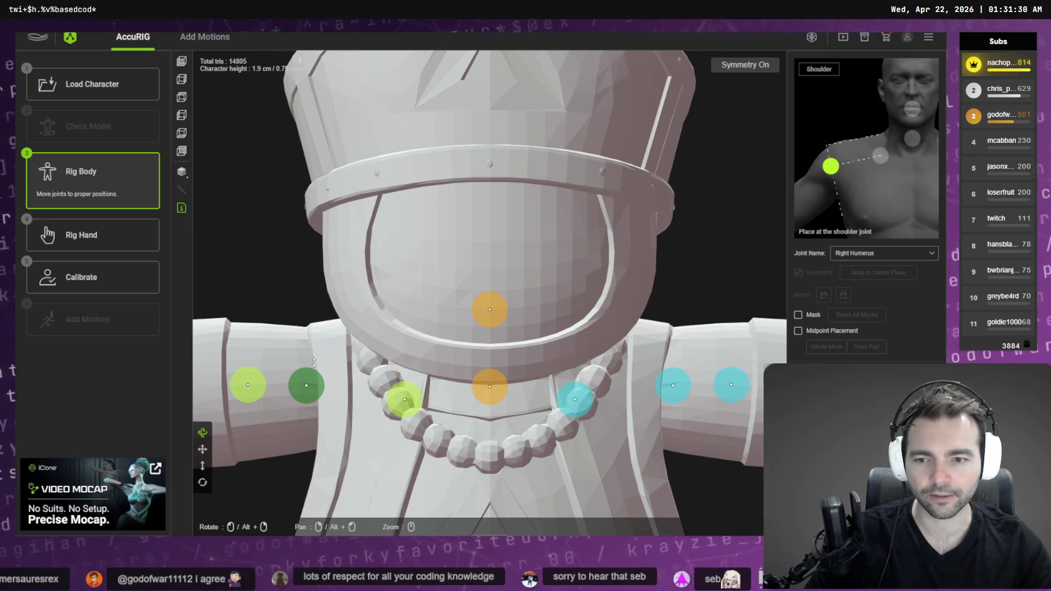
Step: Reposition the elbow and wrist joint markers along the priest's arm
scroll(522, 309, "up", 3)
left_click_drag(574, 307, 522, 309)
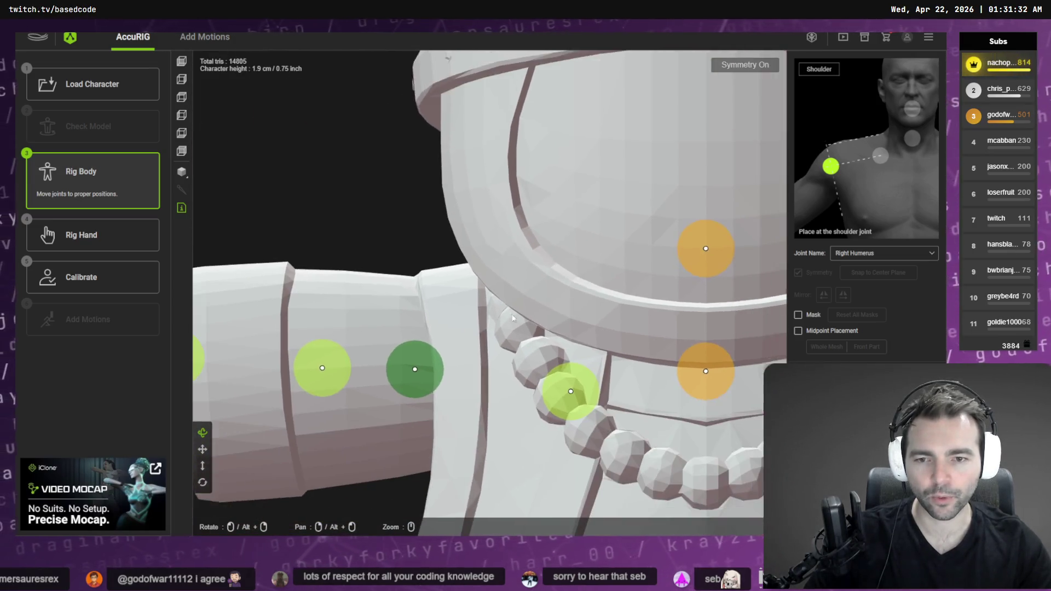
scroll(522, 310, "down", 5)
left_click(389, 339)
mouse_move(389, 339)
left_mouse_down()
mouse_move(376, 339)
mouse_move(442, 331)
left_mouse_up()
left_click(444, 337)
left_click(385, 340)
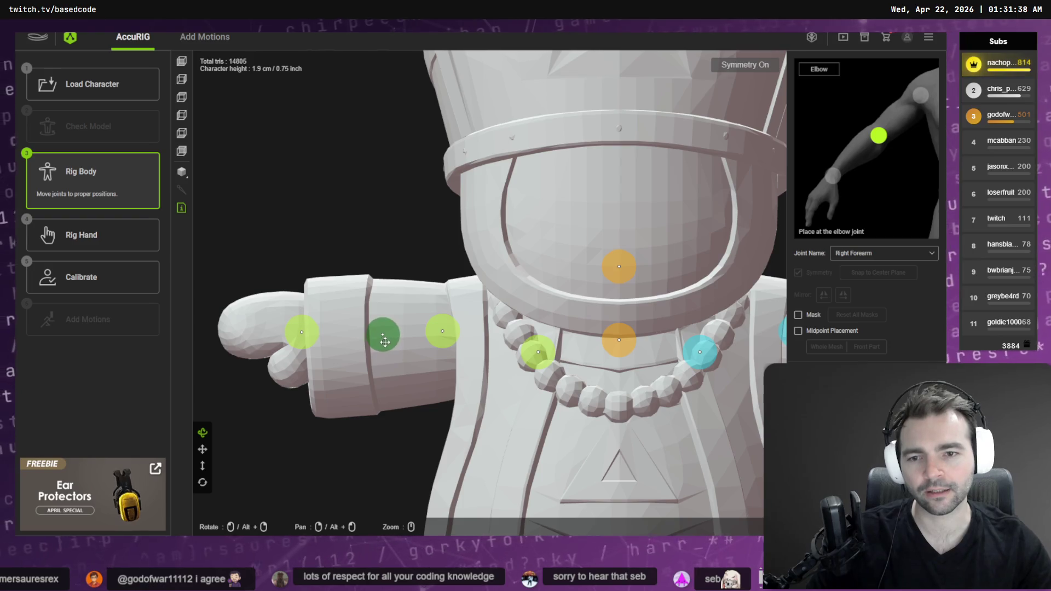
left_click(301, 332)
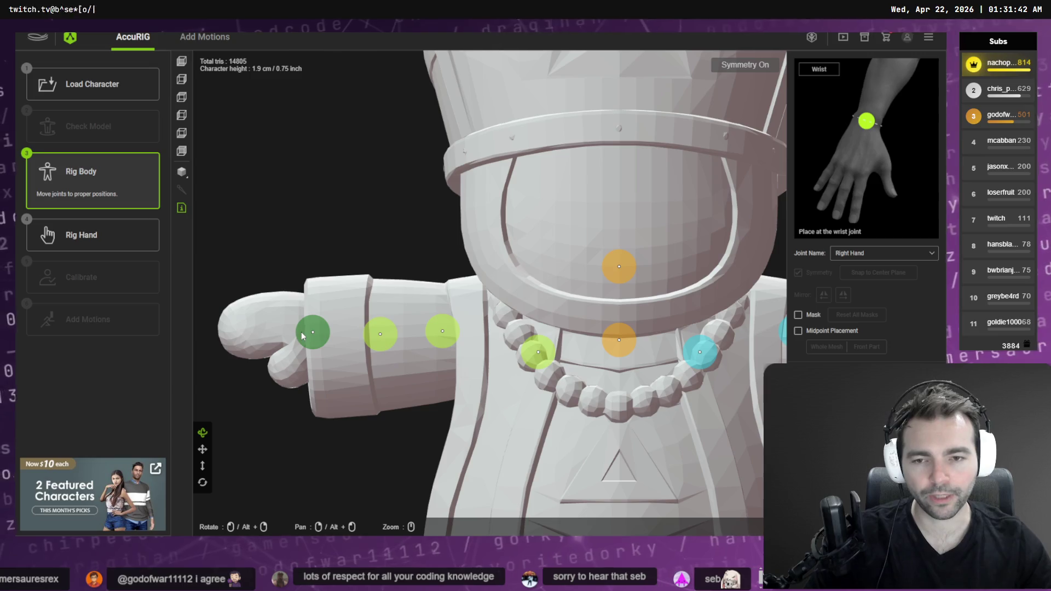
left_click_drag(306, 332, 314, 336)
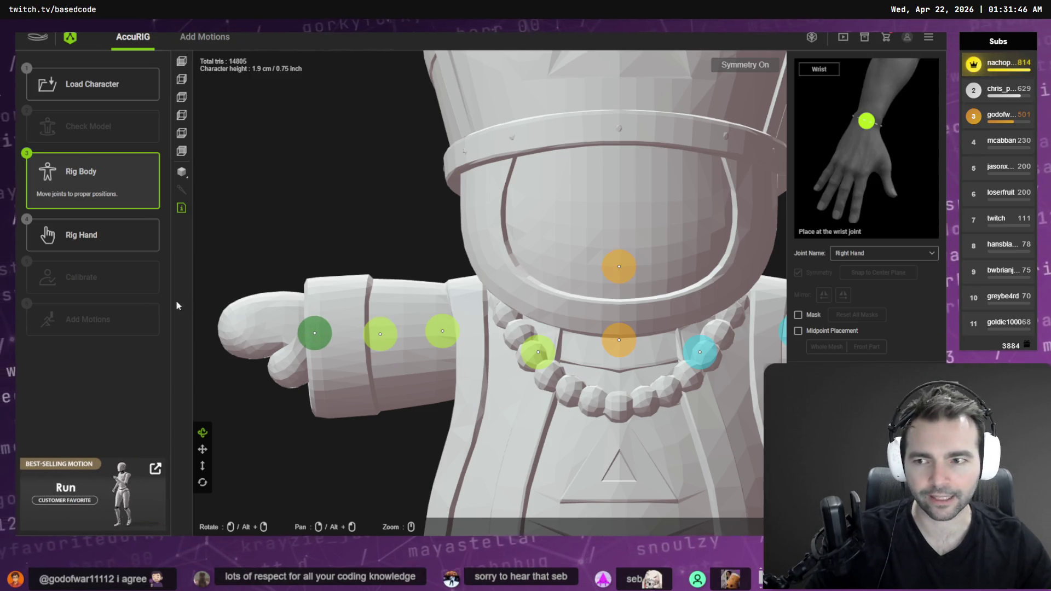
Step: Pass through Rig Hand and Calibrate to recompute the rig's skin weights
left_click(143, 240)
left_click(150, 284)
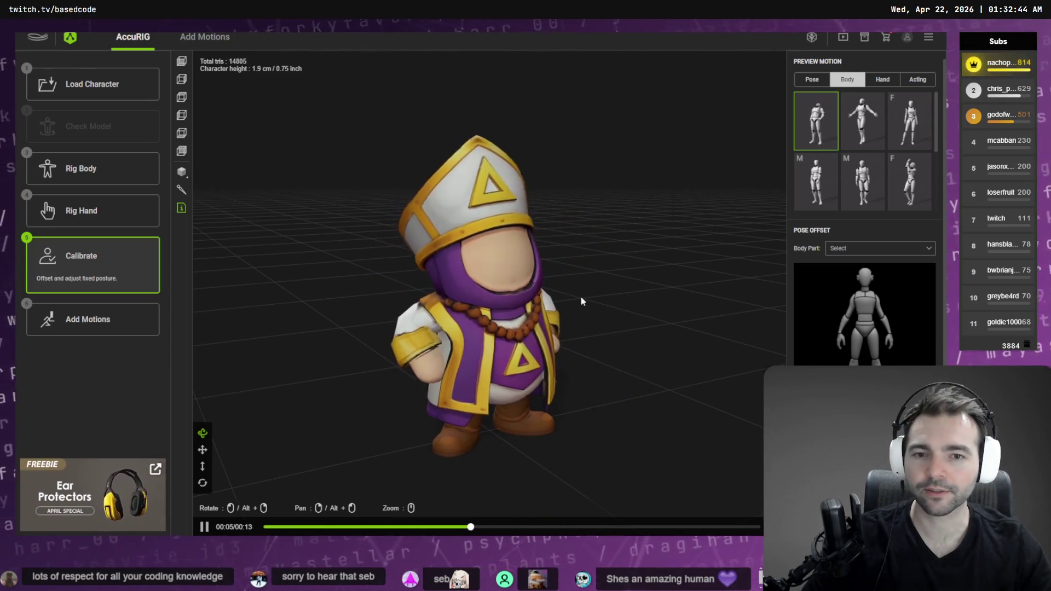
left_click(98, 328)
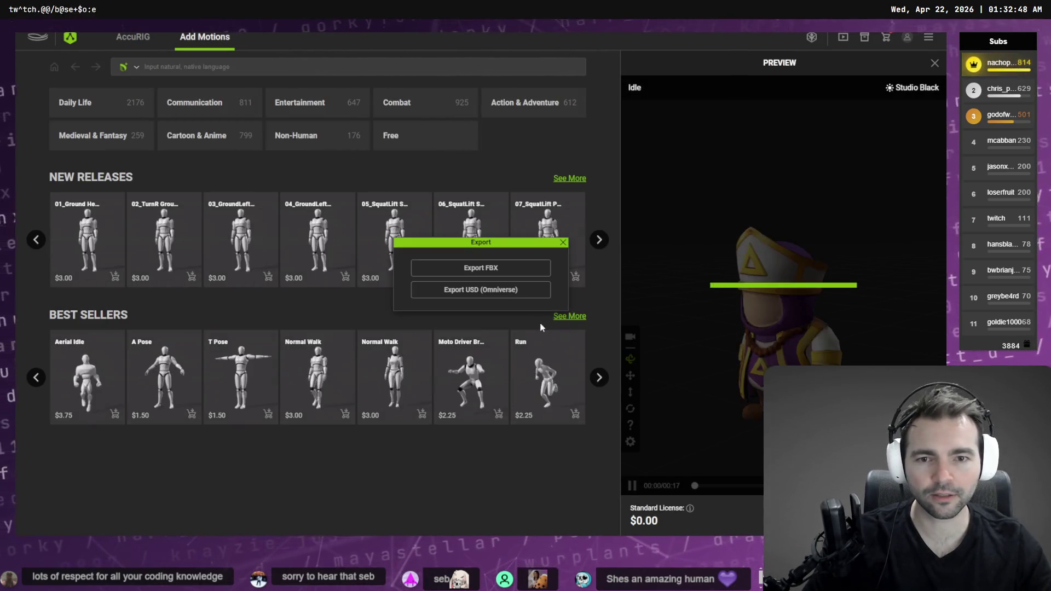
Step: Start an FBX export and browse the save dialog to Based.NotMonsters\Client\Content
left_click(498, 270)
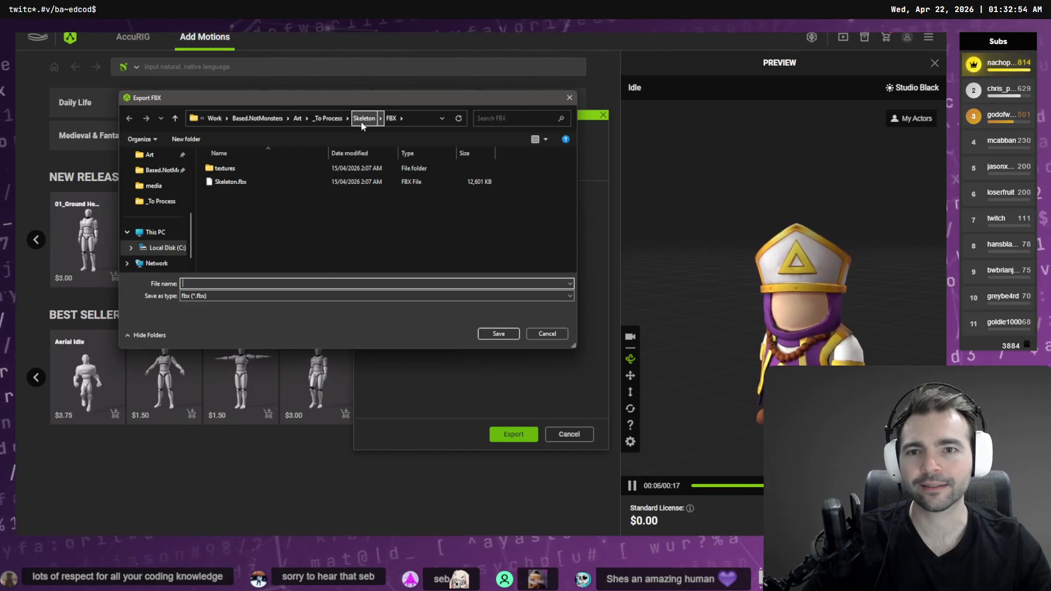
left_click(357, 119)
left_click(276, 119)
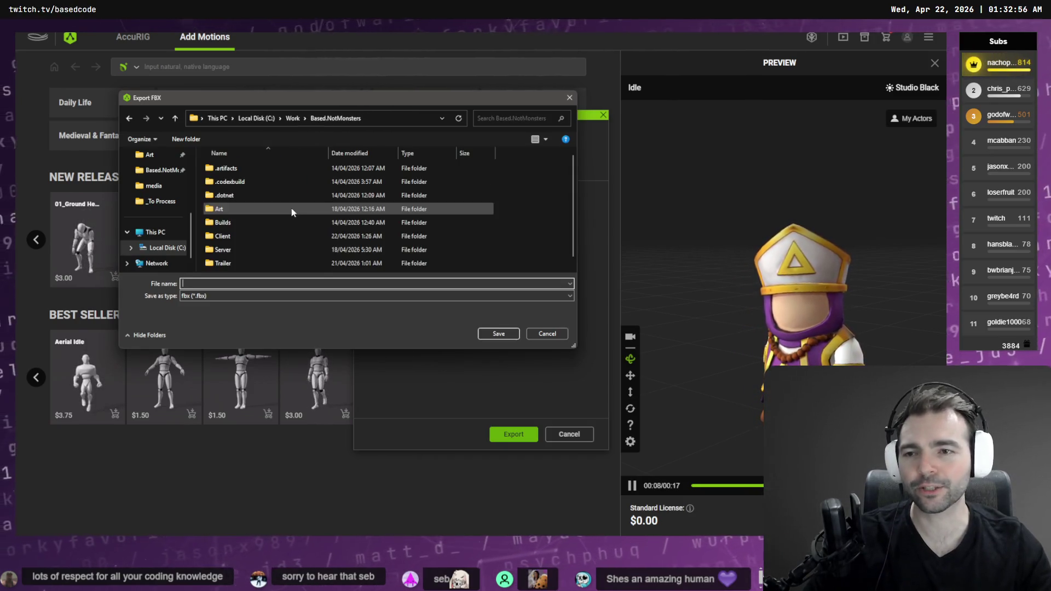
double_click(265, 236)
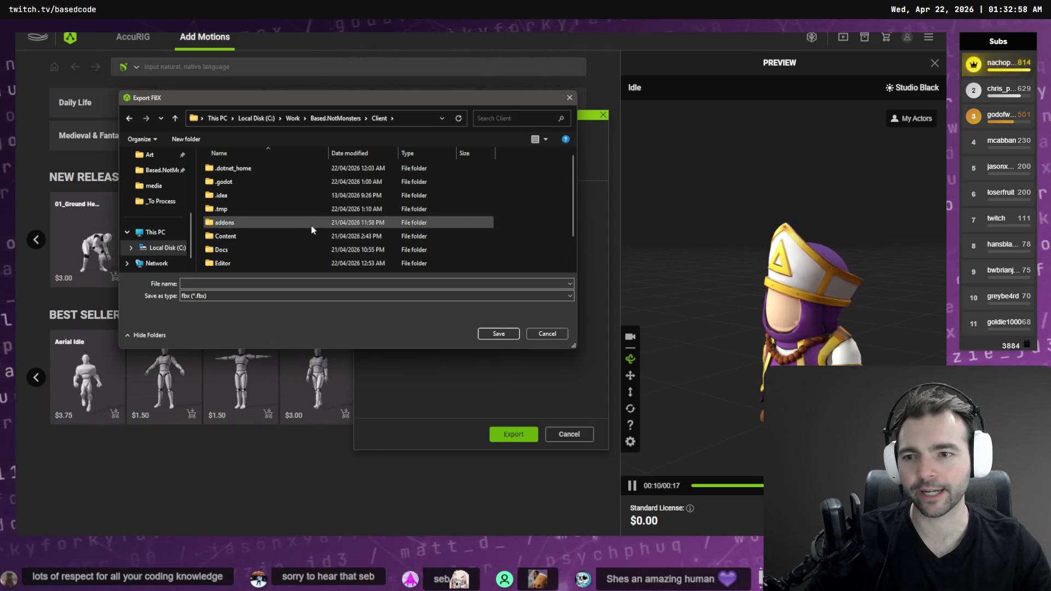
scroll(328, 217, "down", 1)
scroll(264, 221, "up", 1)
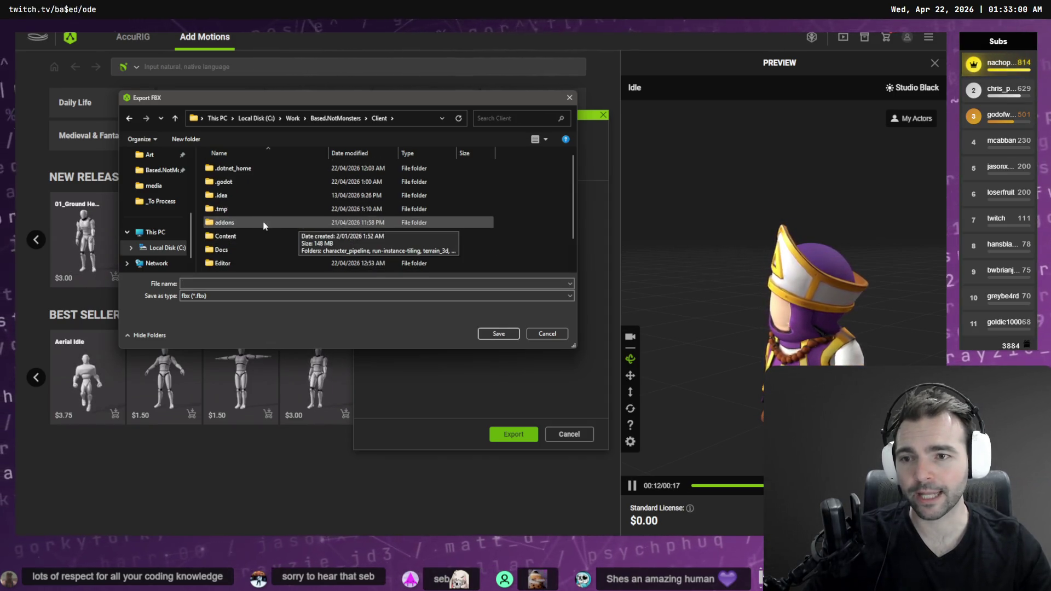
double_click(256, 240)
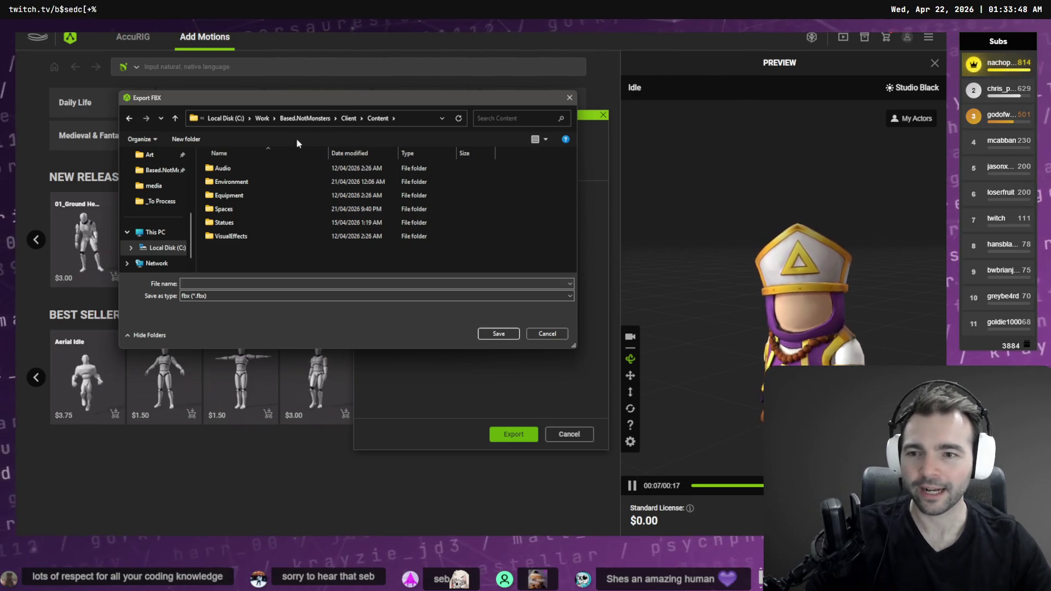
Step: Browse the export dialog into Runtime\Character\Villagers
left_click(232, 209)
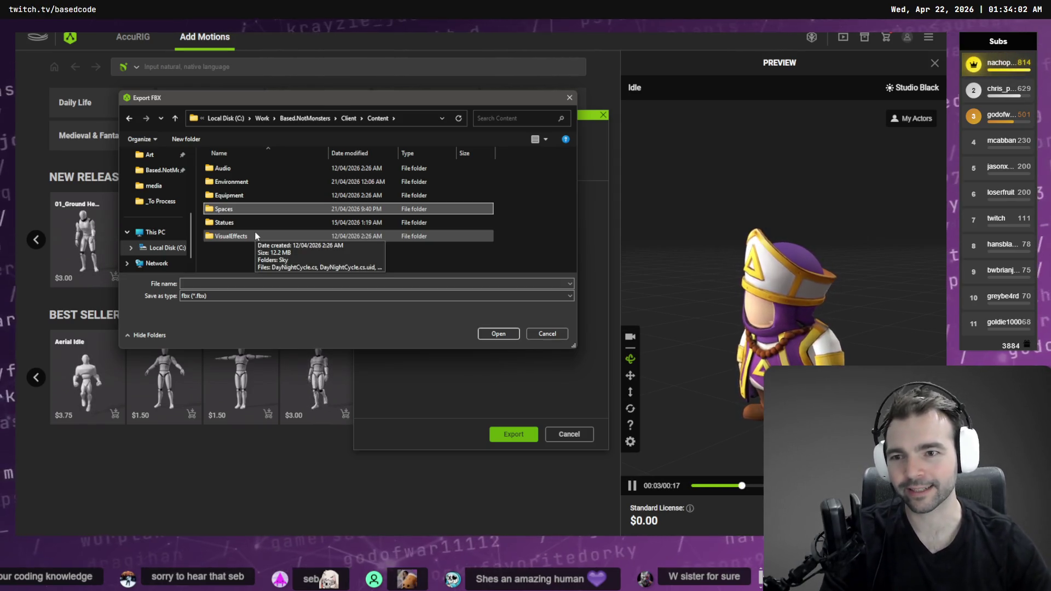
left_click(256, 198)
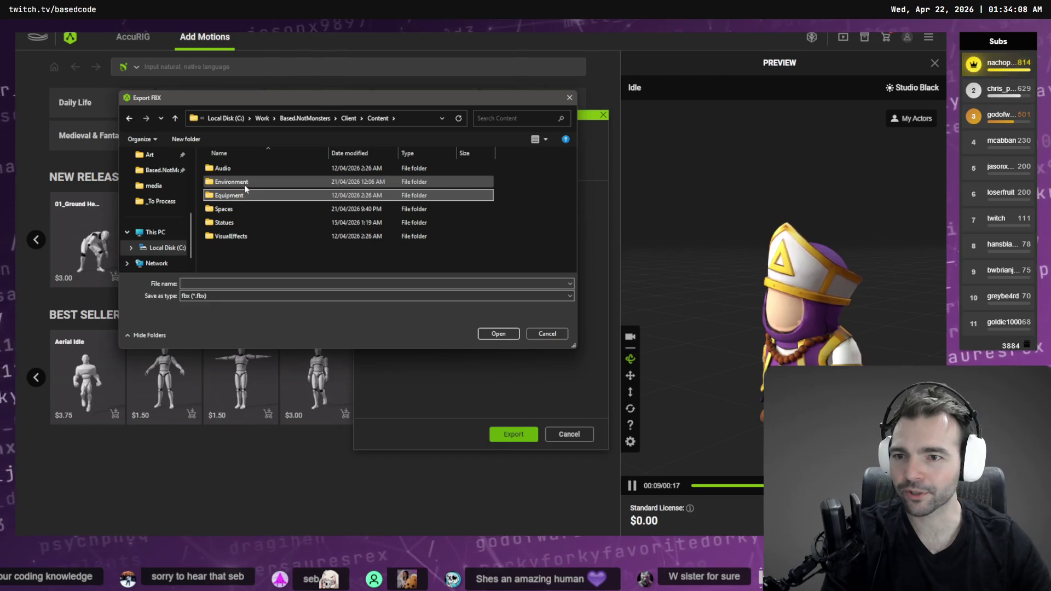
left_click(349, 119)
scroll(239, 186, "down", 1)
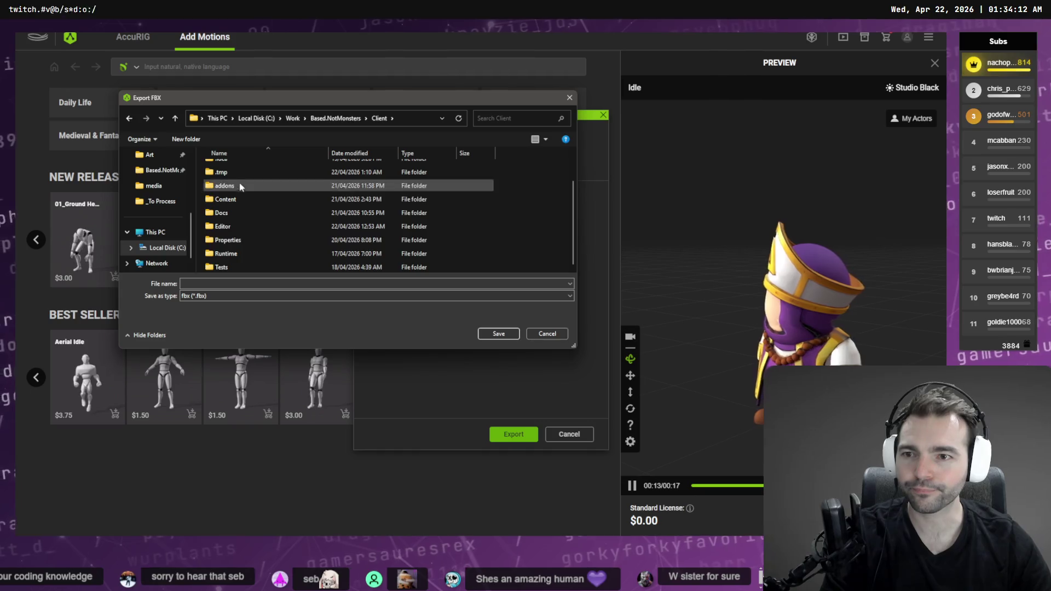
double_click(226, 253)
double_click(228, 171)
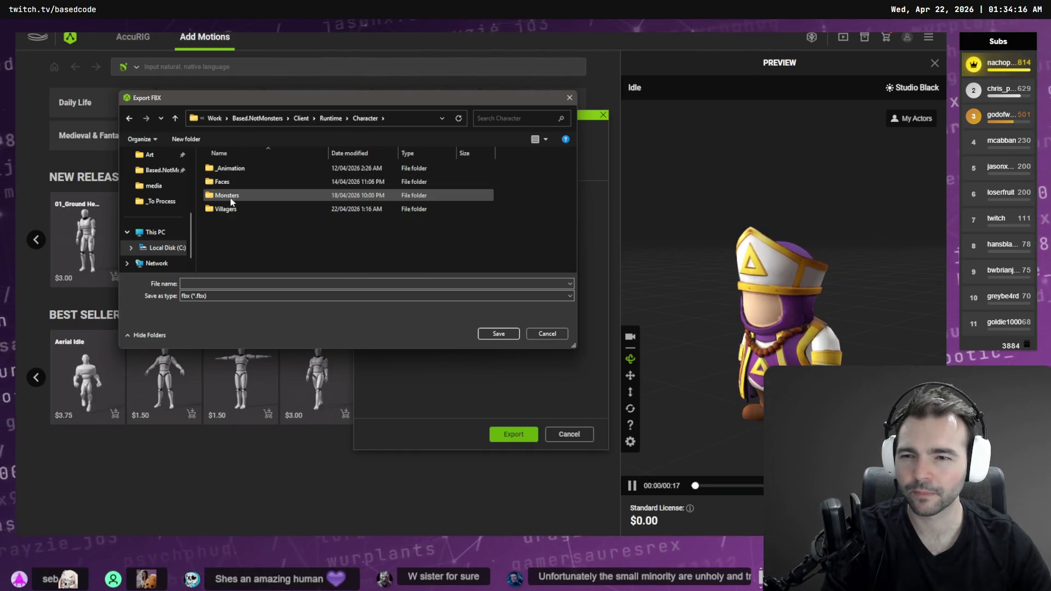
double_click(244, 209)
scroll(307, 219, "down", 1)
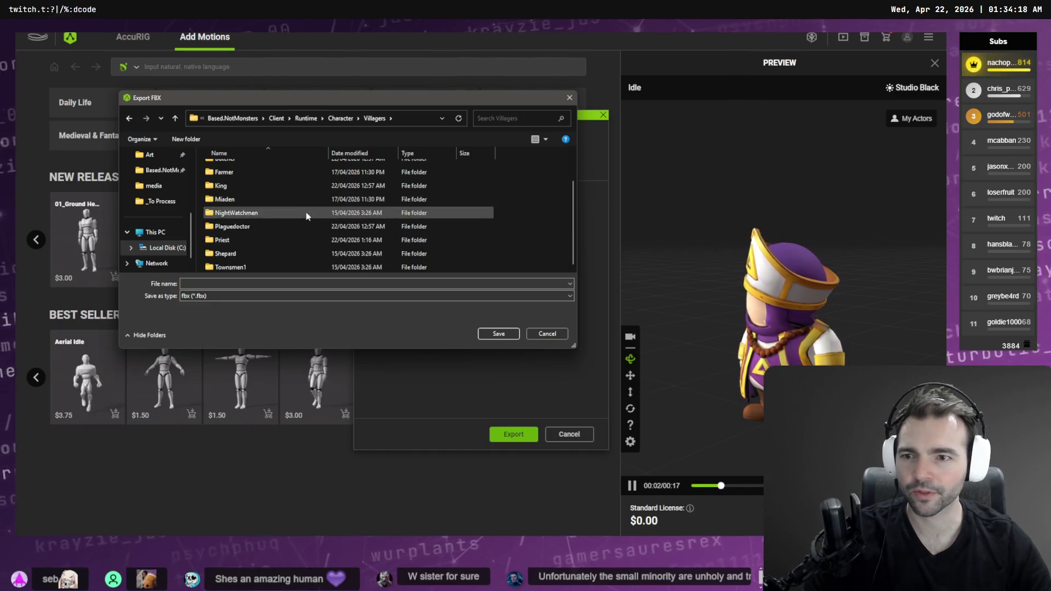
scroll(249, 202, "up", 1)
scroll(261, 205, "down", 1)
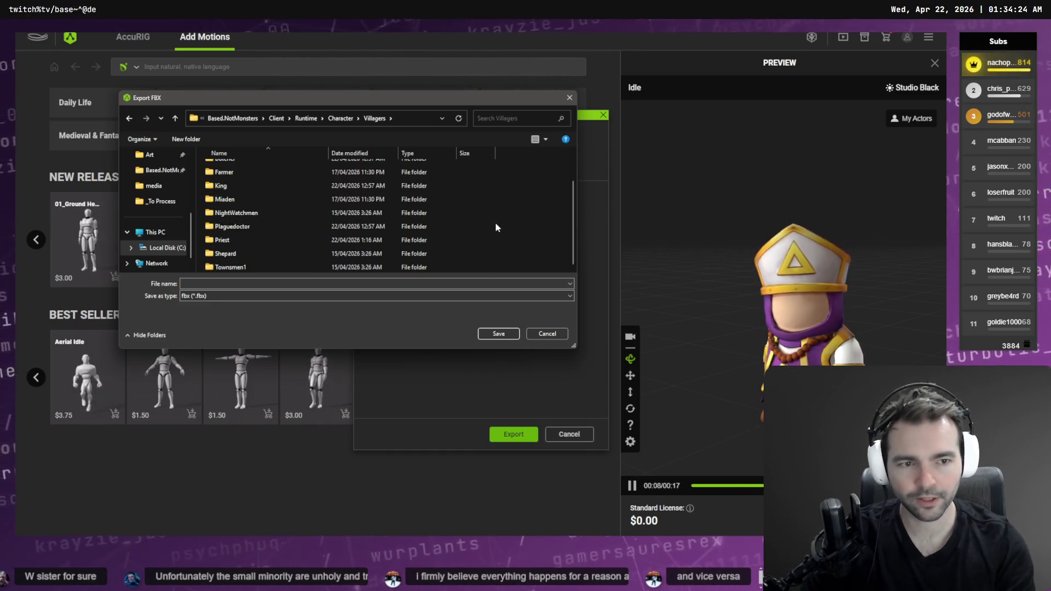
Step: Create a new folder named Priest, then delete it since Priest already exists
key("ctrl+shift+n")
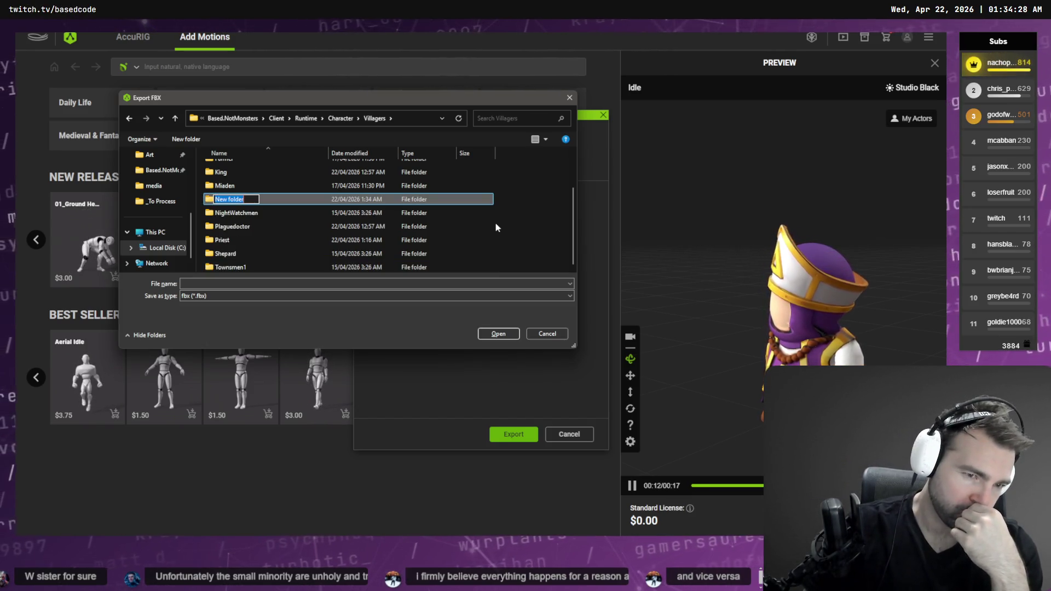
type("Priest")
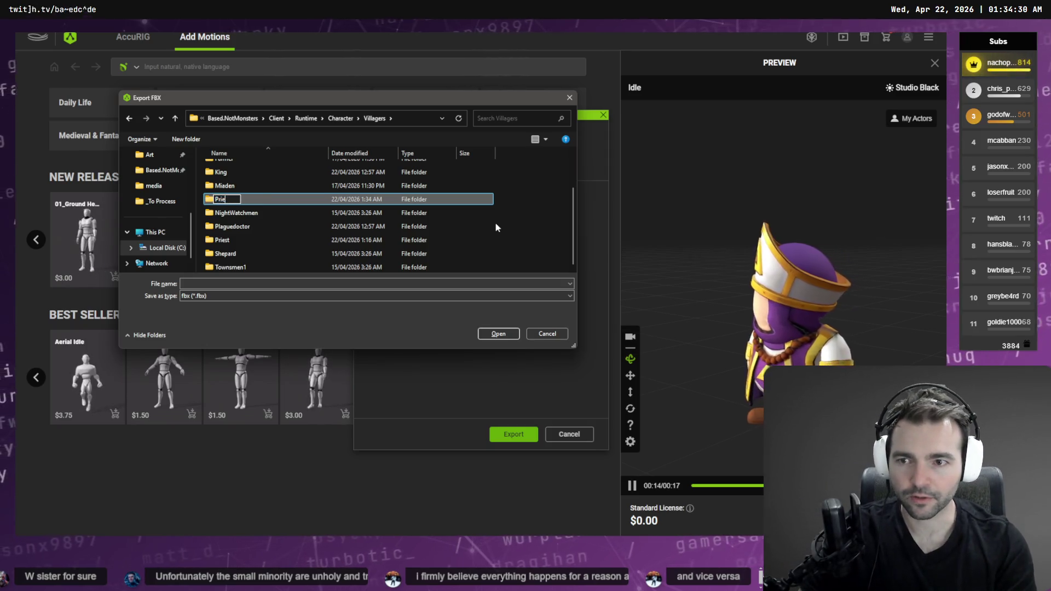
key("Return")
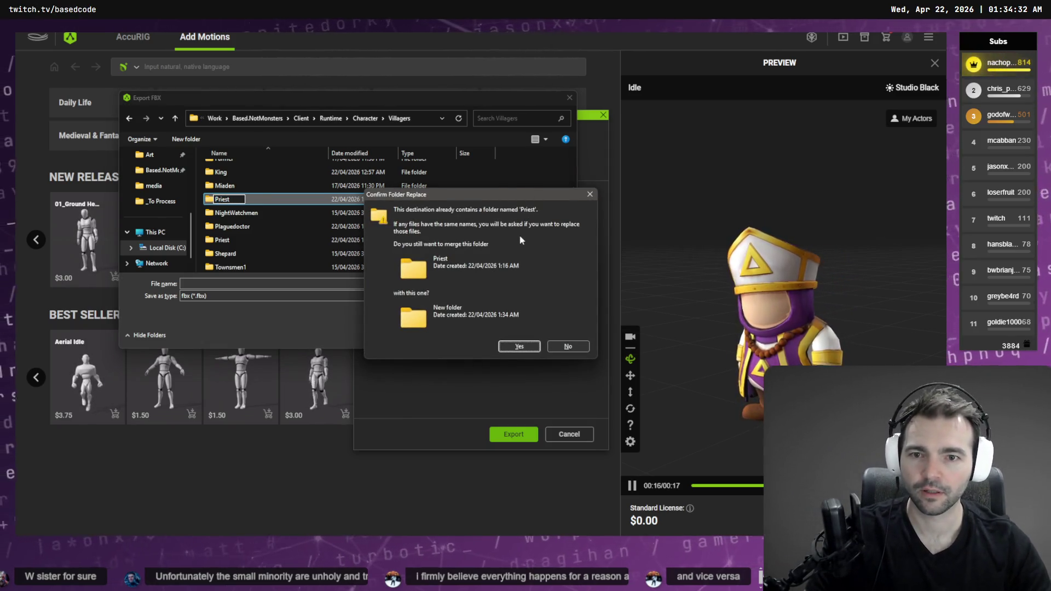
key("Escape")
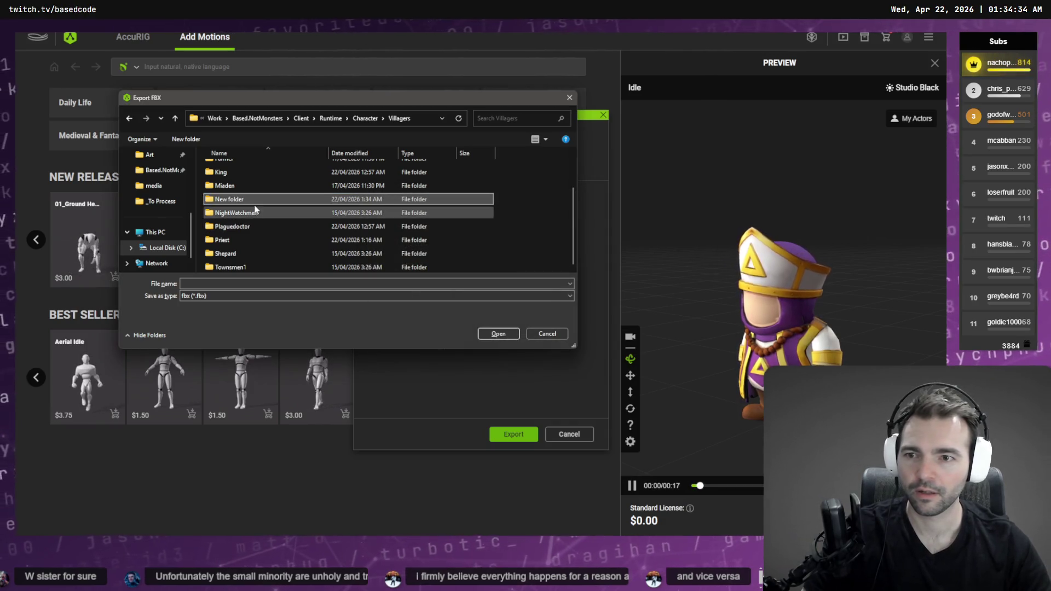
key("Delete")
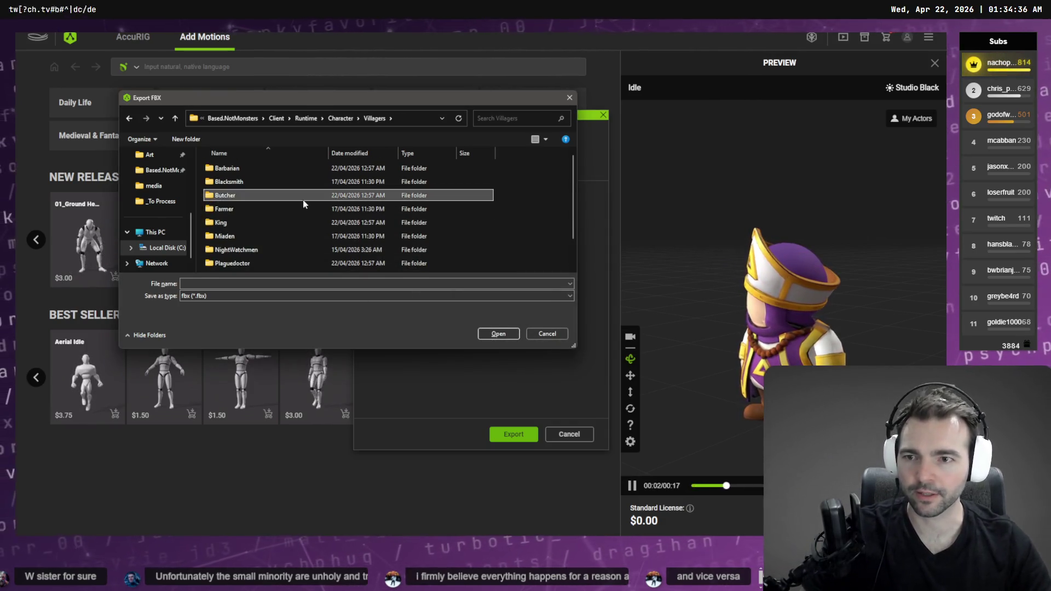
Step: Open the existing Priest folder and save the export as Priest.fbx
type("bl")
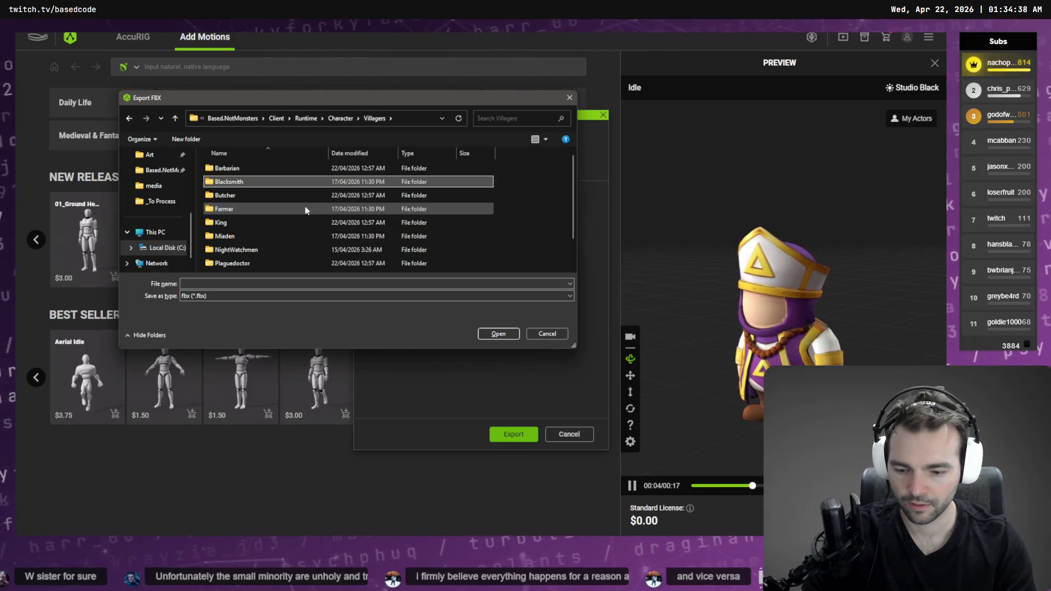
type("pr")
key("Return")
left_click(253, 294)
left_click(253, 284)
type("Priest")
key("Return")
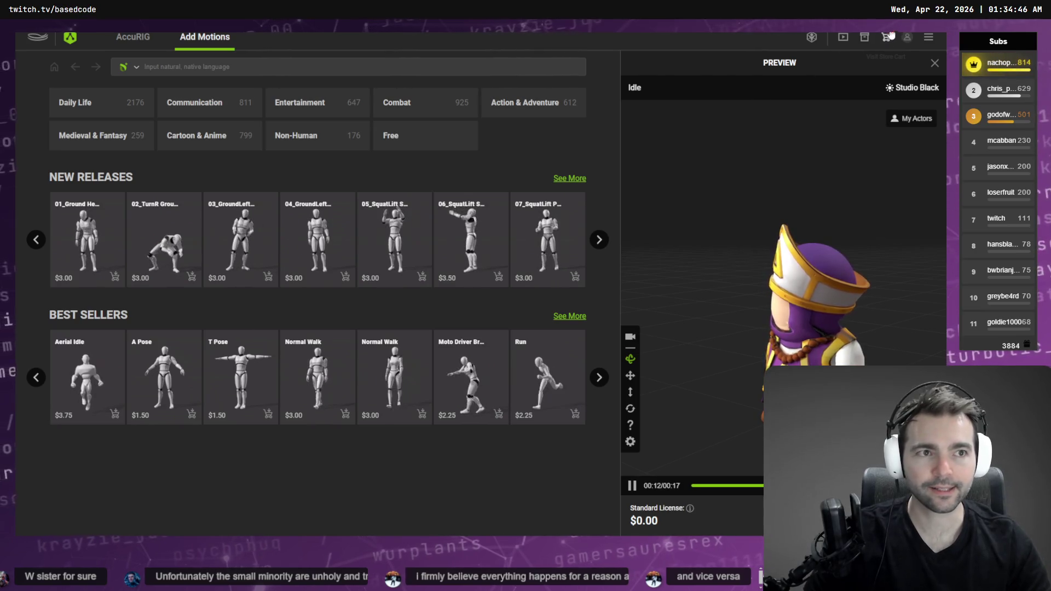
Step: Back in Godot, load res://Runtime/Character/Villagers/Priest/Priest.fbx as the Character Pipeline Wizard's imported FBX
key("alt+Left")
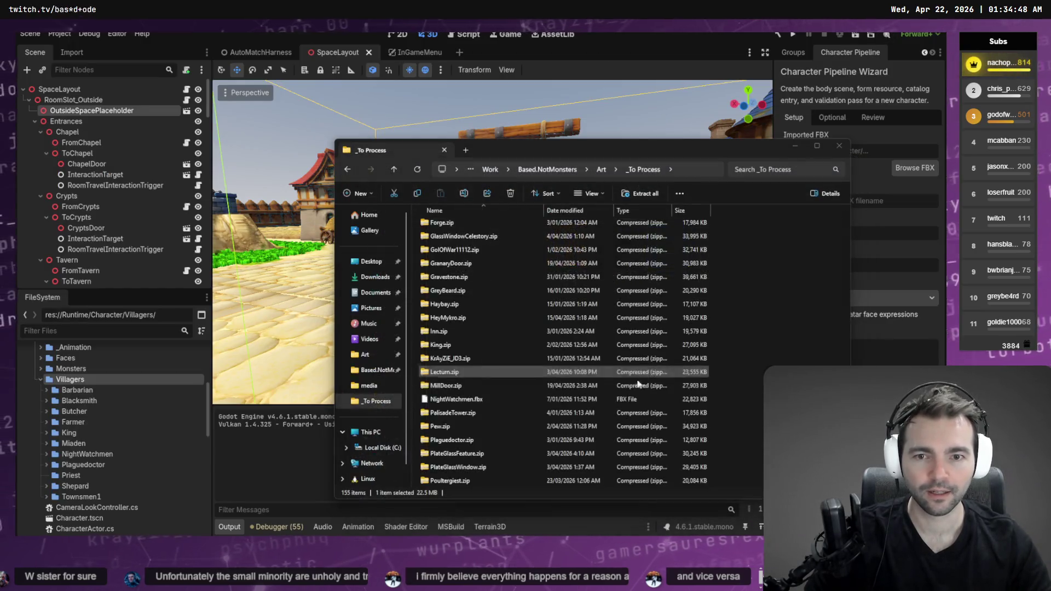
left_click(895, 176)
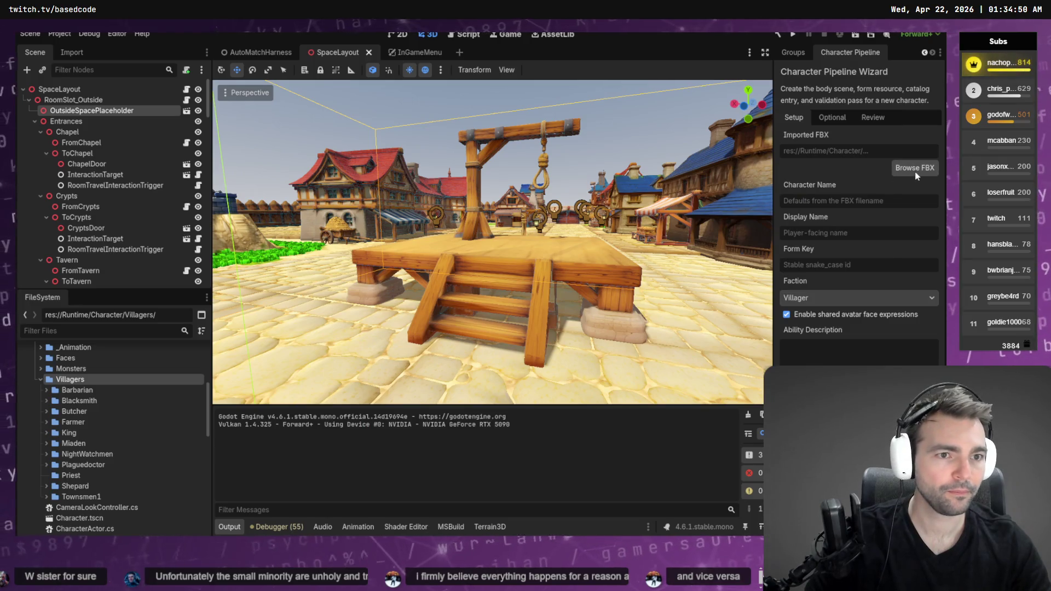
left_click(915, 172)
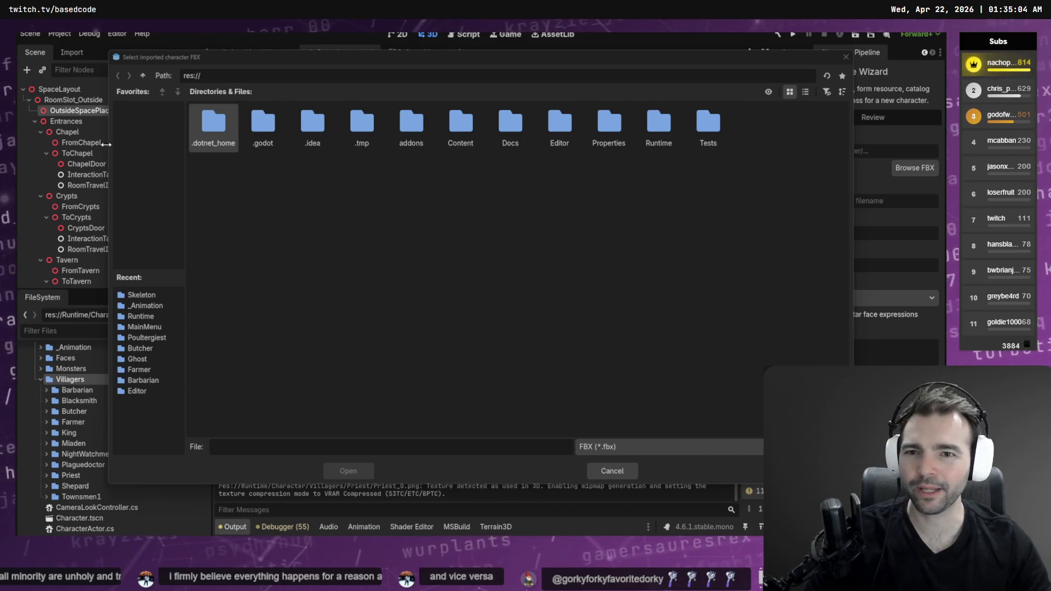
double_click(465, 127)
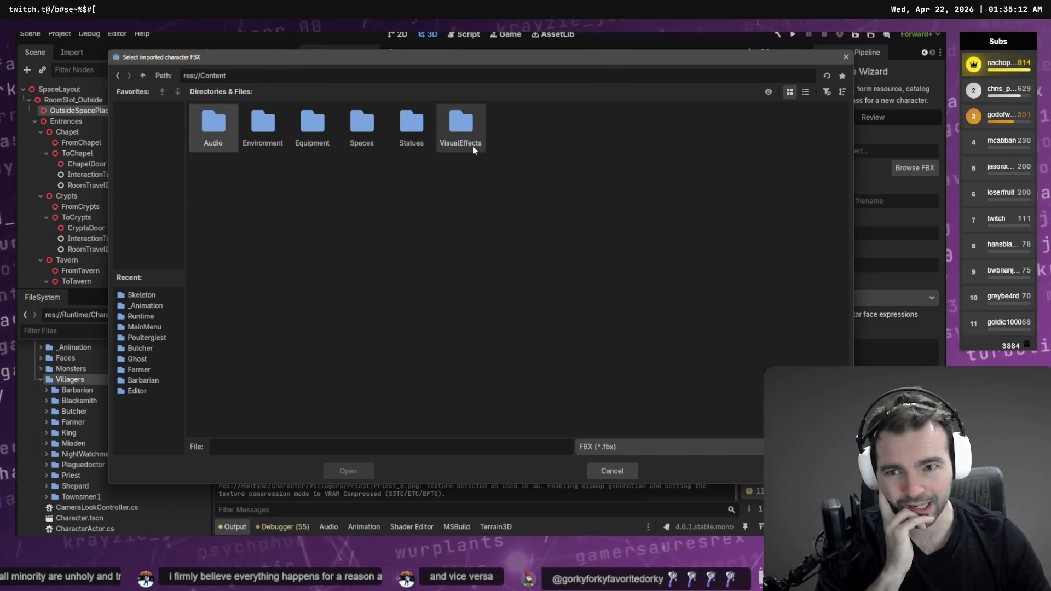
left_click(142, 76)
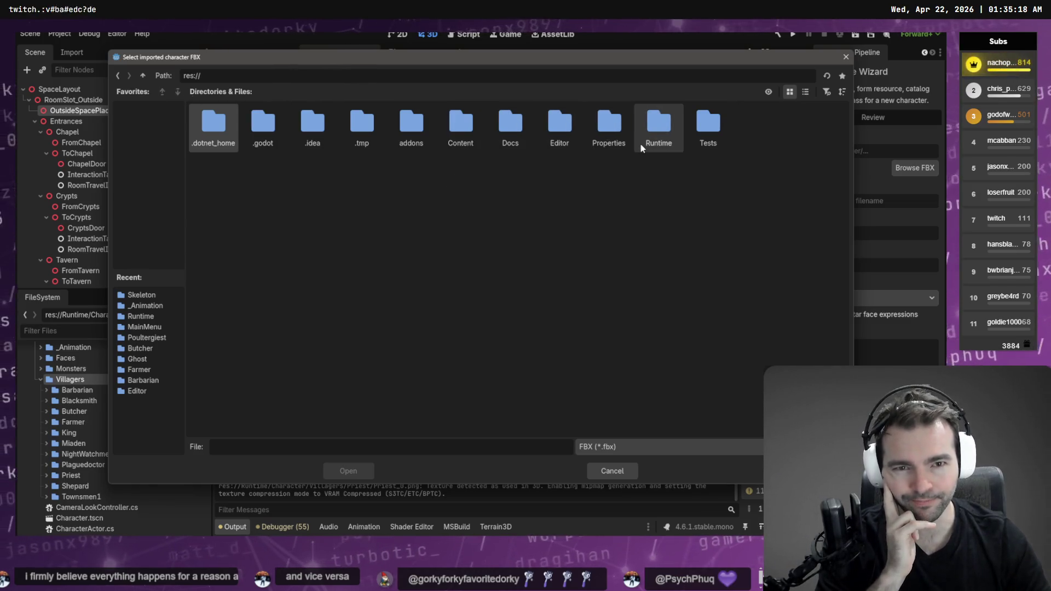
double_click(668, 141)
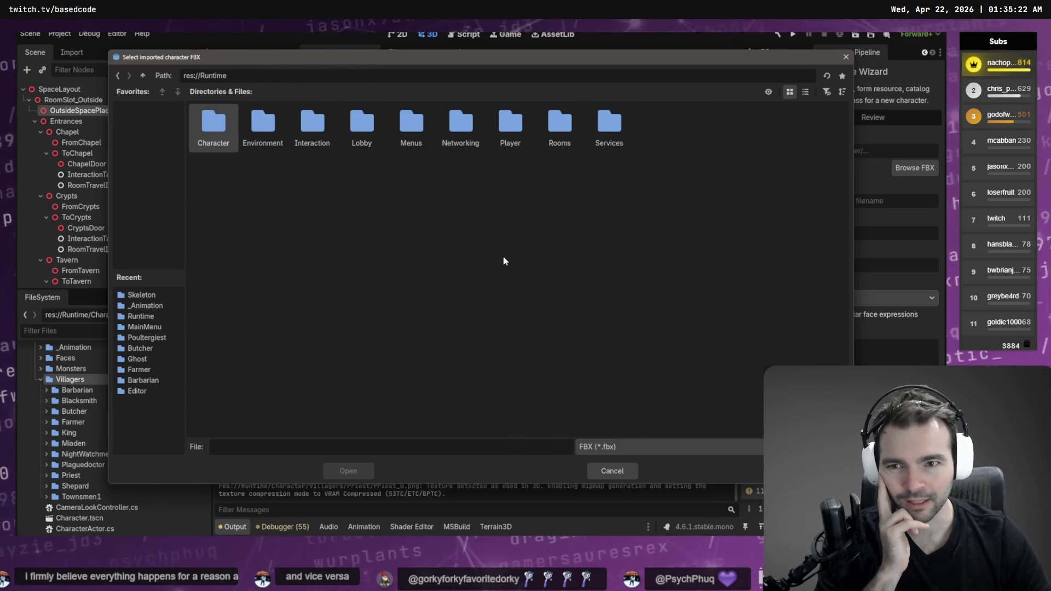
double_click(219, 131)
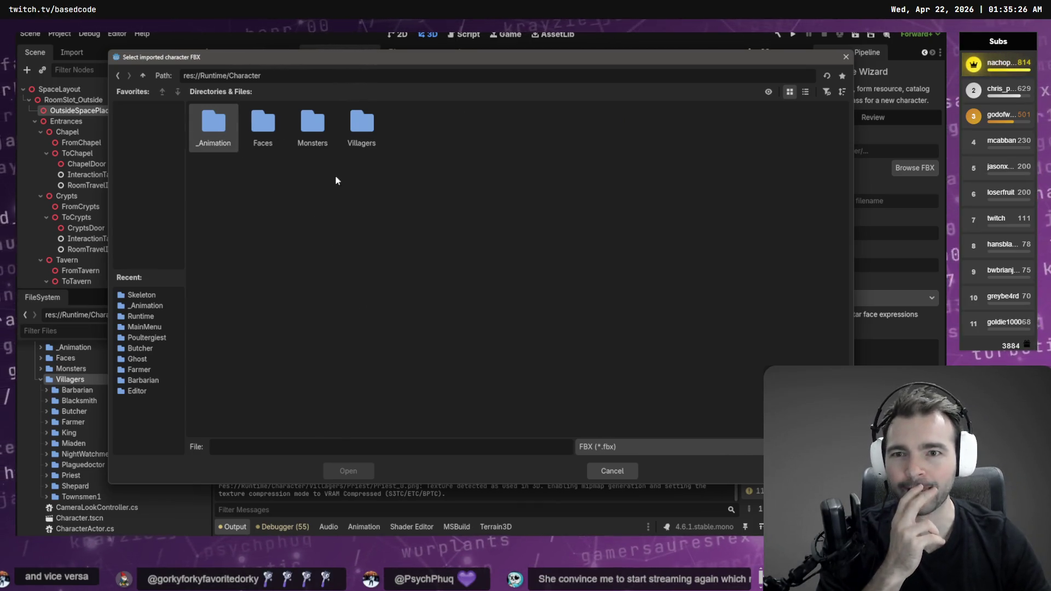
double_click(364, 129)
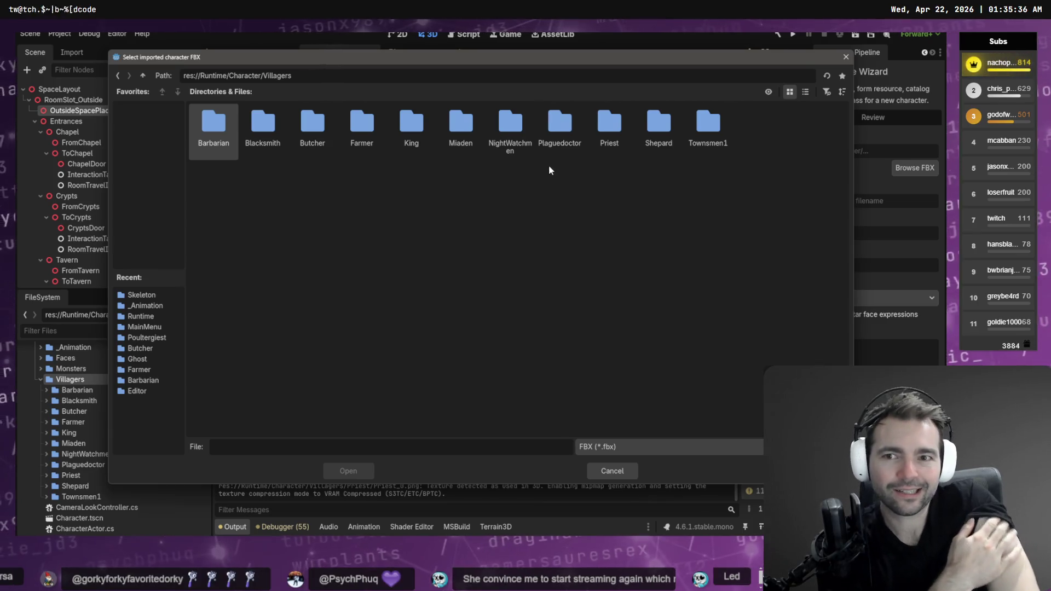
left_click(624, 120)
double_click(623, 118)
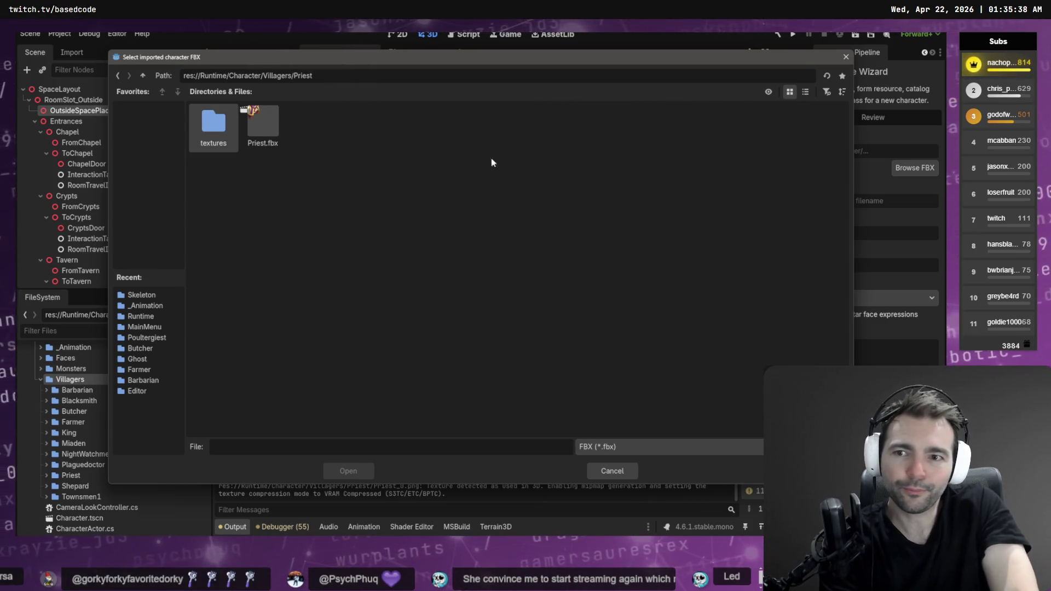
left_click(279, 121)
left_click(348, 470)
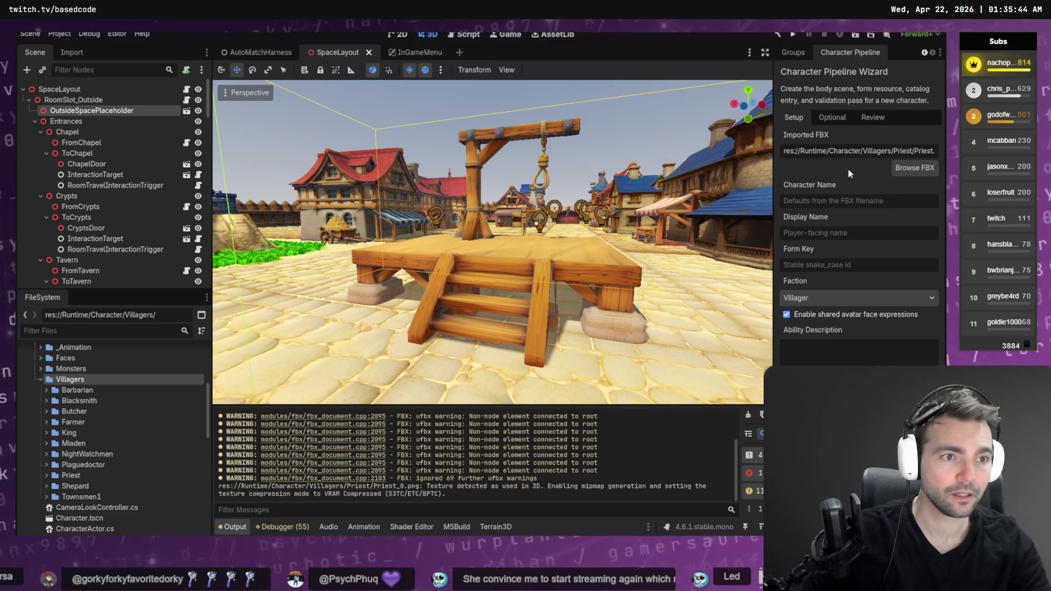
Step: Enter Character Name 'priest', Display Name 'Priest' and Form Key 'priest', then switch to the Codex terminal
left_click(825, 201)
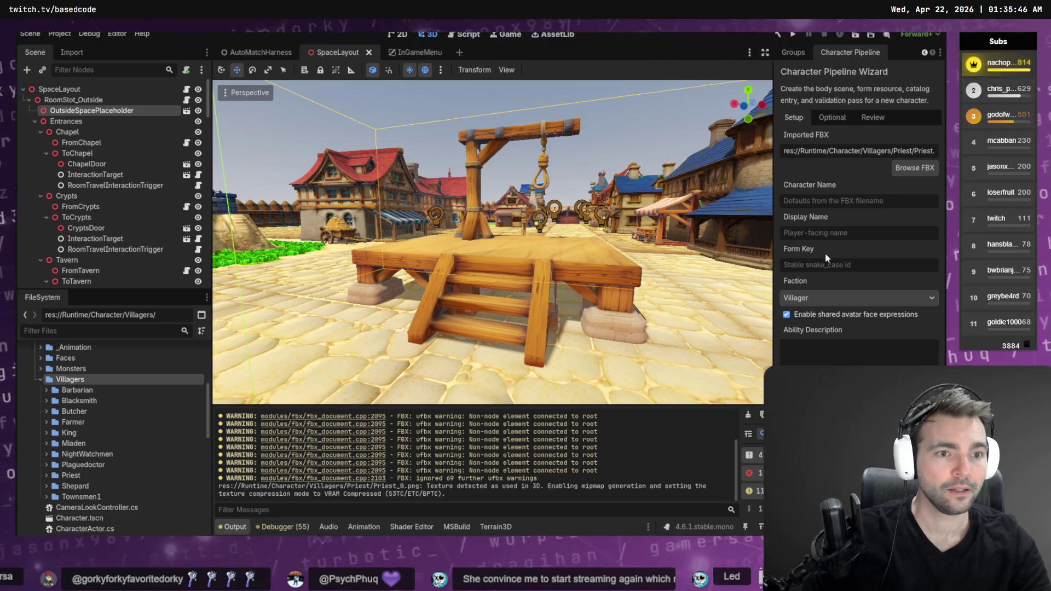
type("Priest")
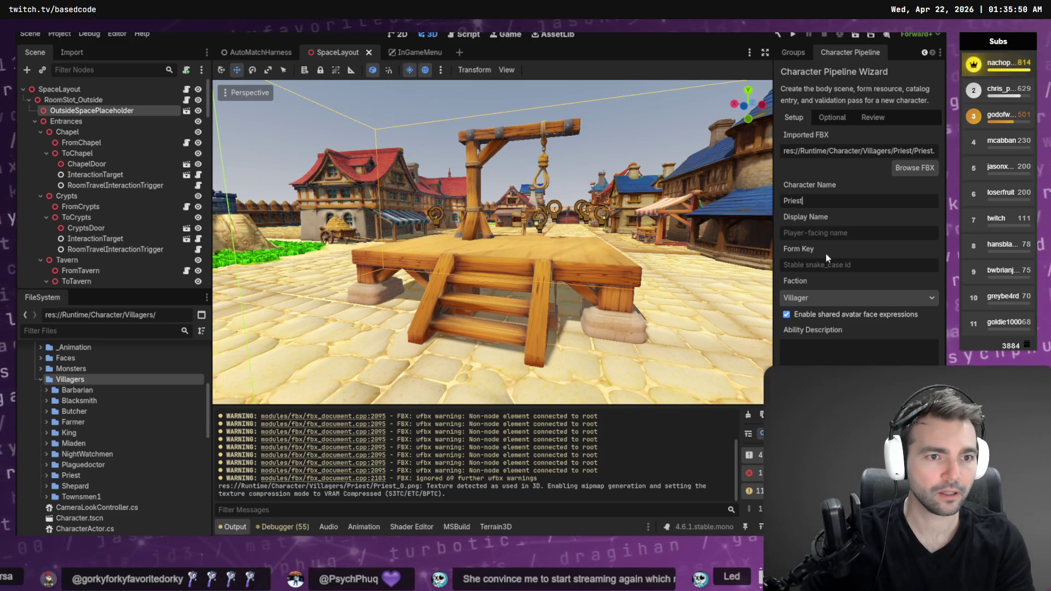
key("Home")
key("Delete")
type("p")
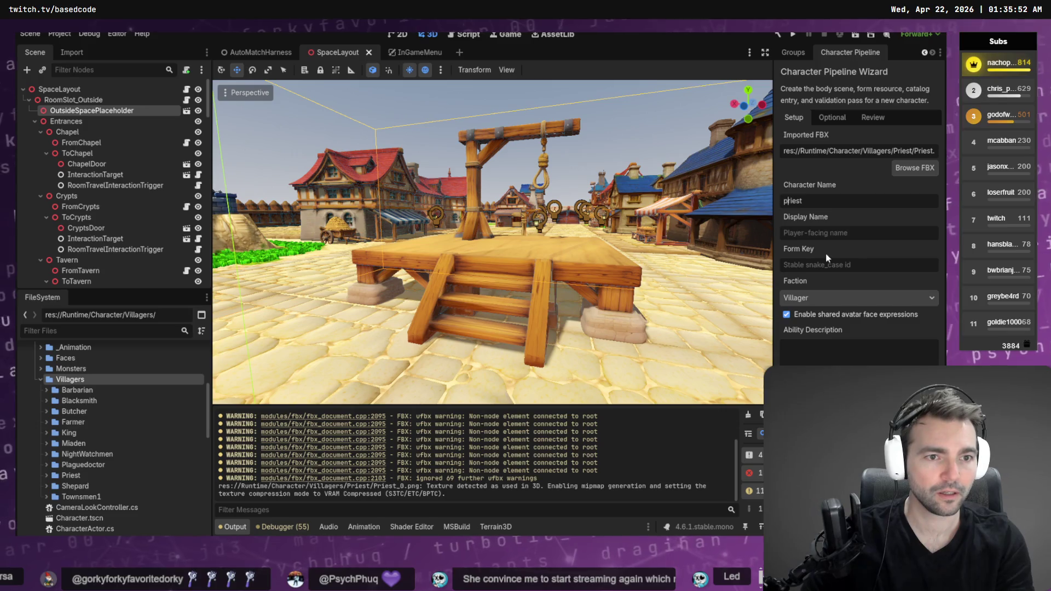
key("Tab")
key("Home")
key("Delete")
type("P")
key("Tab")
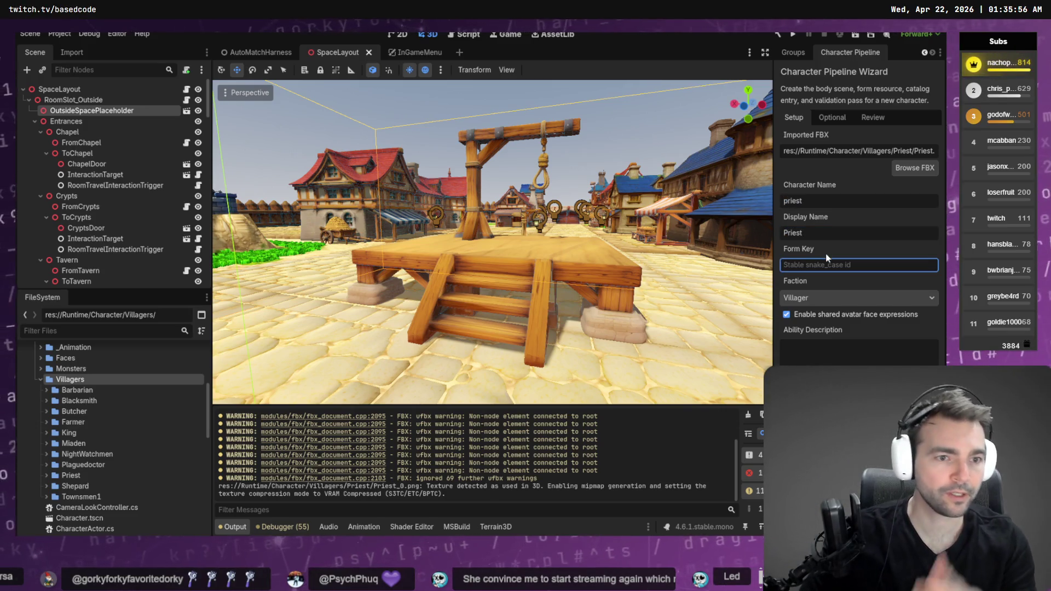
type("priest")
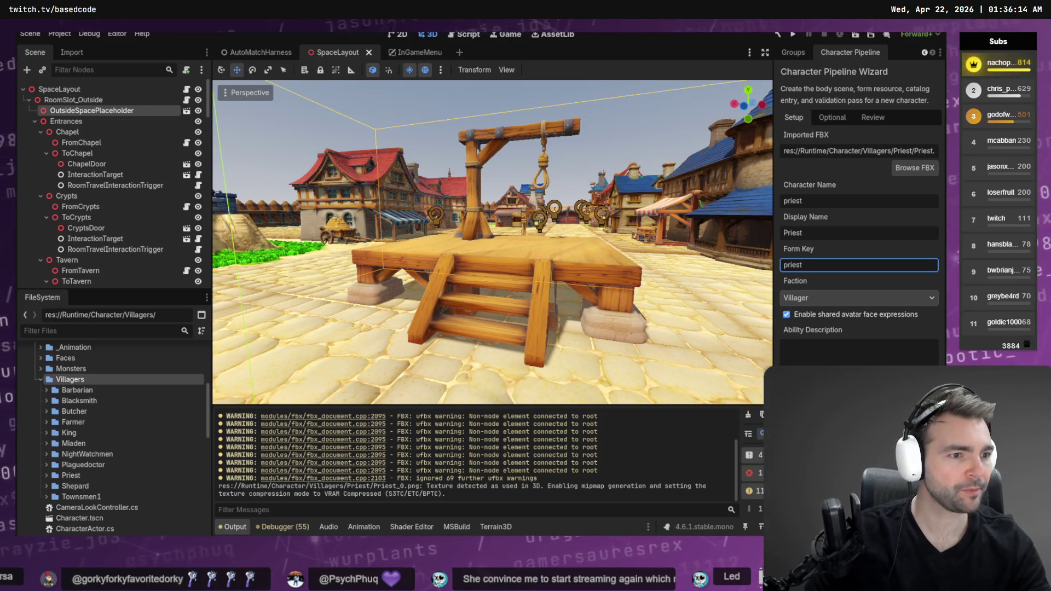
key("alt+Tab")
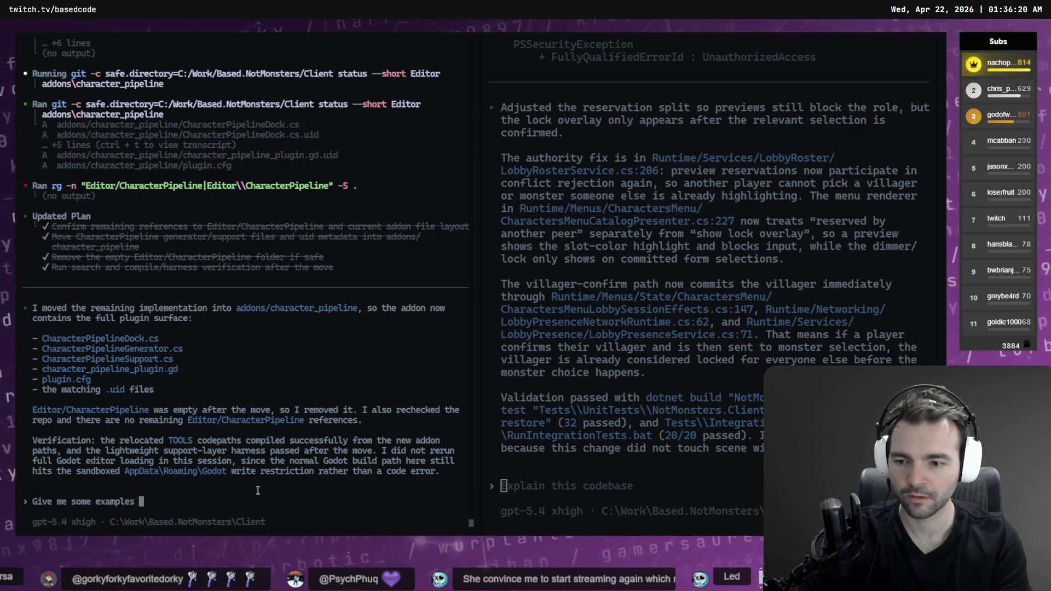
Step: Send Codex a prompt asking for "Character Name" and "Display Name" examples from existing characters
type("\"character")
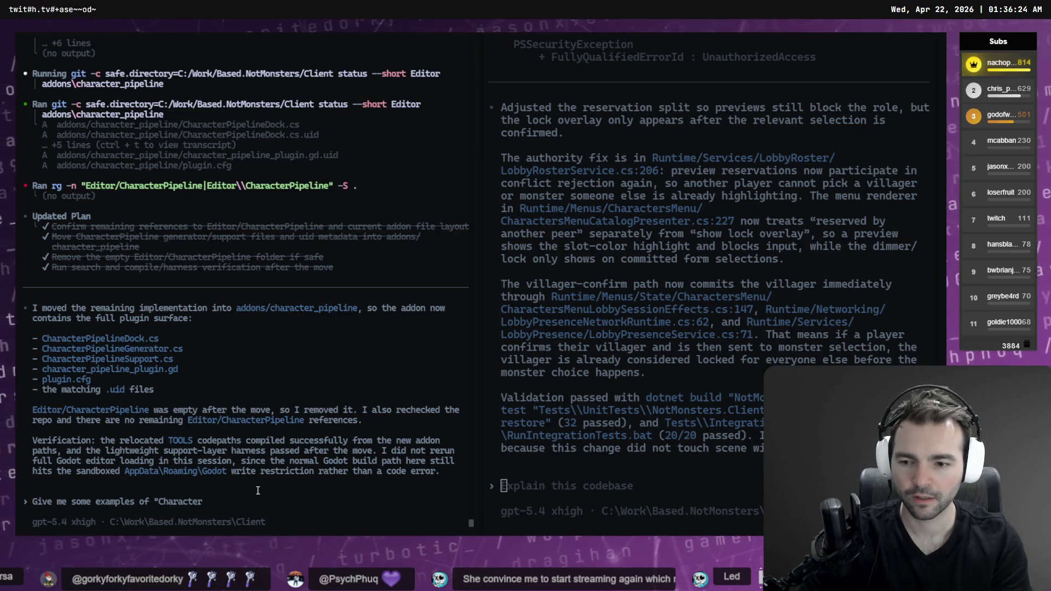
type("ame\" and D")
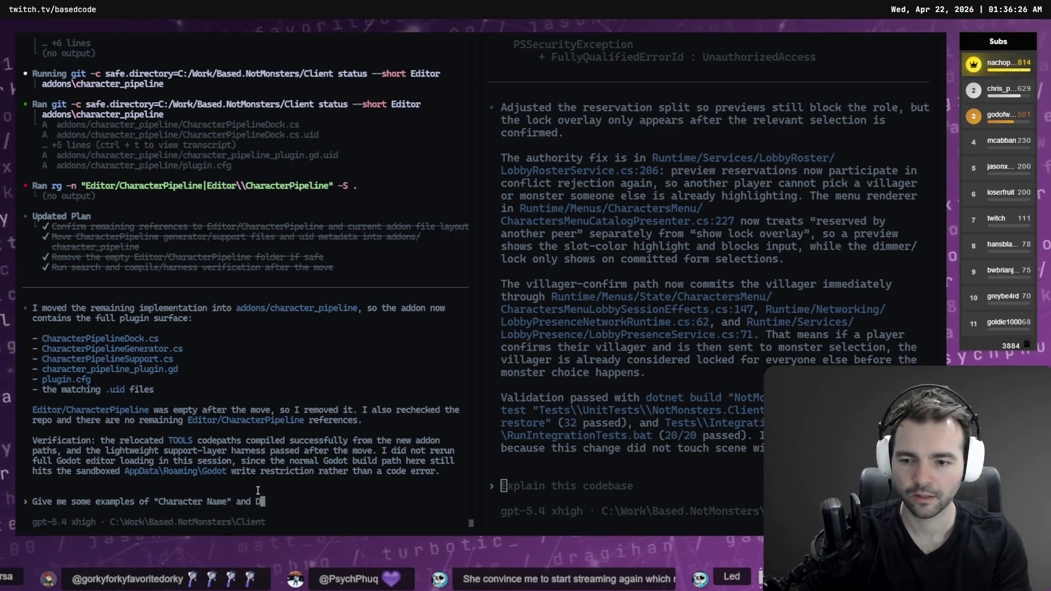
key("BackSpace")
key("BackSpace")
key("BackSpace")
type(":")
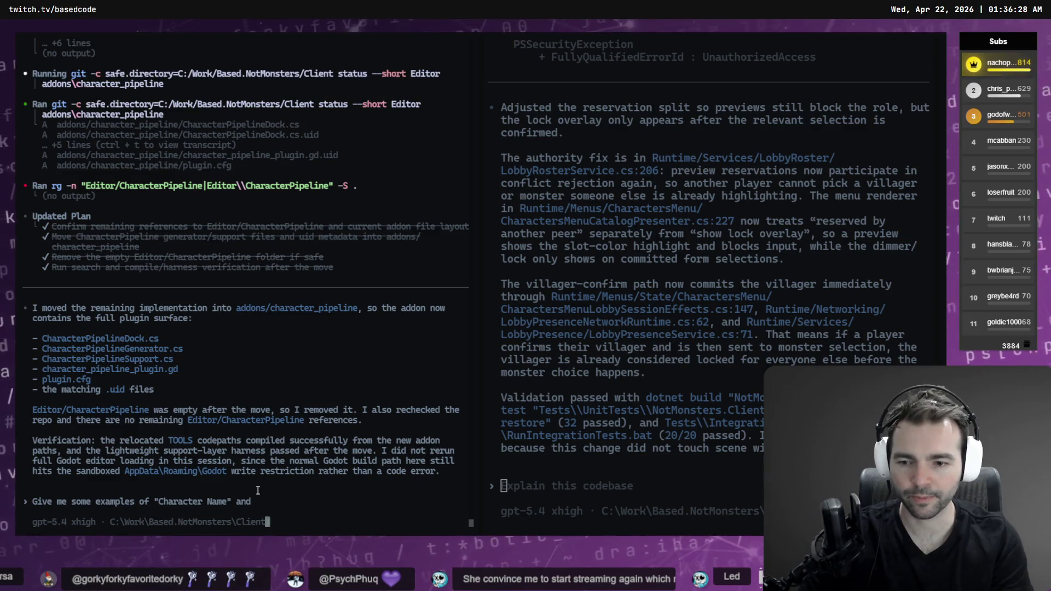
type(" Name\" from our project.")
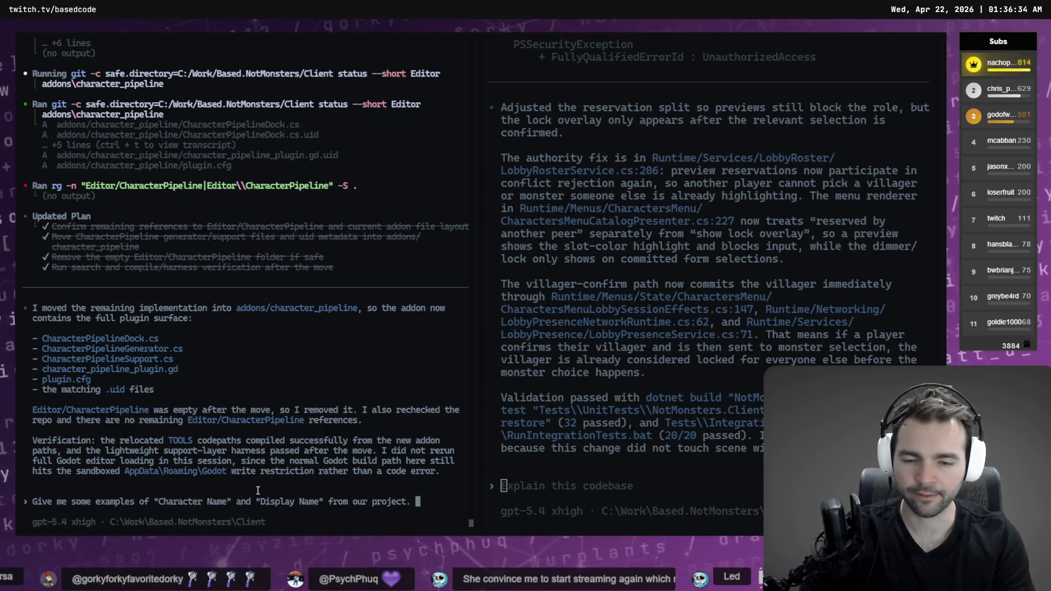
type("some characters that larea")
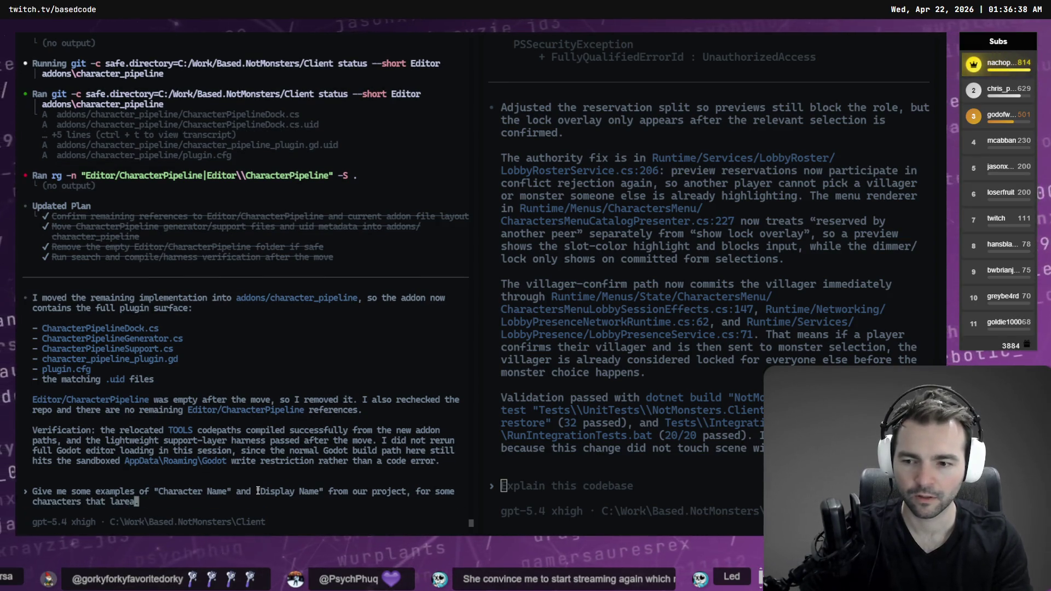
type("e")
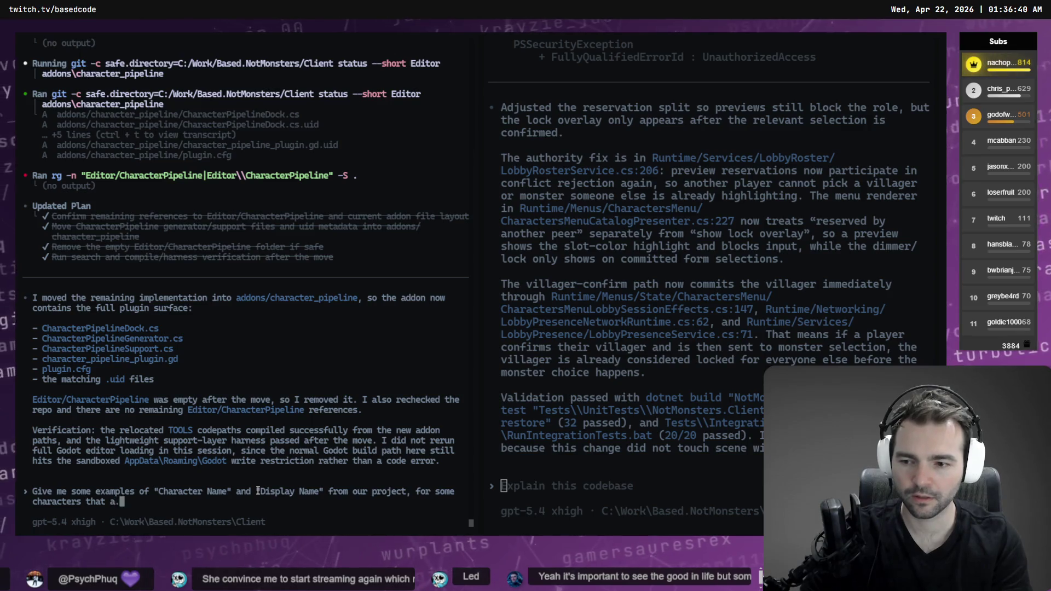
type("t.")
key("Return")
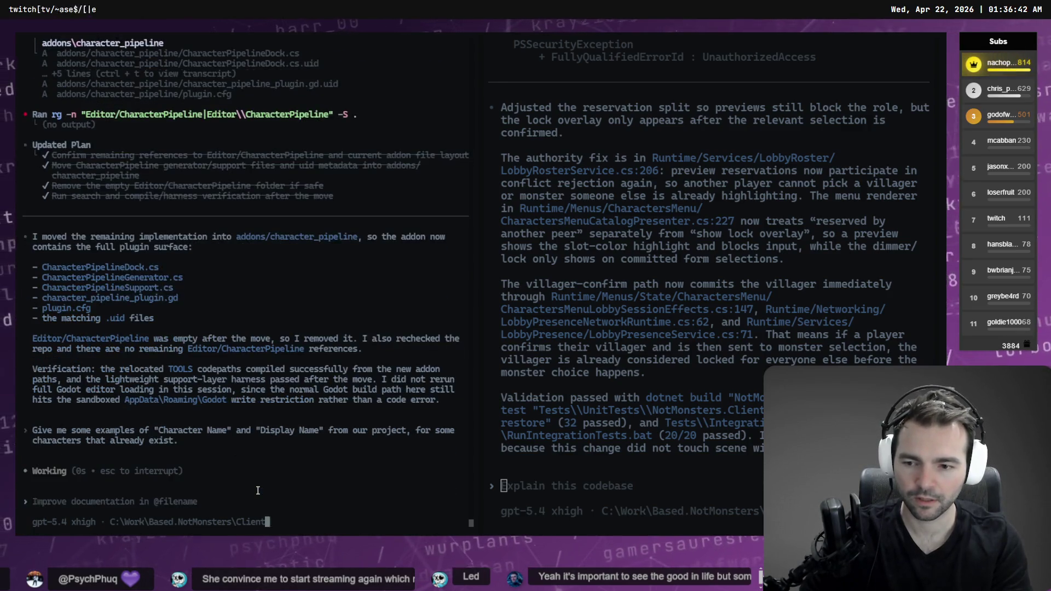